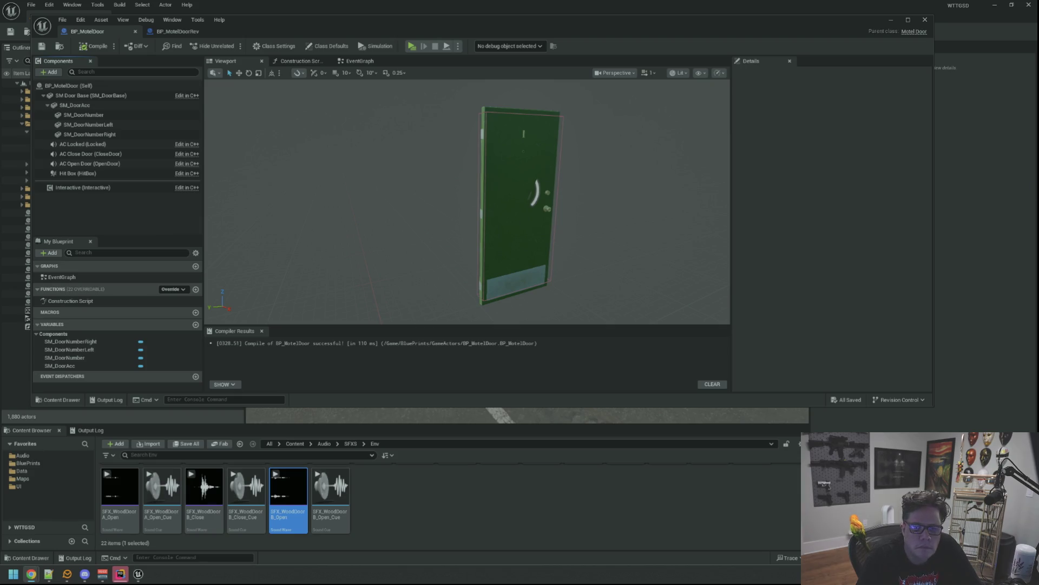
# - Inspect the revised BP_MotelDoorRev2 Blueprint's sound and interaction components for comparison
pyautogui.moveTo(630, 170); pyautogui.dragTo(596, 193)
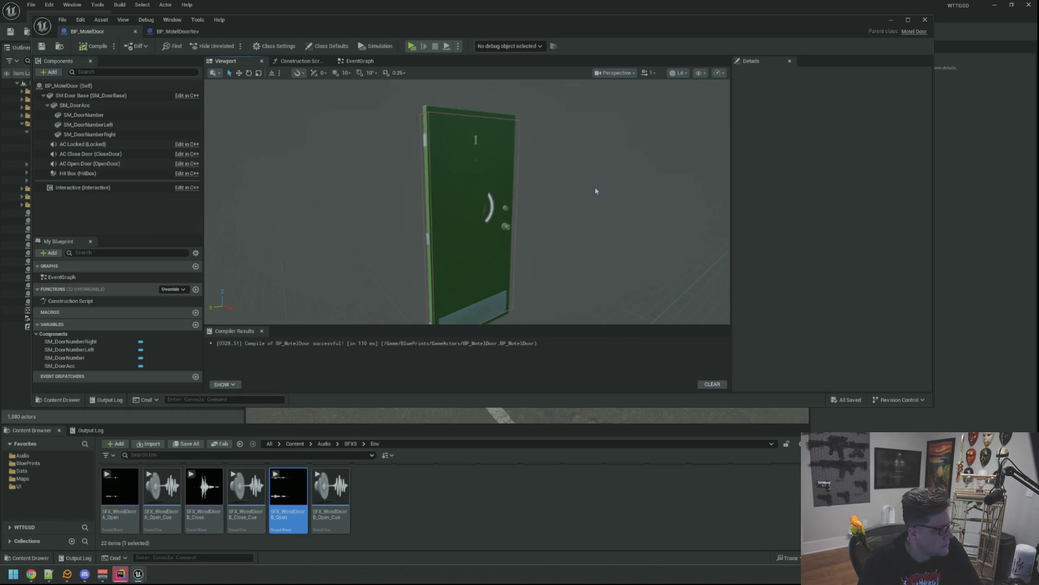
pyautogui.click(177, 31)
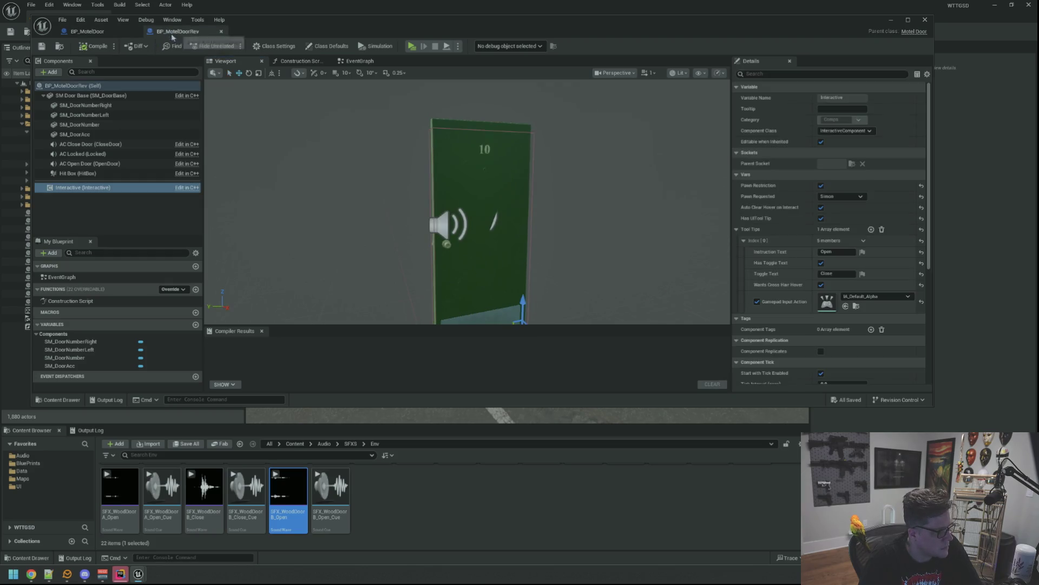
pyautogui.click(147, 163)
pyautogui.click(143, 154)
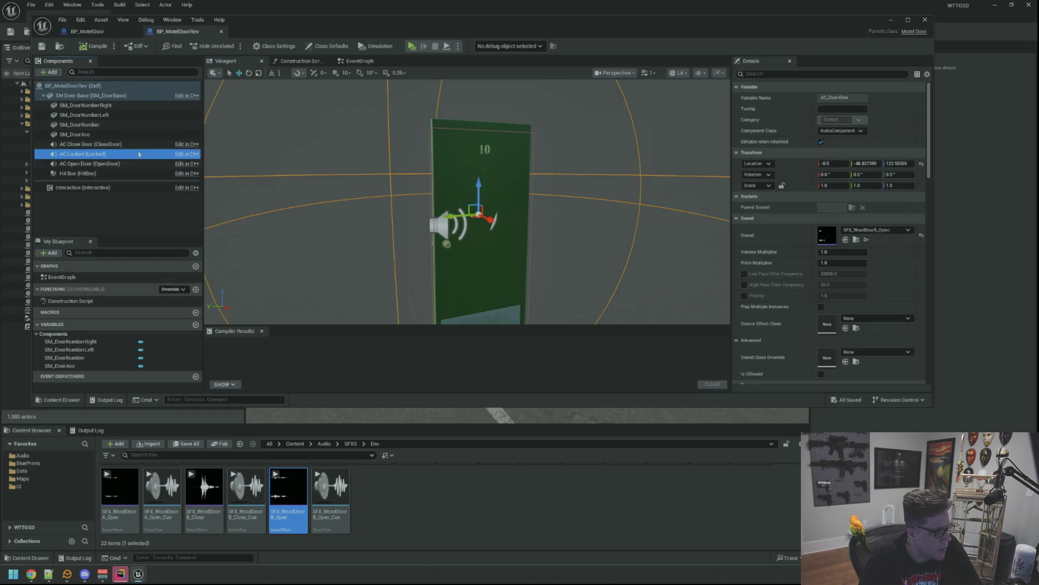
pyautogui.click(114, 187)
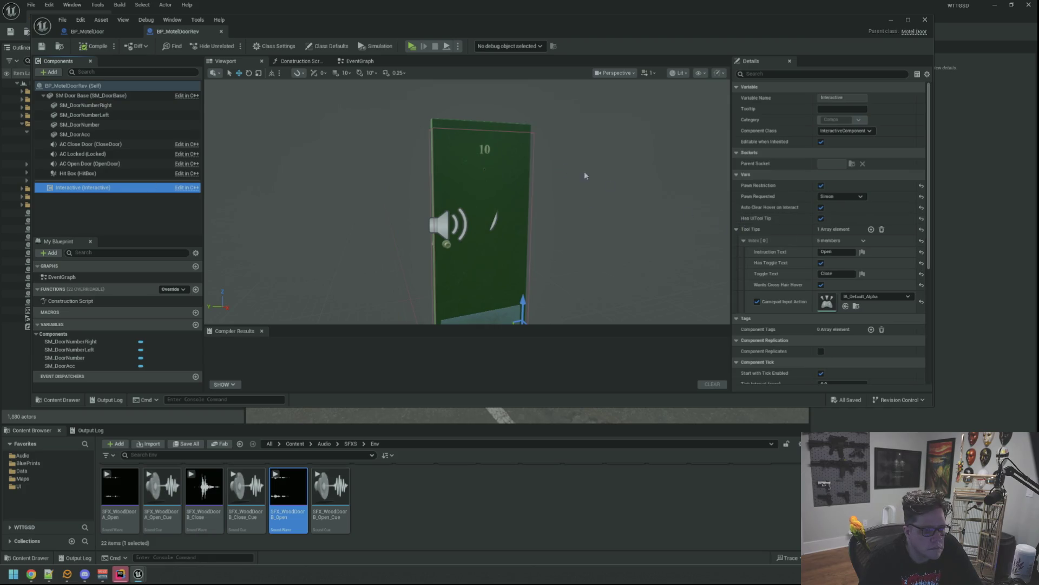
# - Return to BP_MotelDoor and show its Class Defaults door settings
pyautogui.click(87, 31)
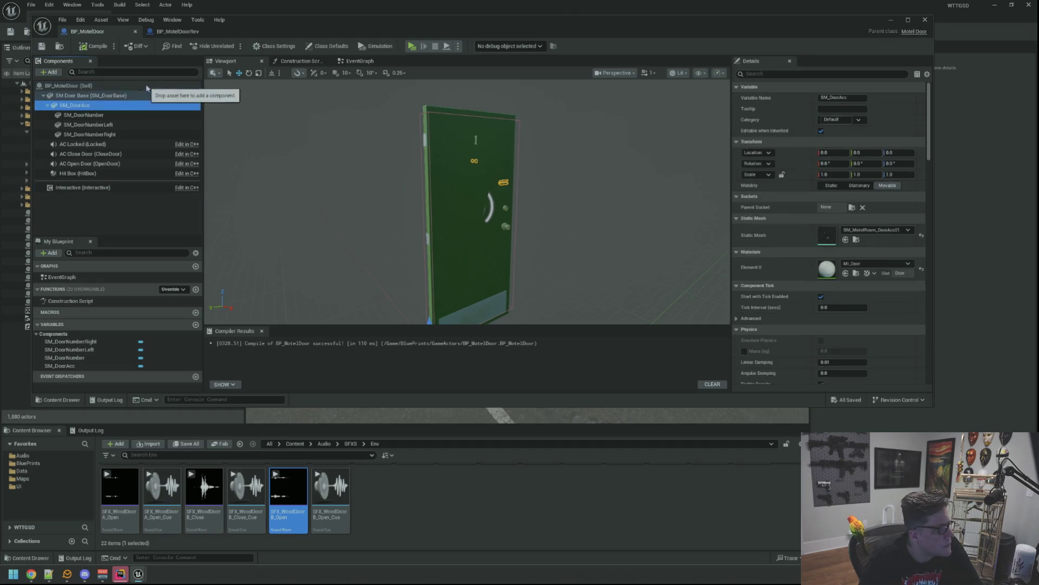
pyautogui.click(71, 85)
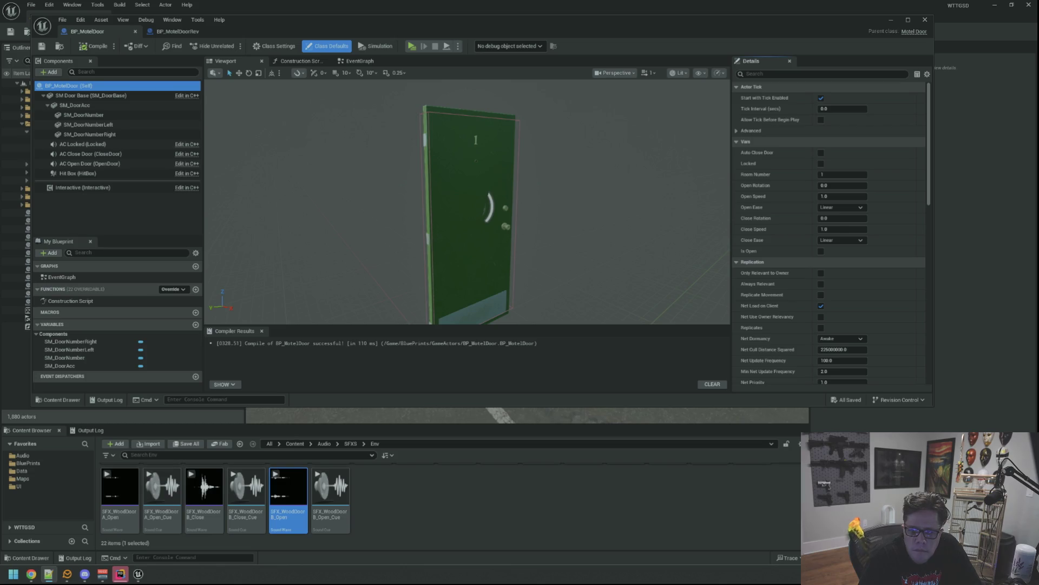
# - Enable Auto Close Door with distance 200 and set Open Rotation to -90
pyautogui.click(821, 152)
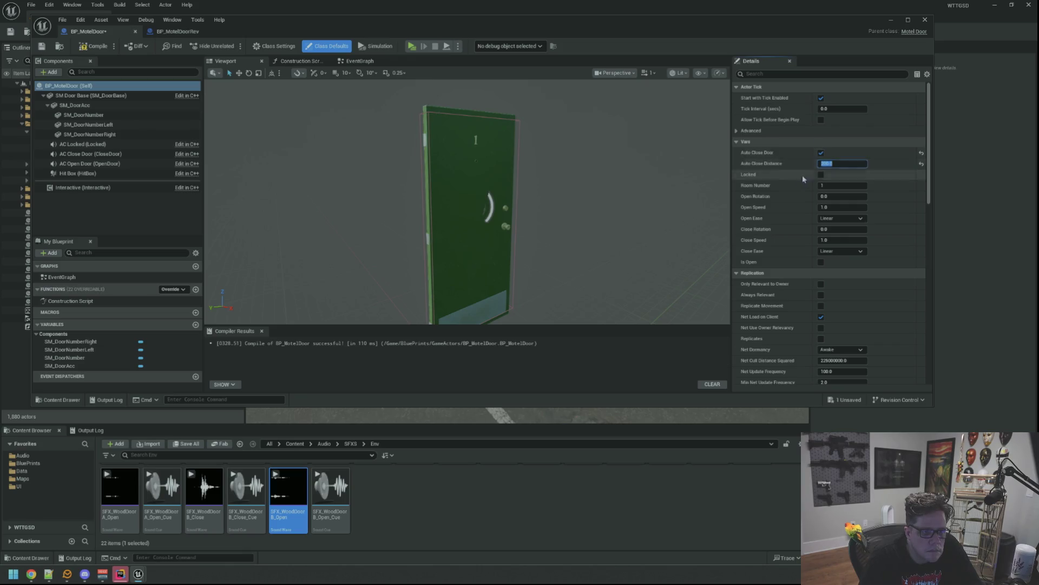
pyautogui.click(834, 195)
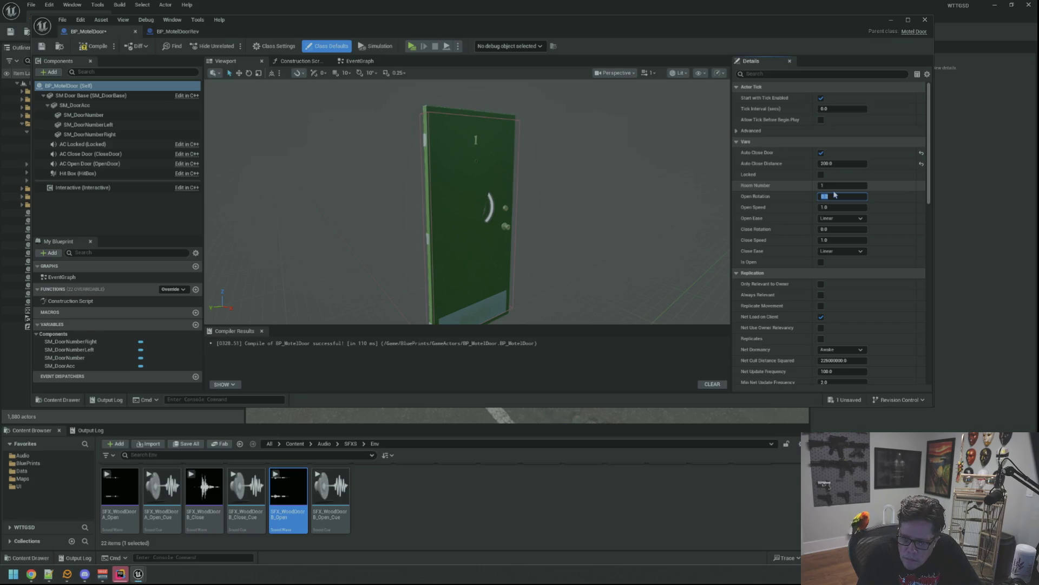
pyautogui.write('-90')
pyautogui.press('Return')
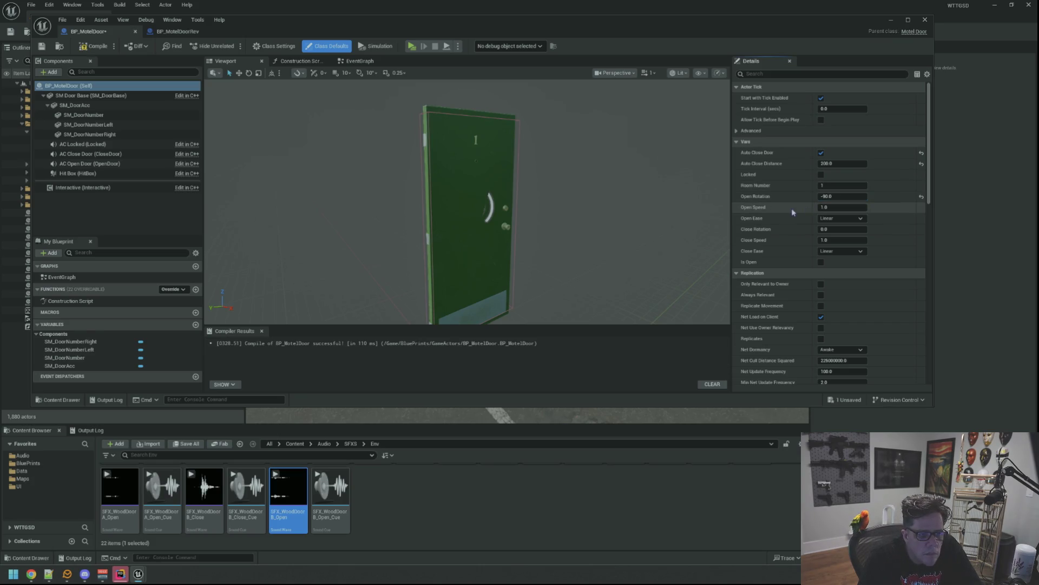
# - Set Open Ease to Out Sine and Close Ease to In Sine for the door
pyautogui.click(841, 219)
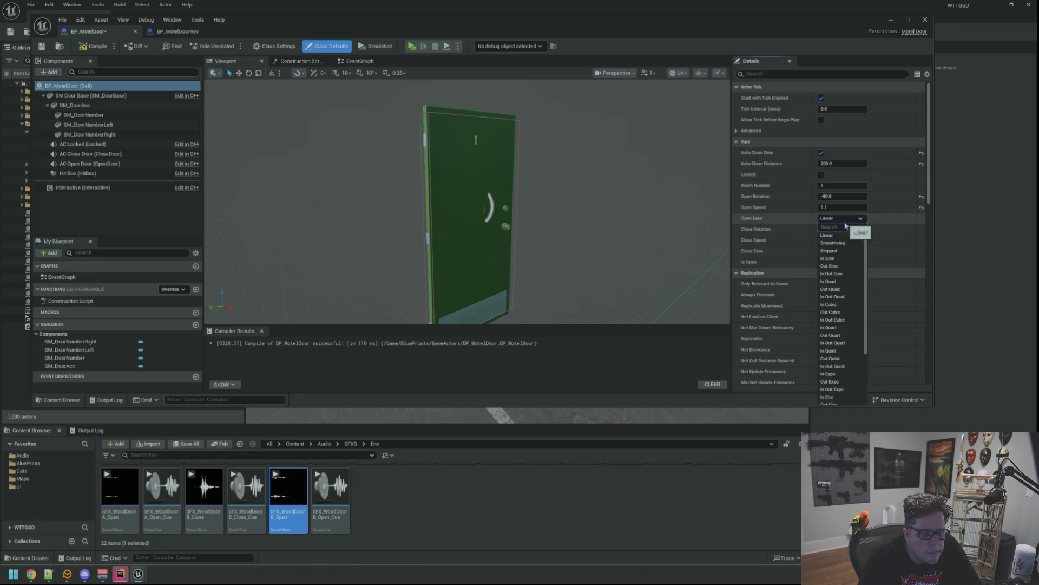
pyautogui.click(845, 269)
pyautogui.write('0.65')
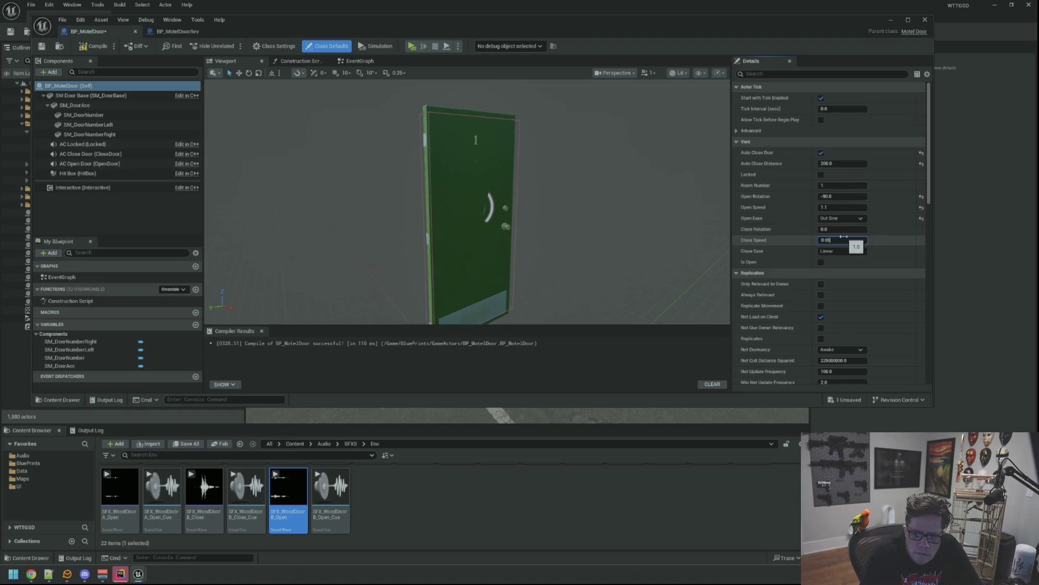
pyautogui.click(842, 250)
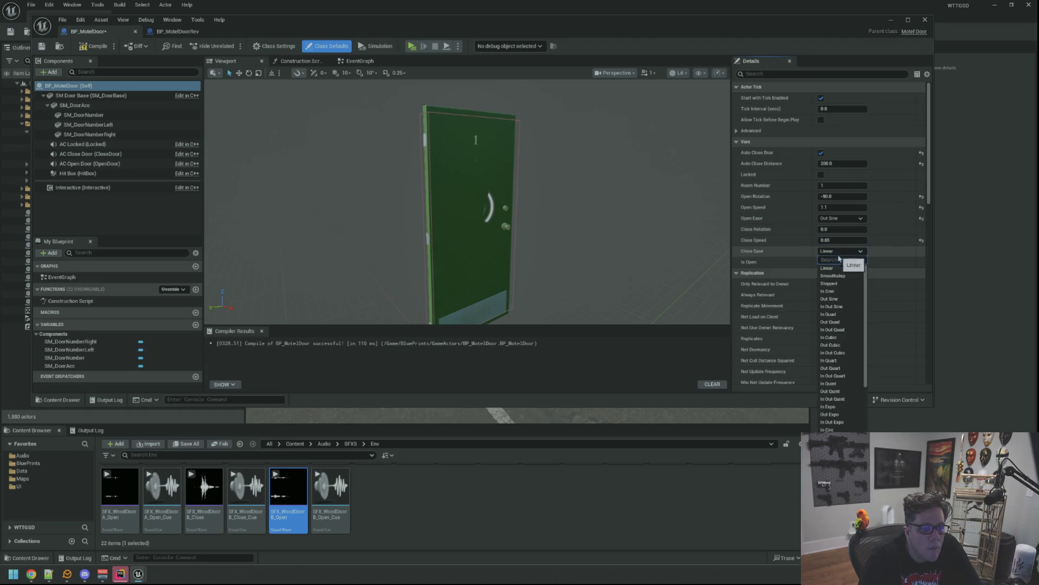
pyautogui.click(847, 291)
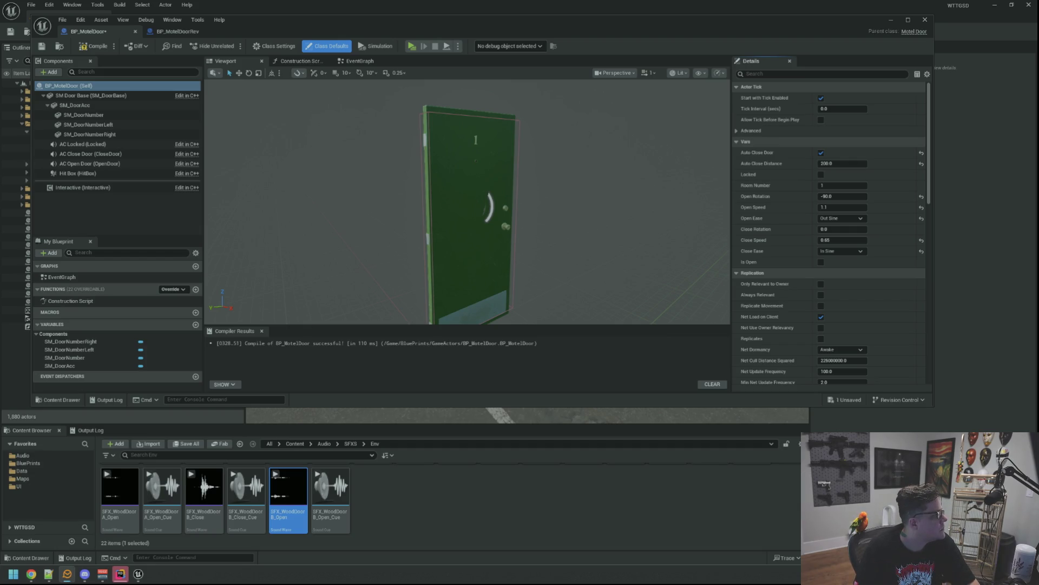
pyautogui.moveTo(386, 177); pyautogui.dragTo(491, 157)
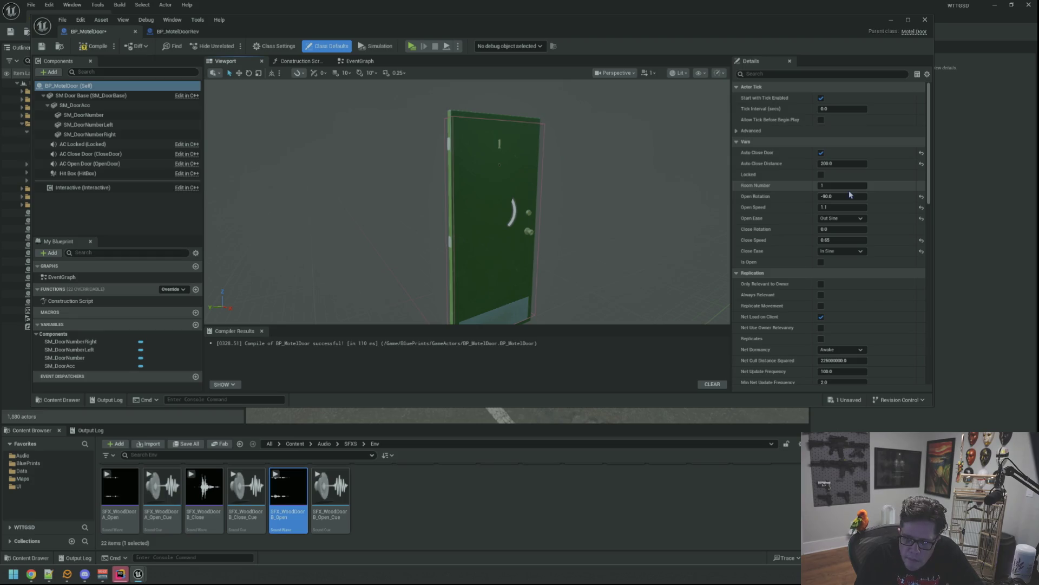
pyautogui.moveTo(648, 185); pyautogui.dragTo(628, 172)
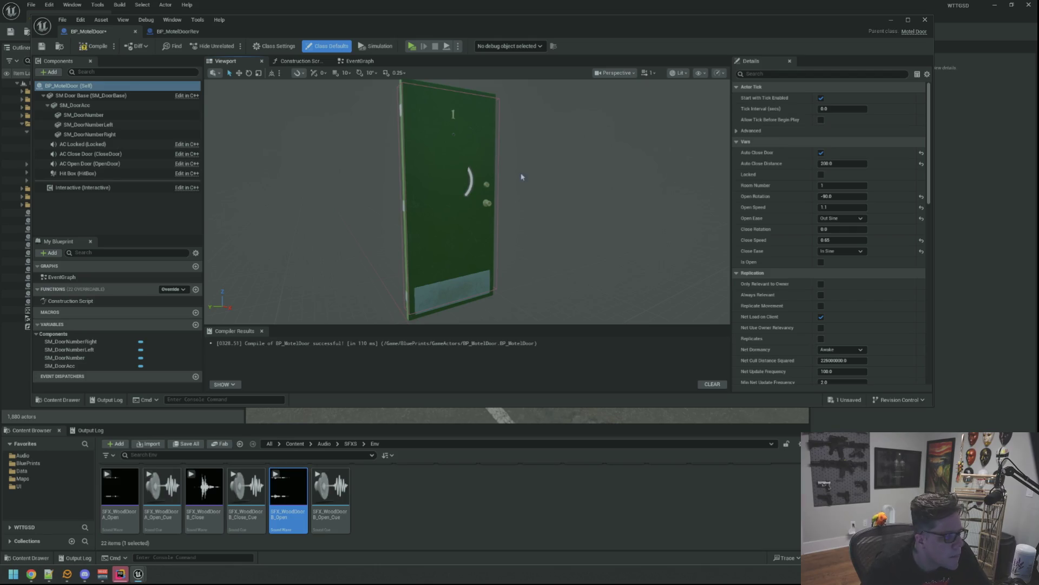
pyautogui.scroll(-1, 756, 245)
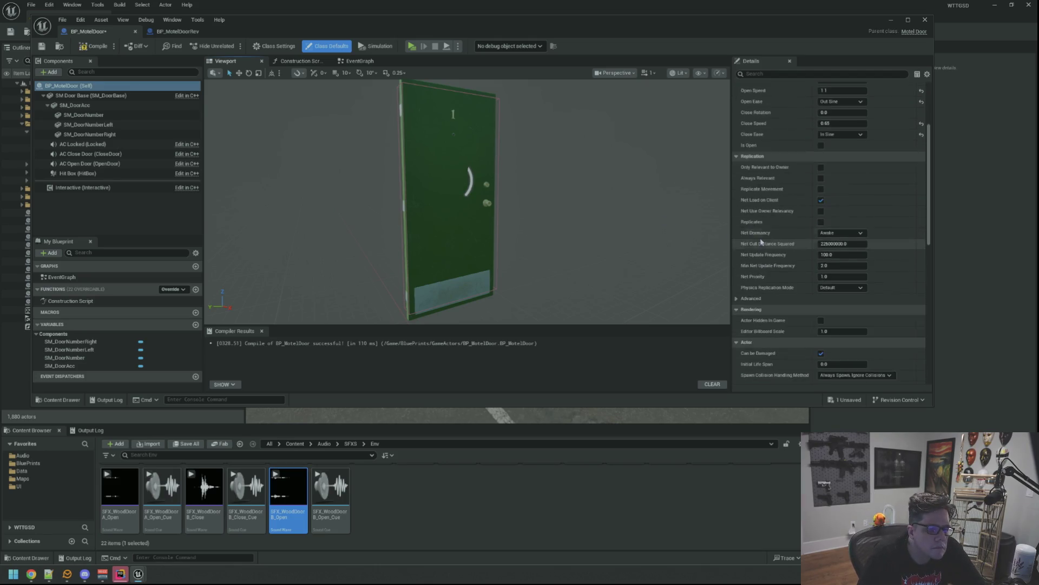
pyautogui.scroll(1, 752, 219)
pyautogui.scroll(-4, 745, 199)
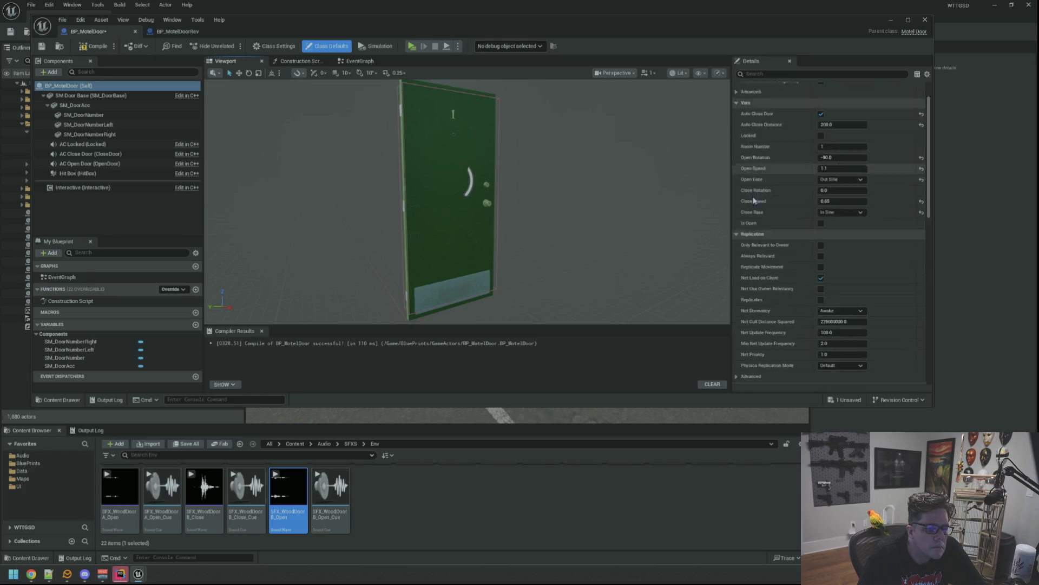
# - Compile and save BP_MotelDoor, then bring the Motel level editor back to front
pyautogui.click(93, 45)
pyautogui.click(42, 45)
pyautogui.scroll(3, 361, 176)
pyautogui.scroll(-3, 362, 176)
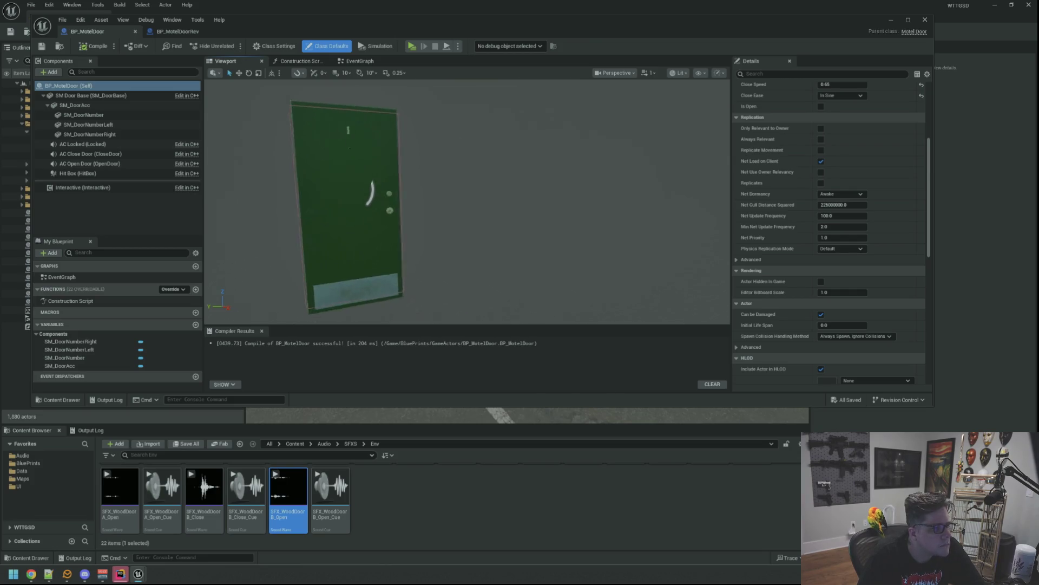
pyautogui.click(170, 33)
pyautogui.click(102, 33)
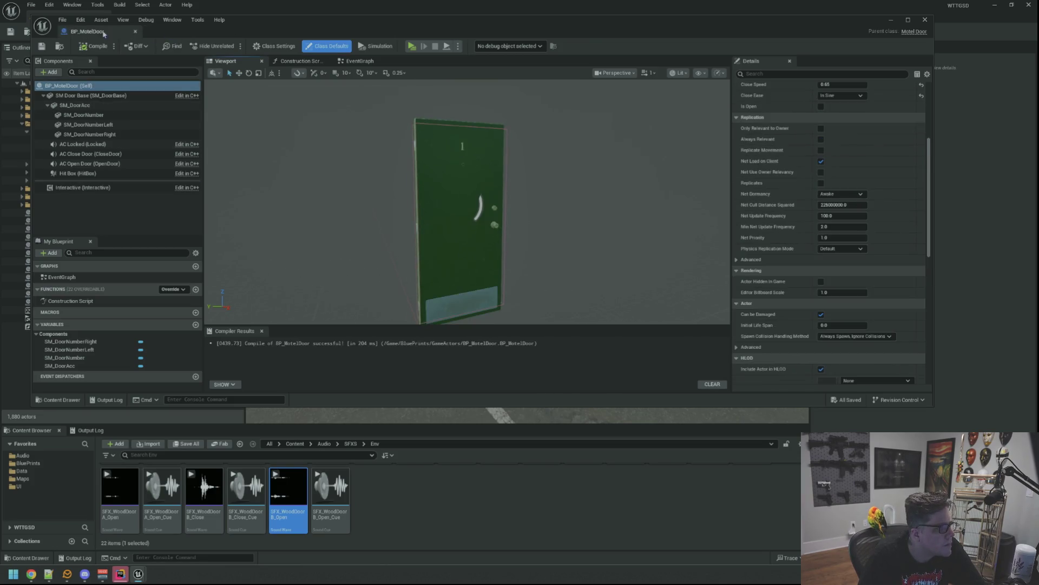
pyautogui.click(151, 413)
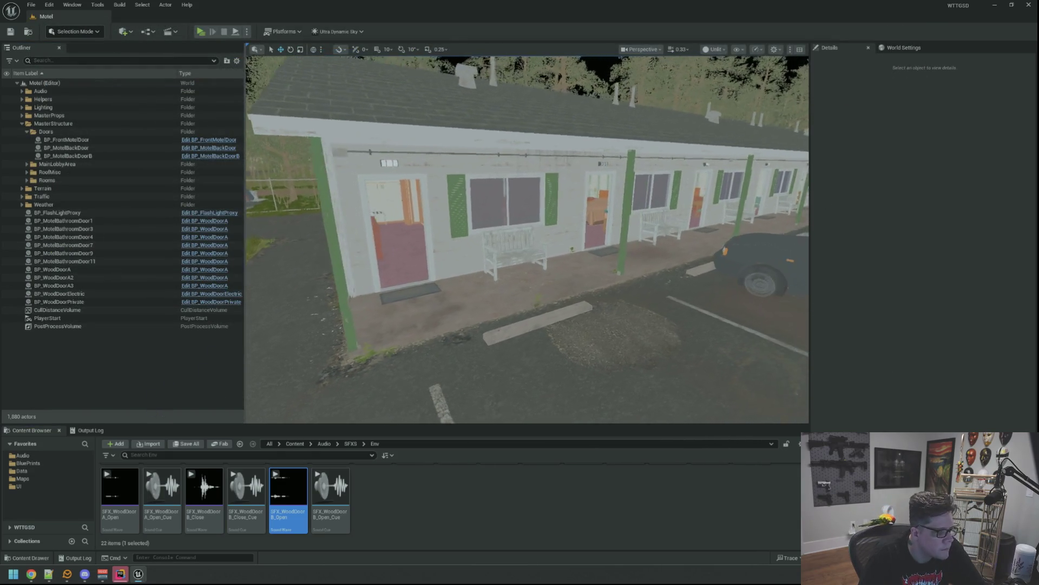
# - From BluePrints > GameActors, place a BP_MotelDoor in front of the motel, deleting a mistakenly dropped BP_MotelBackDoor
pyautogui.click(59, 456)
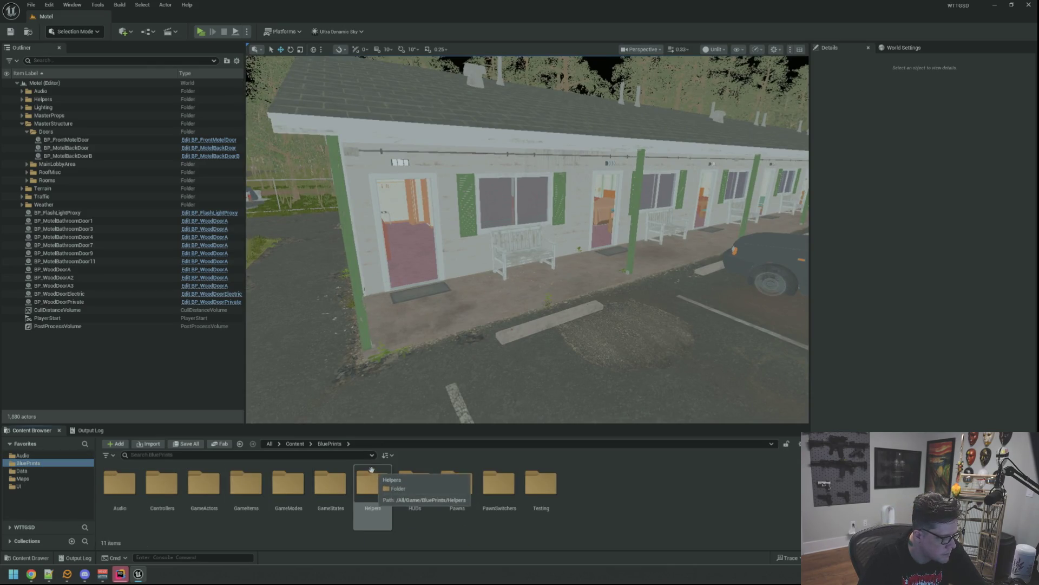
pyautogui.doubleClick(204, 483)
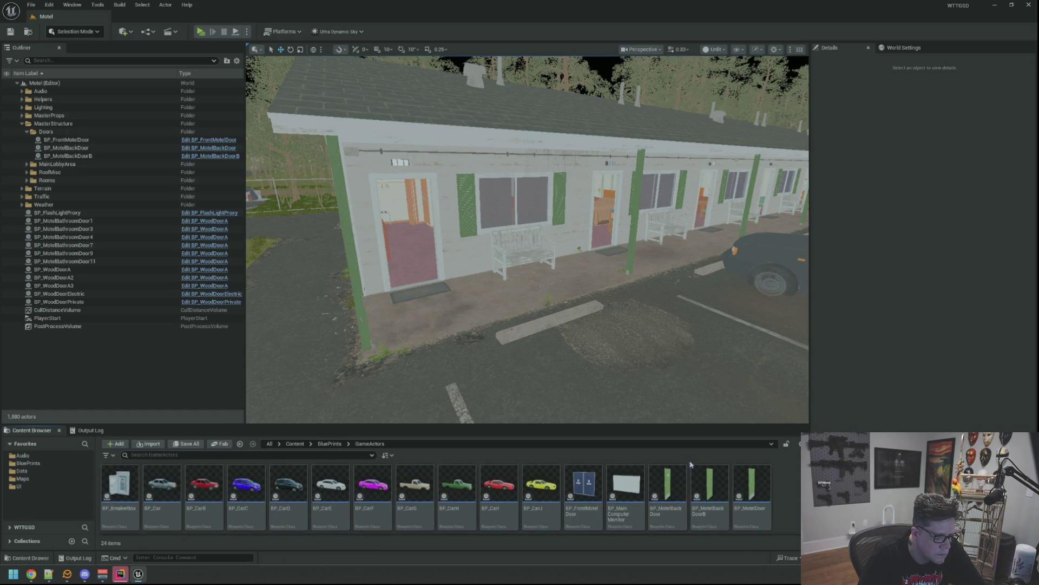
pyautogui.moveTo(667, 487)
pyautogui.mouseDown()
pyautogui.moveTo(578, 327)
pyautogui.moveTo(659, 346)
pyautogui.mouseUp()
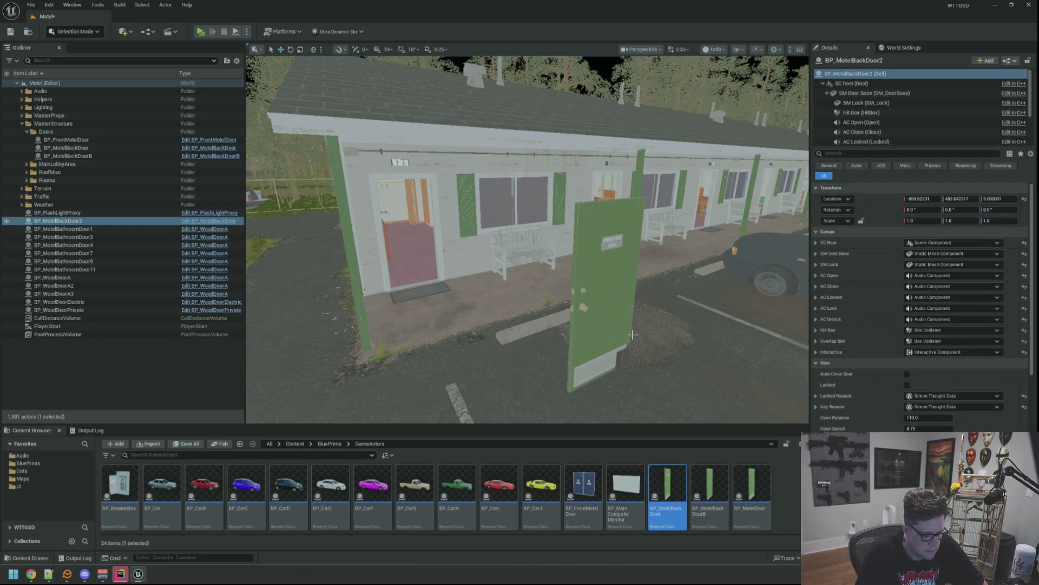
pyautogui.press('Delete')
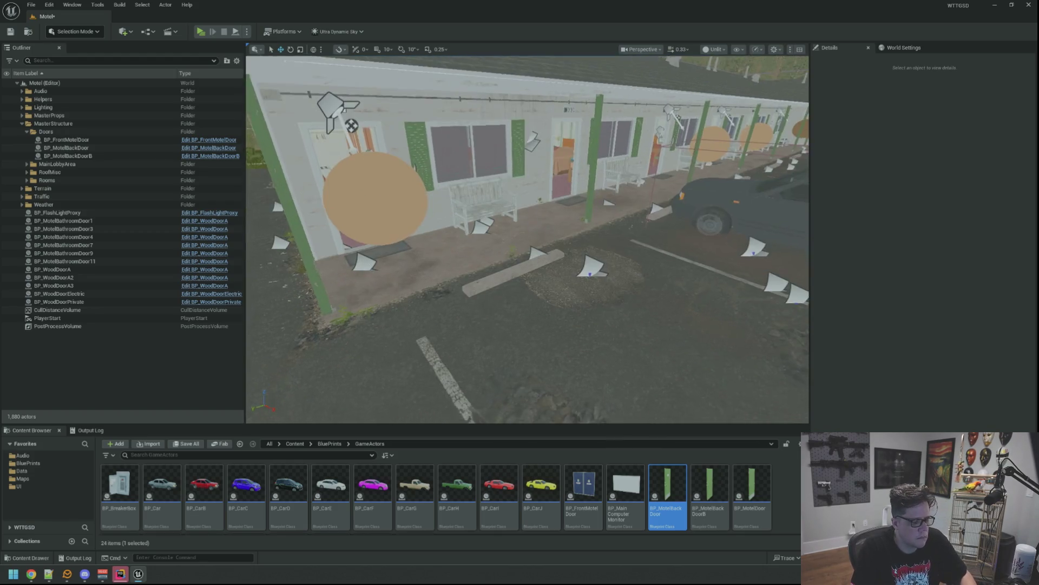
pyautogui.scroll(-1, 747, 492)
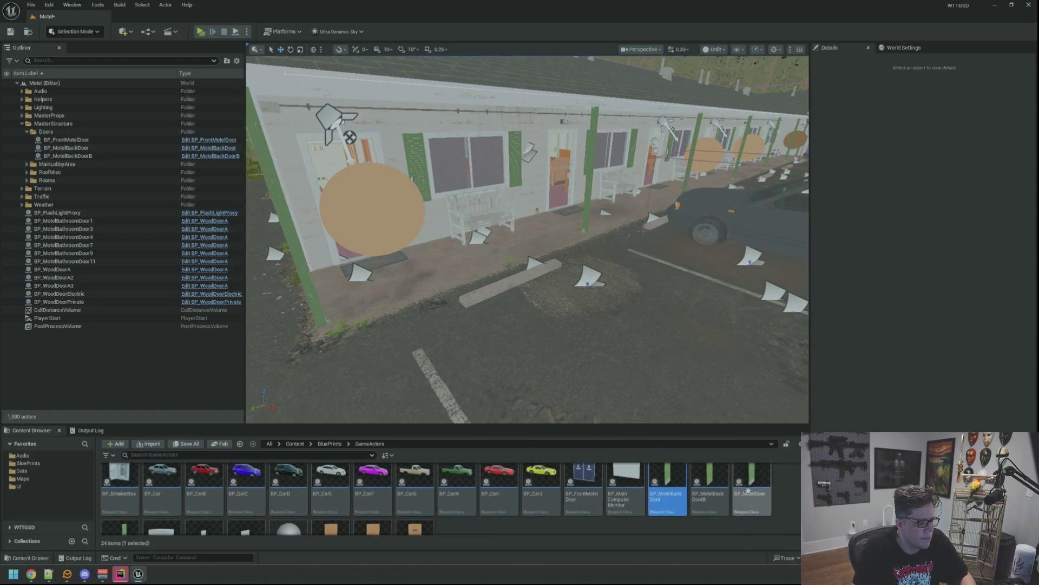
pyautogui.moveTo(748, 492); pyautogui.dragTo(607, 241)
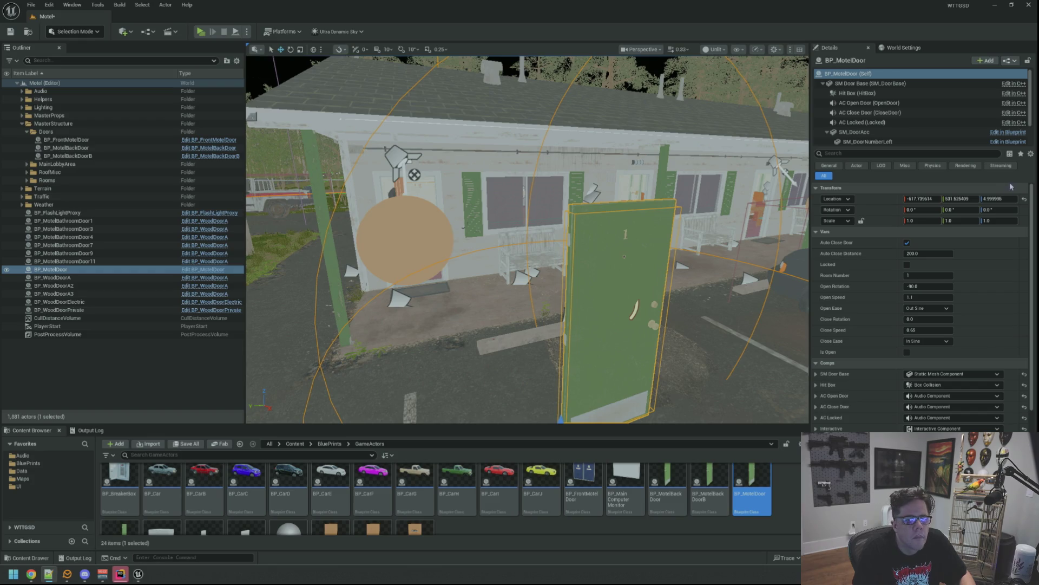
# - Paste the doorway location onto the new door so it sits in room 1's doorway
pyautogui.rightClick(878, 204)
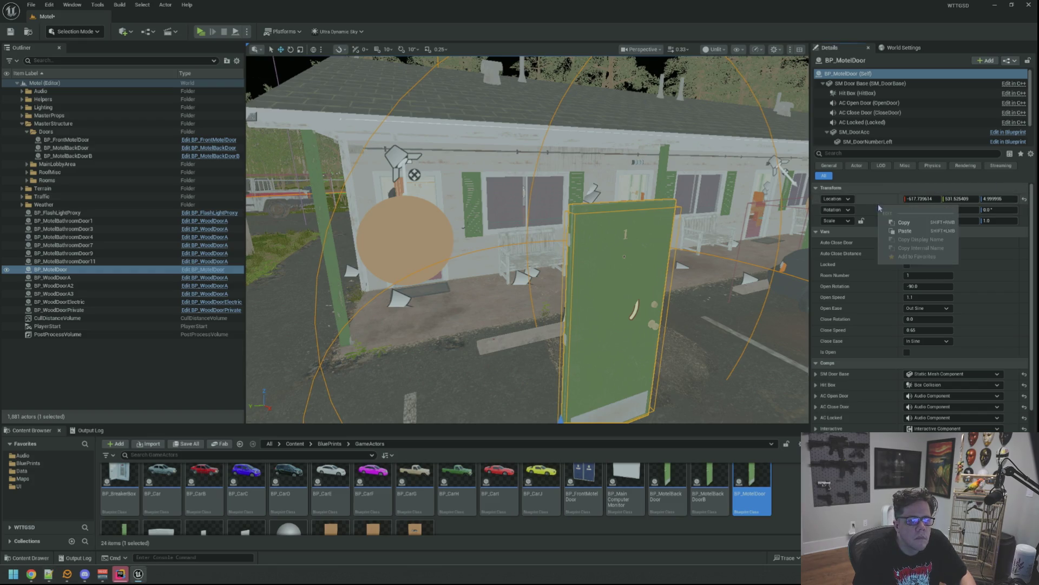
pyautogui.click(901, 227)
pyautogui.press('f')
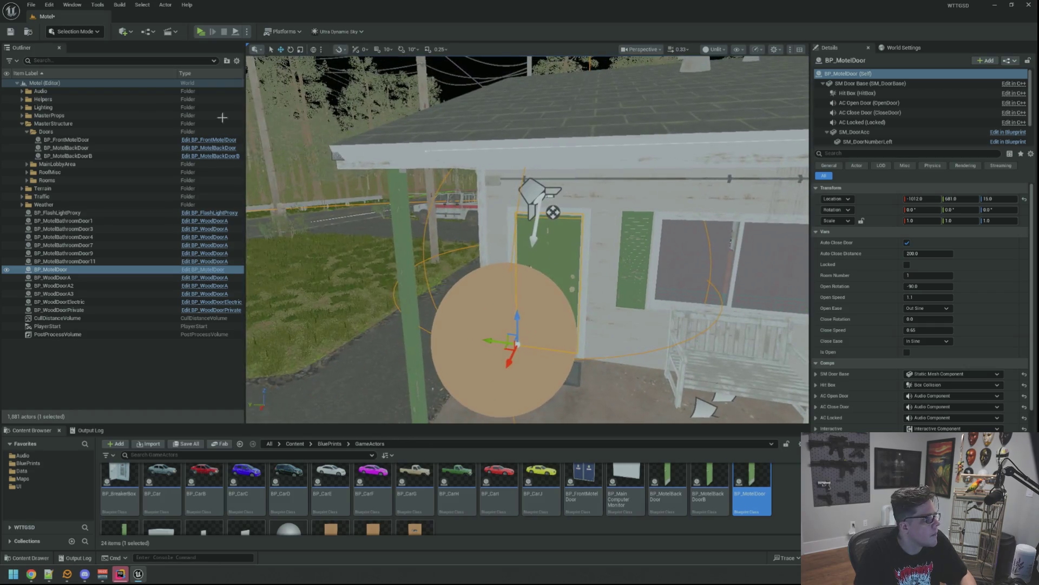
# - Save the Motel map and start a Play preview near the motel corner
pyautogui.click(9, 31)
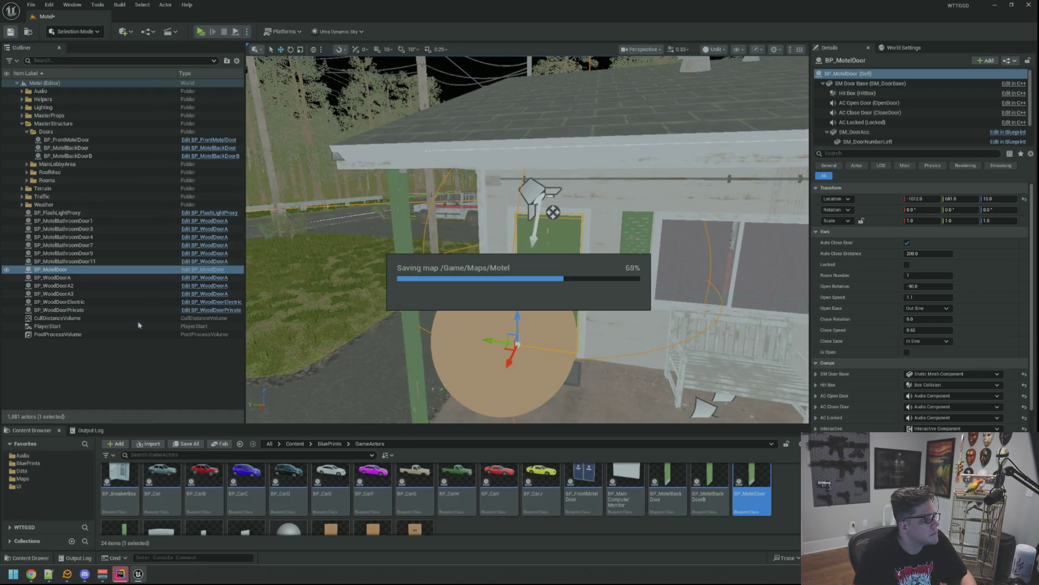
pyautogui.click(175, 371)
pyautogui.press('a')
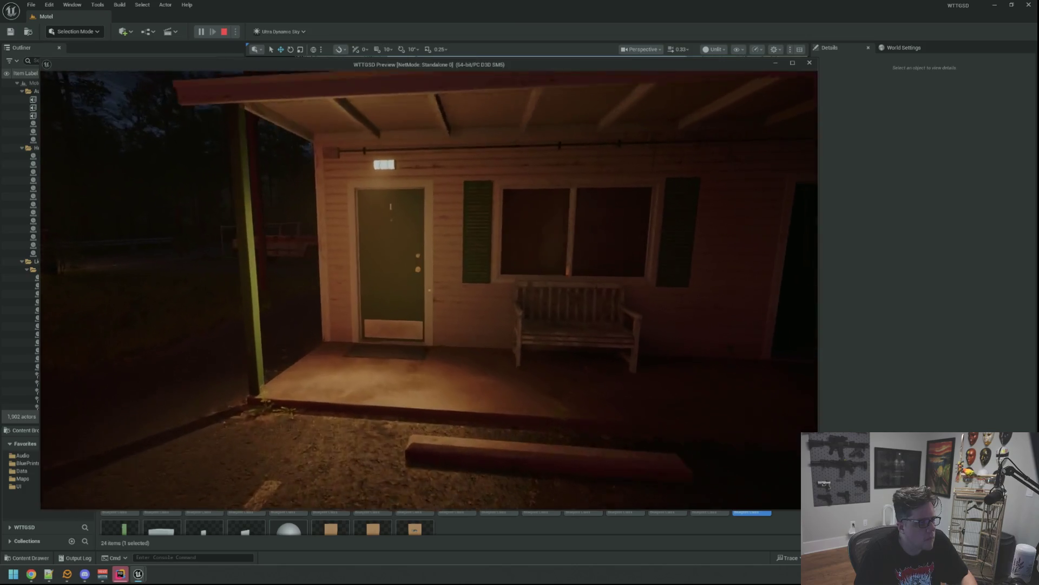
# - Walk in and out of room 1, opening and closing the green door several times with E
pyautogui.press('e')
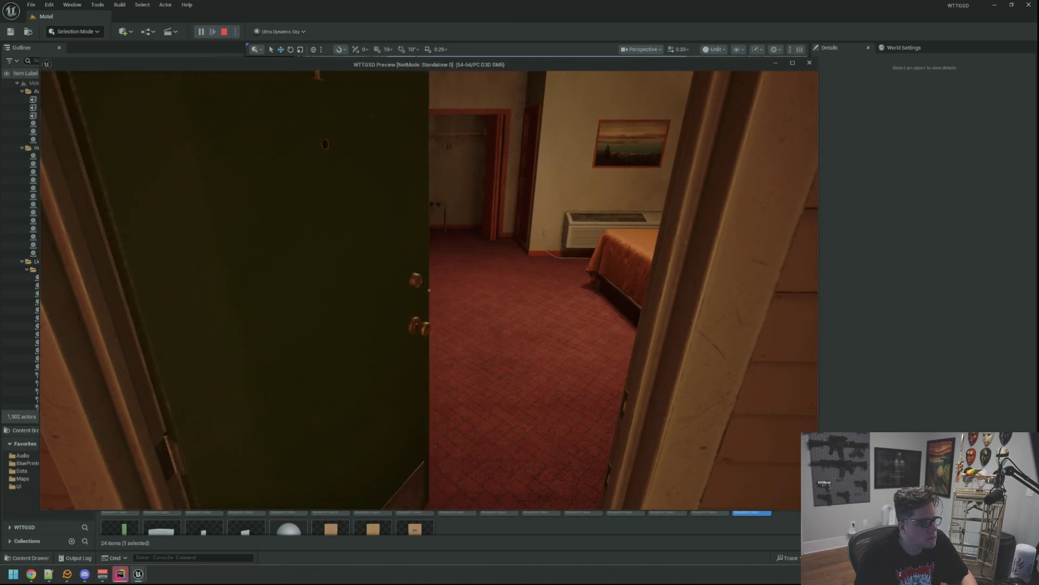
pyautogui.press('w')
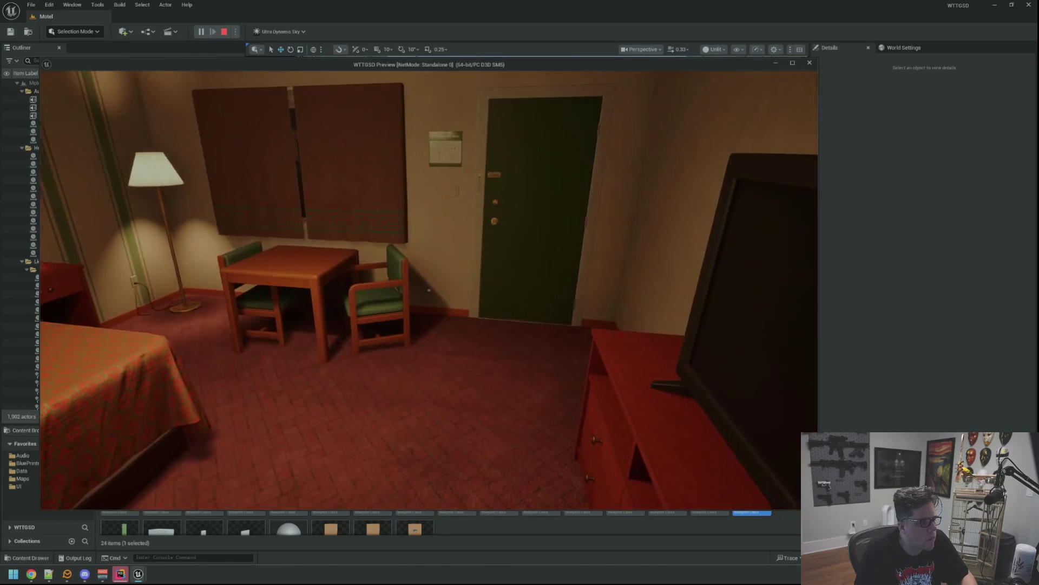
pyautogui.press('w')
pyautogui.press('e')
pyautogui.press('s')
pyautogui.press('e')
pyautogui.press('e')
pyautogui.press('w')
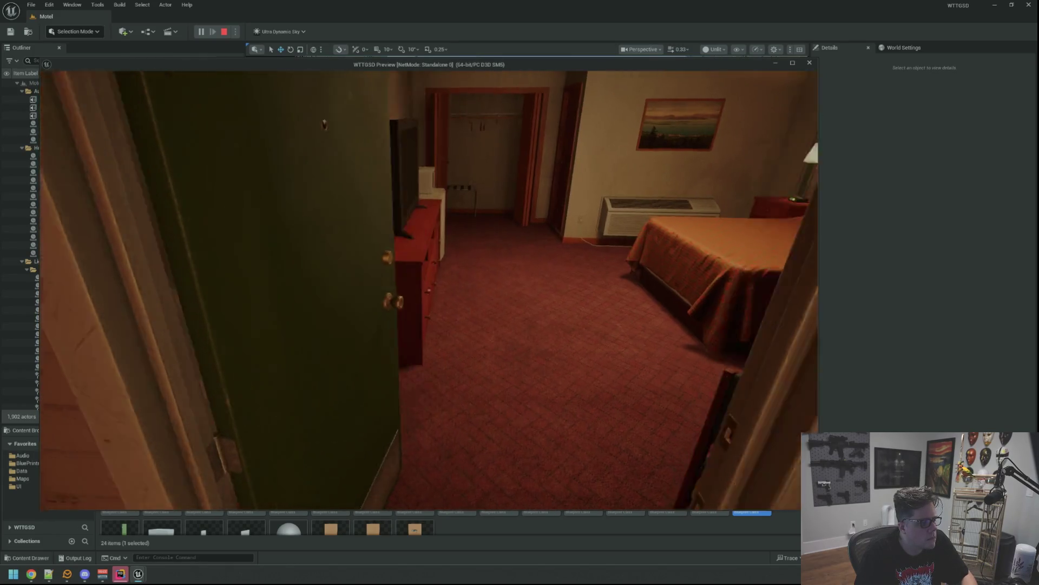
pyautogui.click(429, 289)
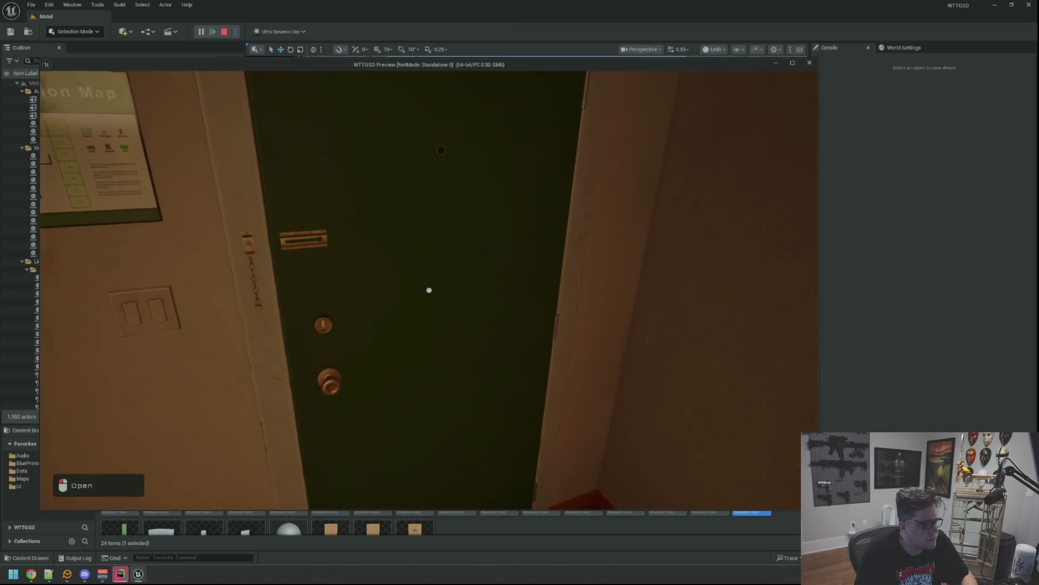
pyautogui.click(428, 290)
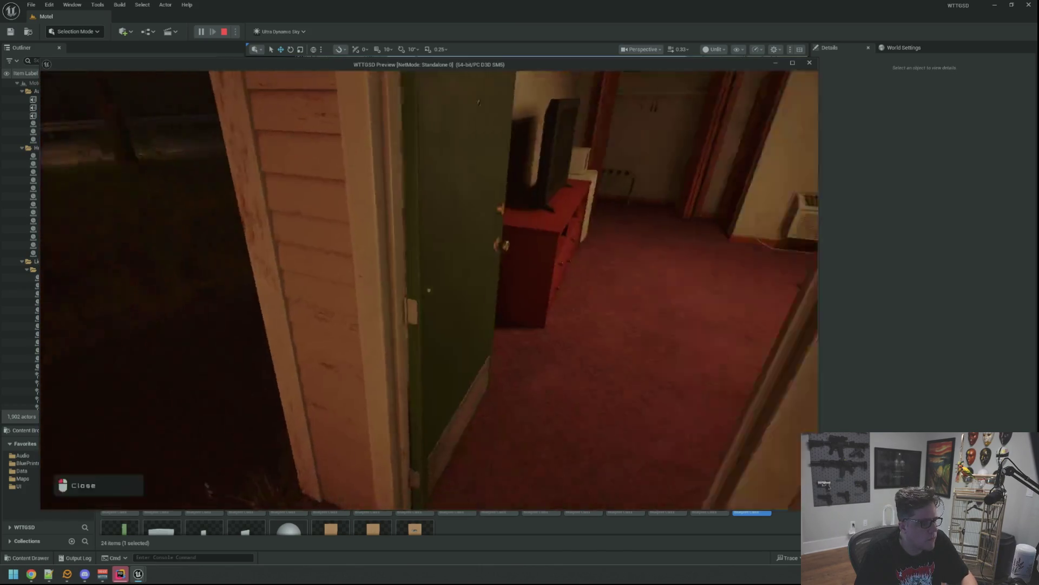
pyautogui.press('s')
pyautogui.click(429, 290)
pyautogui.press('w')
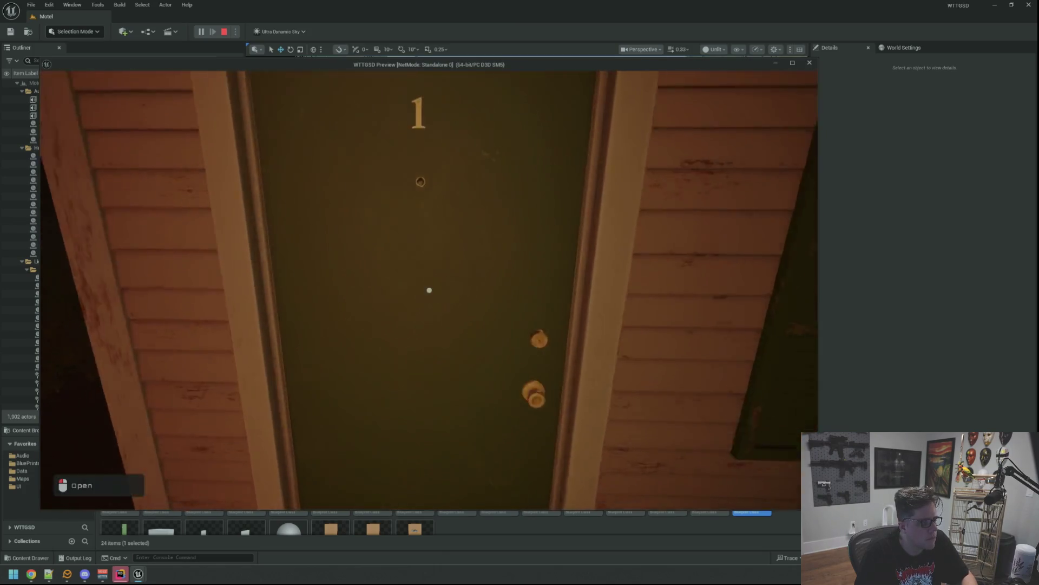
pyautogui.click(429, 290)
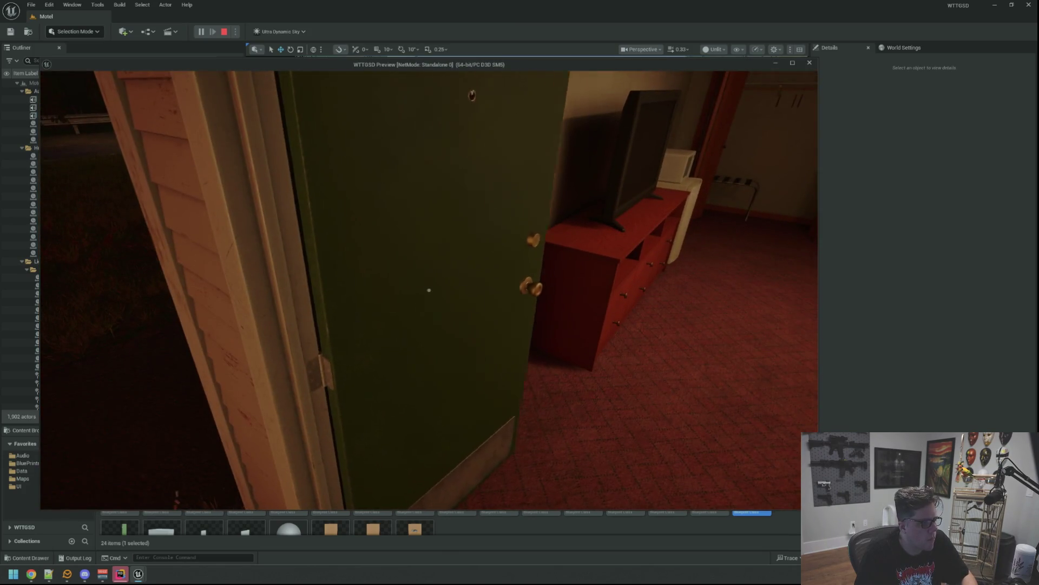
pyautogui.click(429, 290)
# - Stop the play preview and fly the editor view back to door 1
pyautogui.press('Escape')
pyautogui.press('w')
pyautogui.press('s')
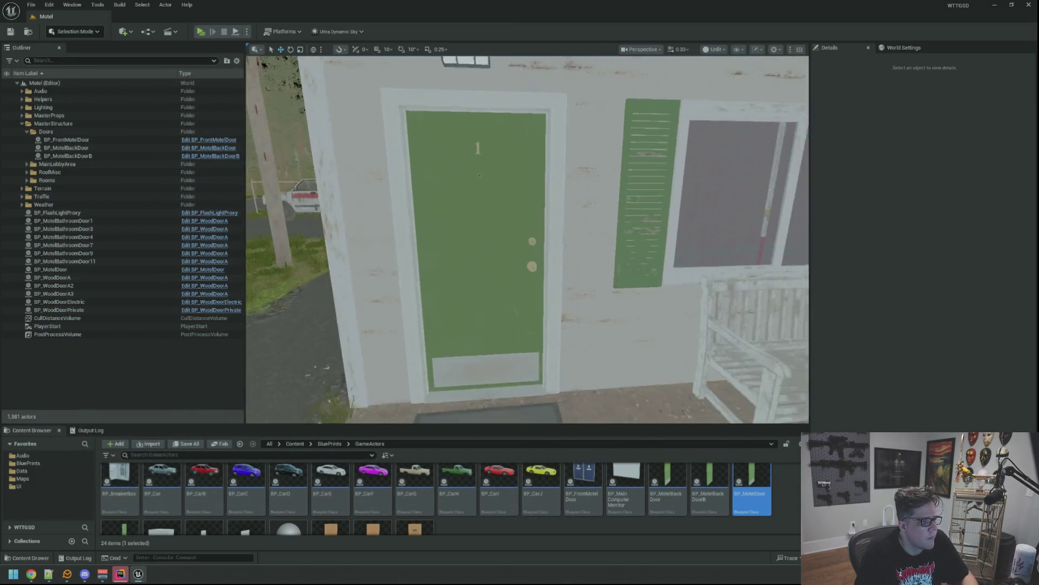
# - Duplicate the room 1 door and set the copy's Location Y to 181.0 in the next doorway
pyautogui.press('s')
pyautogui.click(478, 244)
pyautogui.press('s')
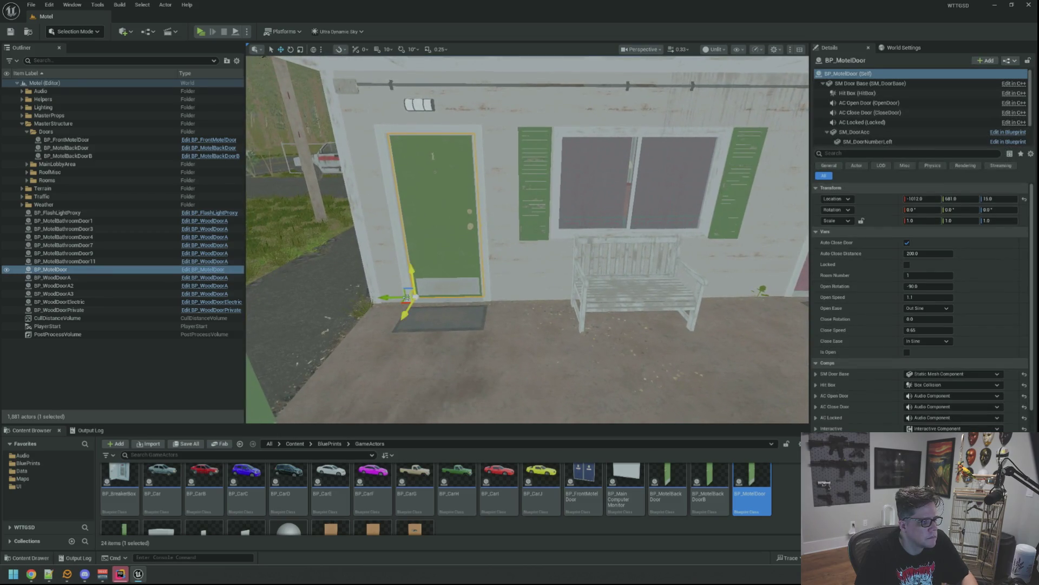
pyautogui.moveTo(408, 297); pyautogui.dragTo(674, 298)
pyautogui.press('f')
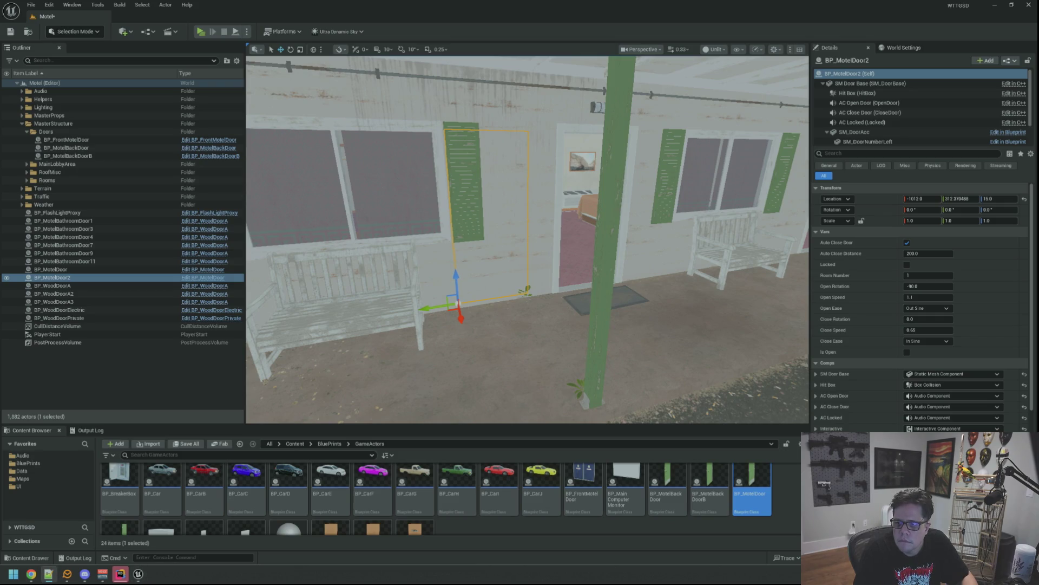
pyautogui.rightClick(854, 198)
pyautogui.click(893, 230)
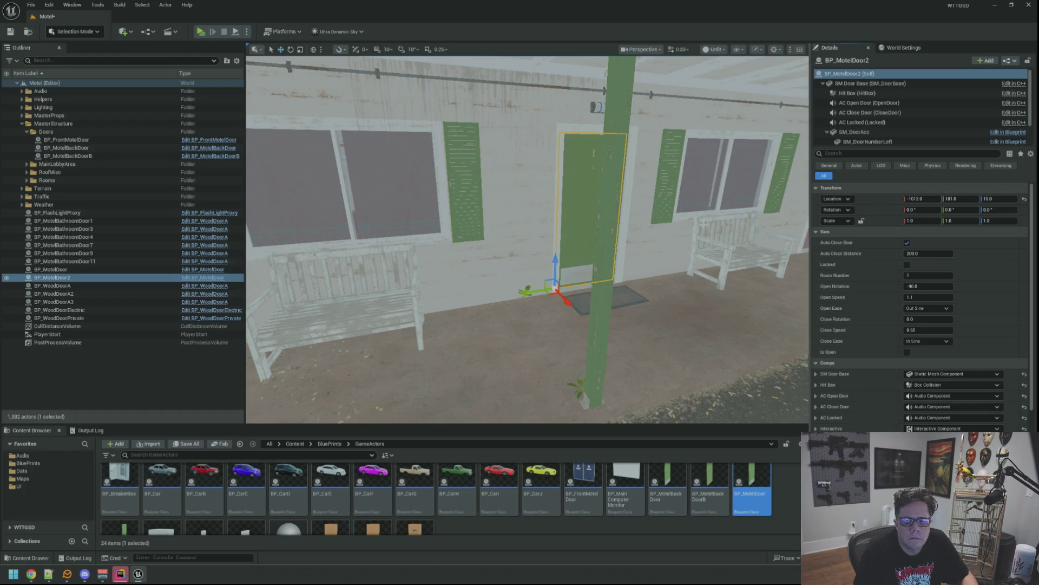
pyautogui.press('f')
pyautogui.scroll(2, 528, 240)
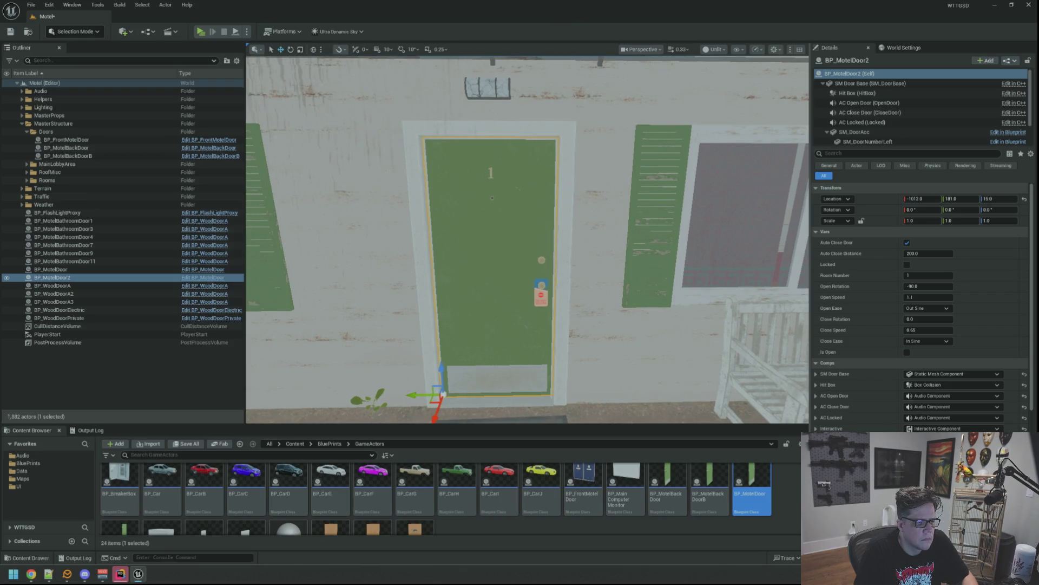
pyautogui.scroll(-2, 527, 240)
# - Give the new door Room Number 2 and start a play preview with Alt+P
pyautogui.moveTo(528, 240)
pyautogui.mouseDown()
pyautogui.moveTo(605, 165)
pyautogui.moveTo(528, 240)
pyautogui.moveTo(524, 232)
pyautogui.mouseUp()
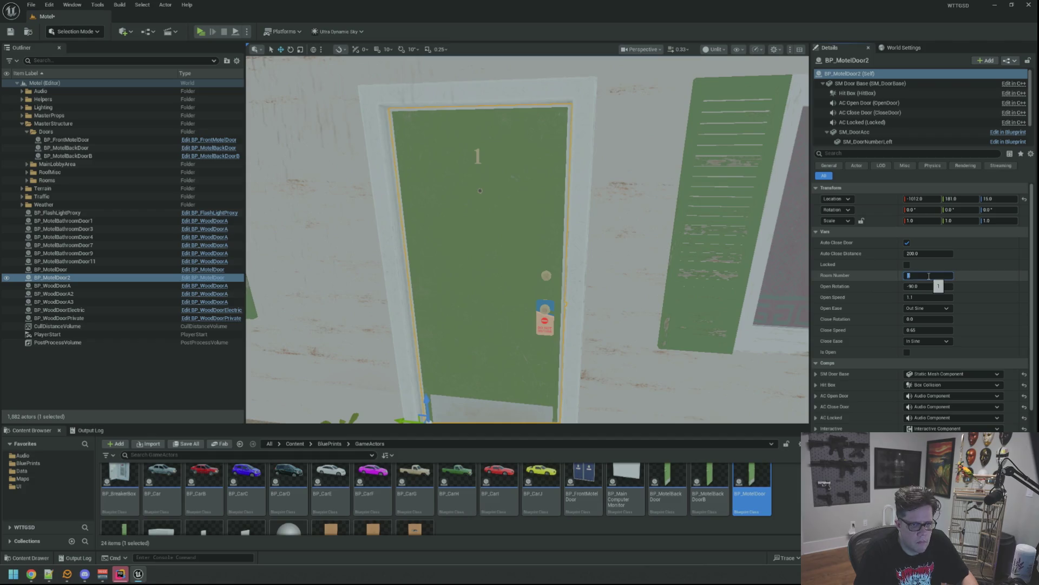
pyautogui.write('2')
pyautogui.press('Return')
pyautogui.scroll(-3, 586, 199)
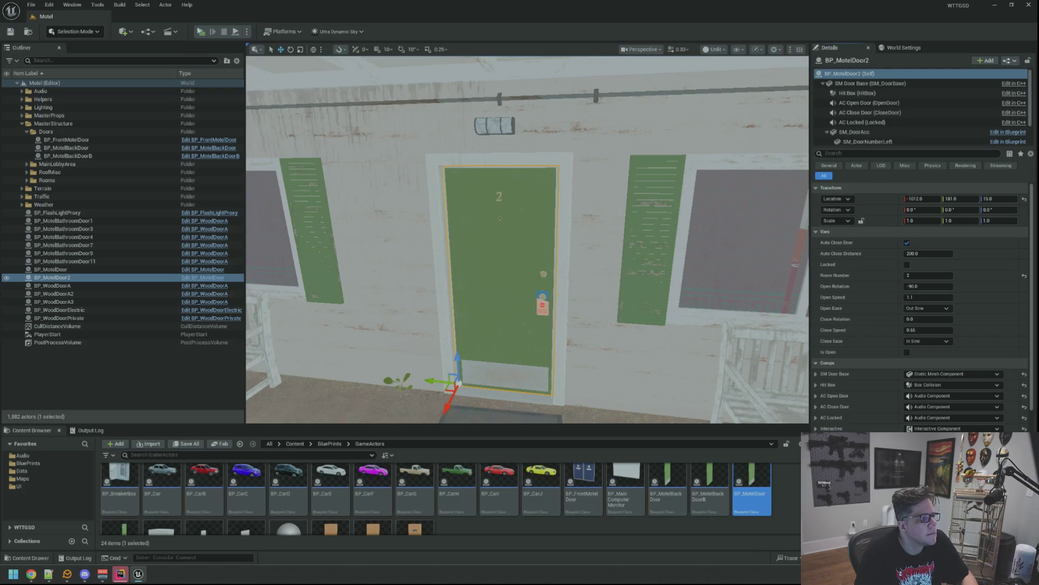
pyautogui.hotkey('alt', 'p')
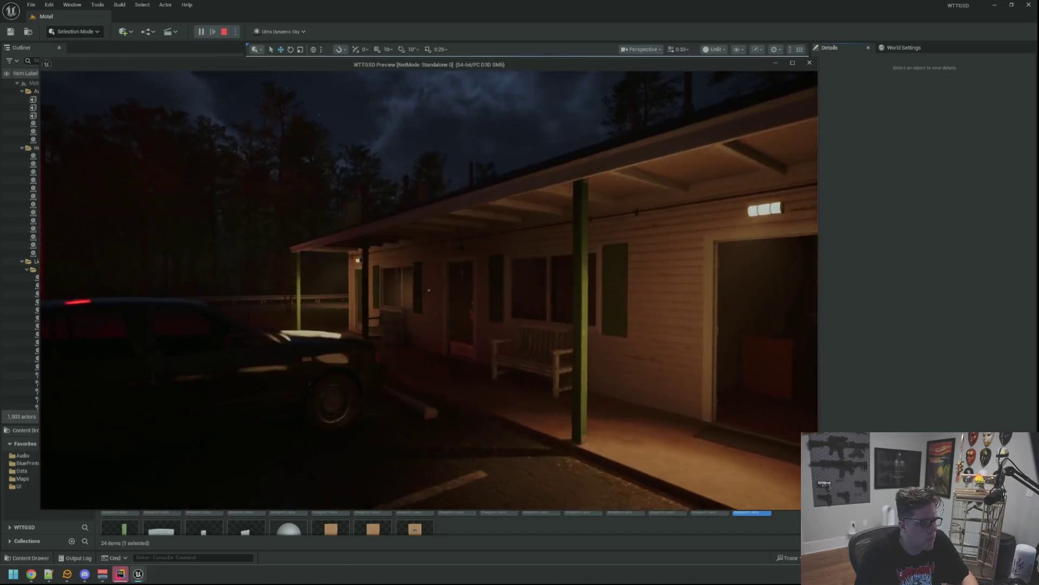
# - Walk along the porch to the room 2 door, then leave the preview
pyautogui.press('w')
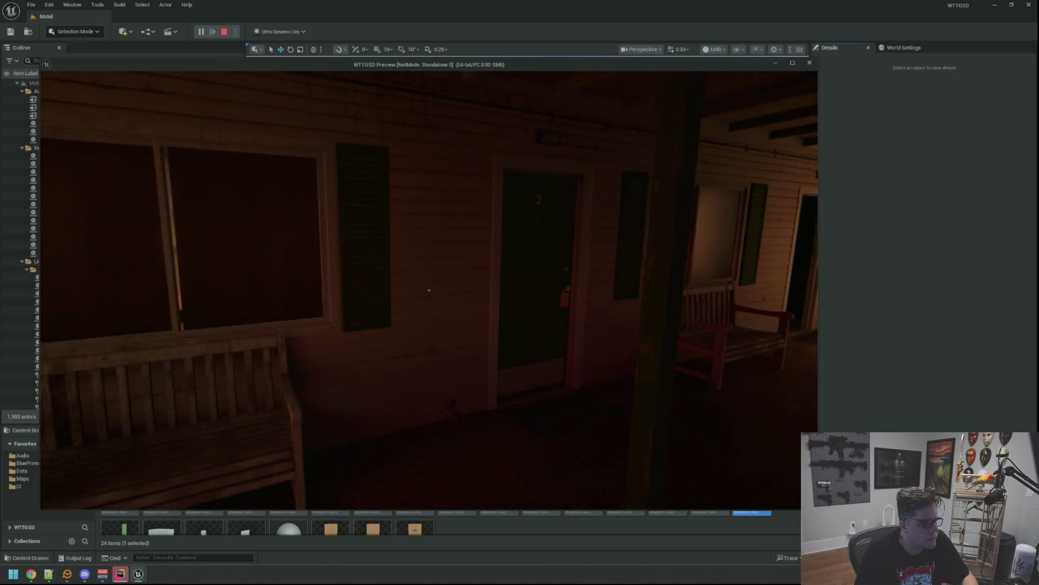
pyautogui.press('Escape')
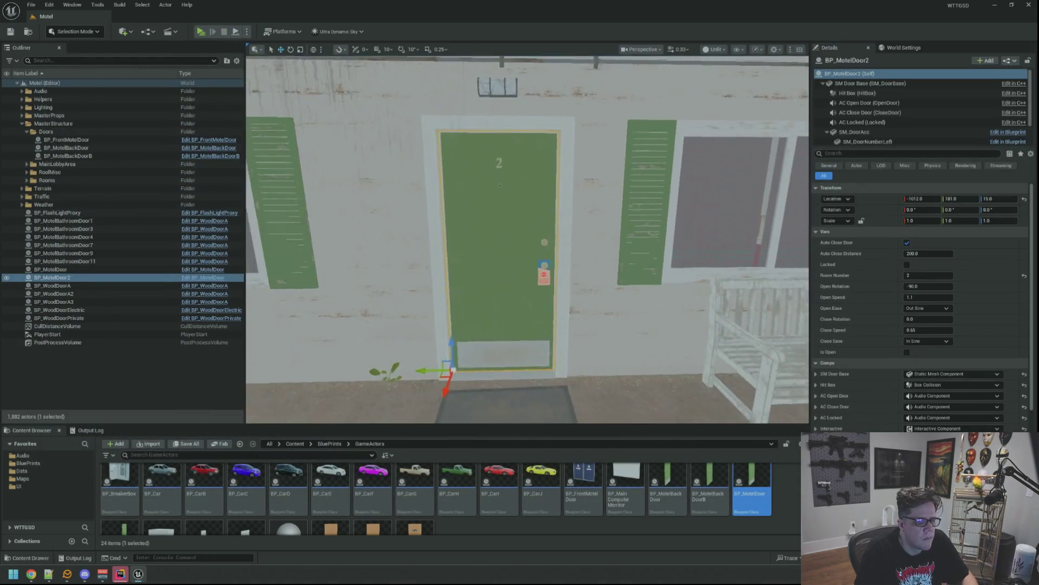
pyautogui.scroll(3, 535, 278)
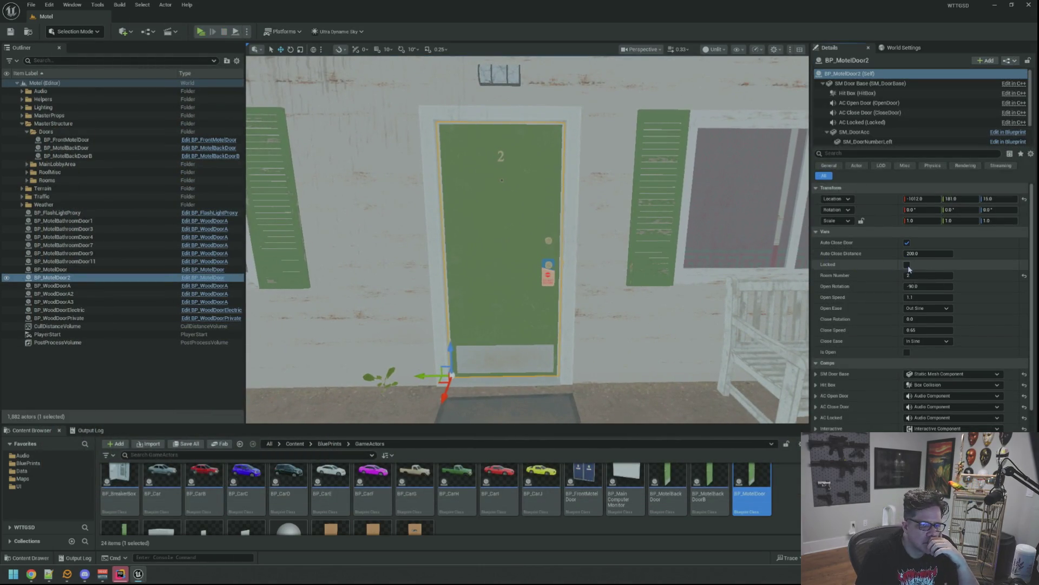
# - Tick Locked and Hard Locked on door 2 with Hard Lock Reason OccupiedRoom, and save the Motel map
pyautogui.click(906, 264)
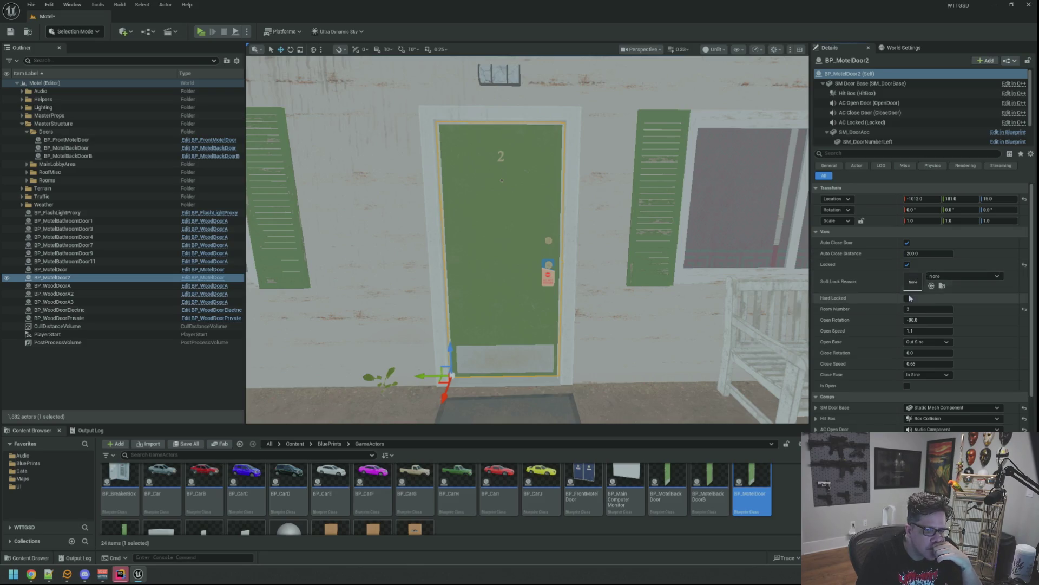
pyautogui.click(907, 298)
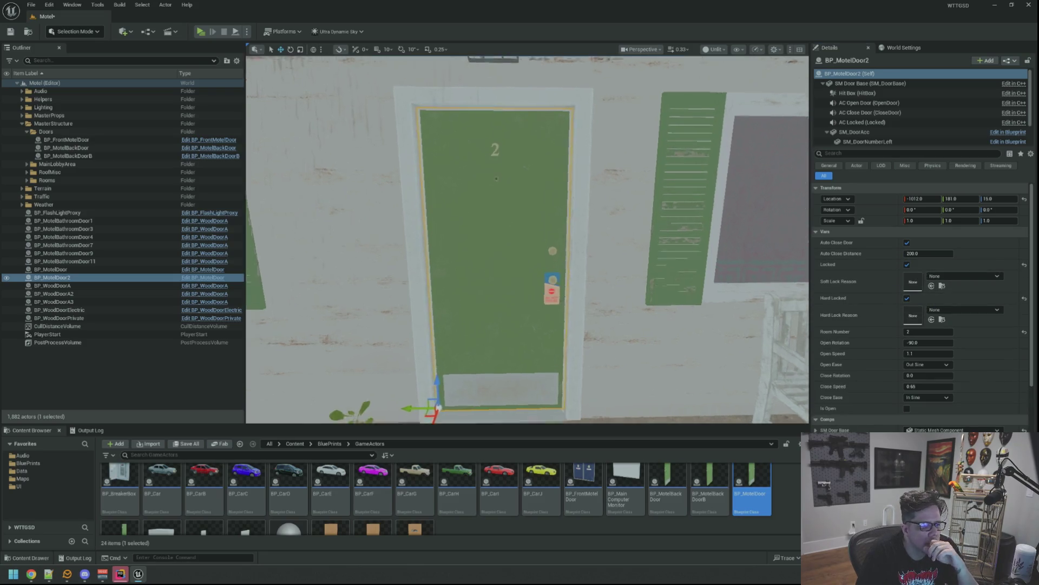
pyautogui.click(962, 310)
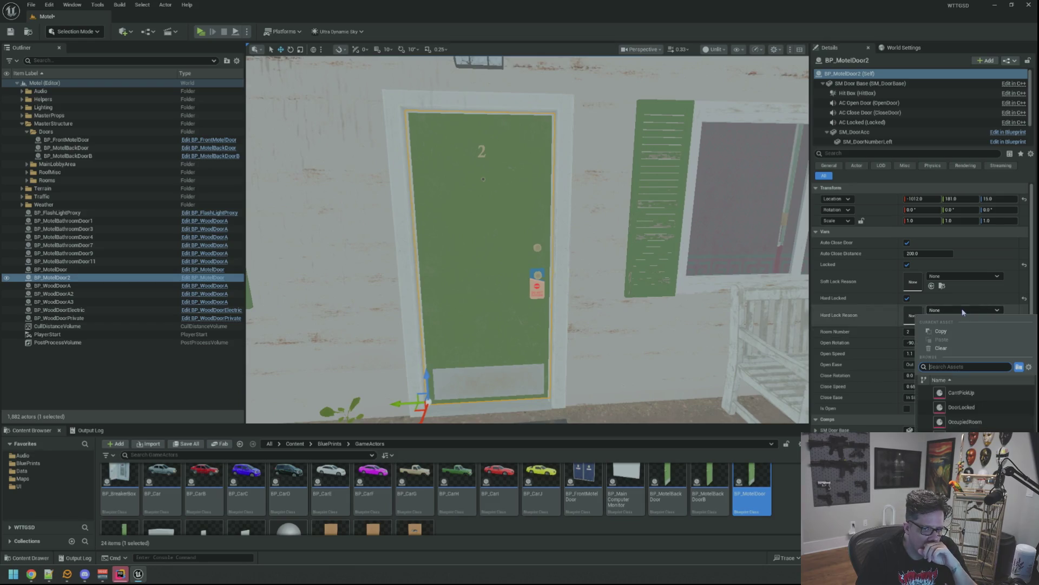
pyautogui.click(976, 422)
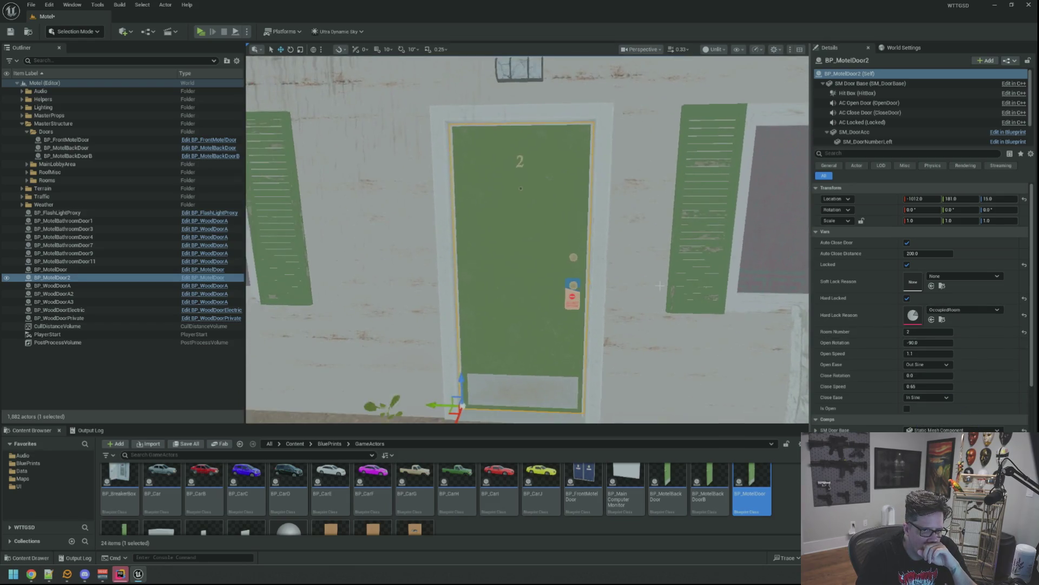
pyautogui.scroll(-3, 623, 284)
pyautogui.scroll(3, 623, 283)
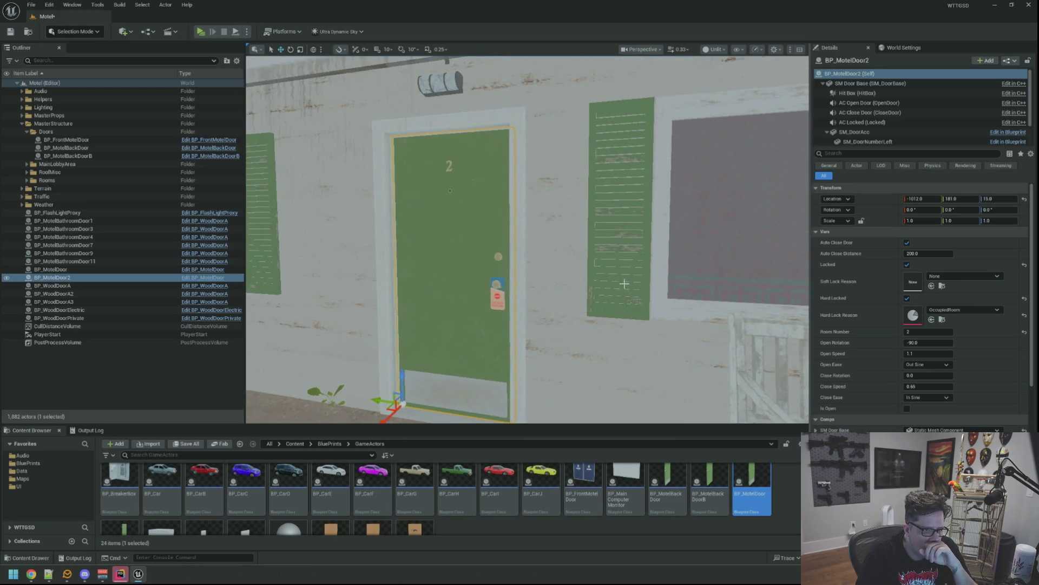
pyautogui.click(11, 31)
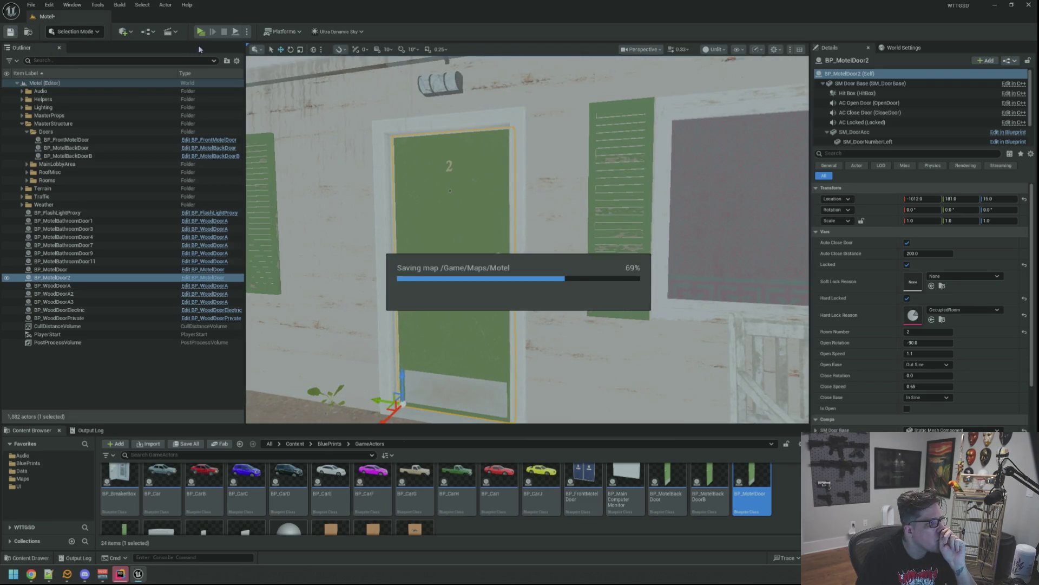
# - Playtest door 2 repeatedly to get the 'There is someone in there...' locked message, then release the mouse with Shift+F1
pyautogui.hotkey('alt', 'p')
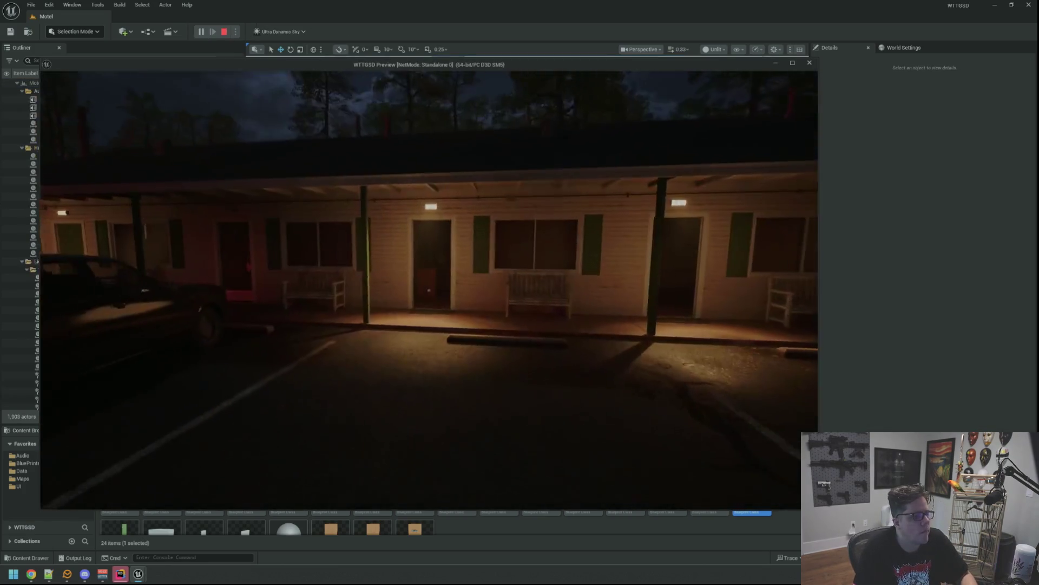
pyautogui.press('w')
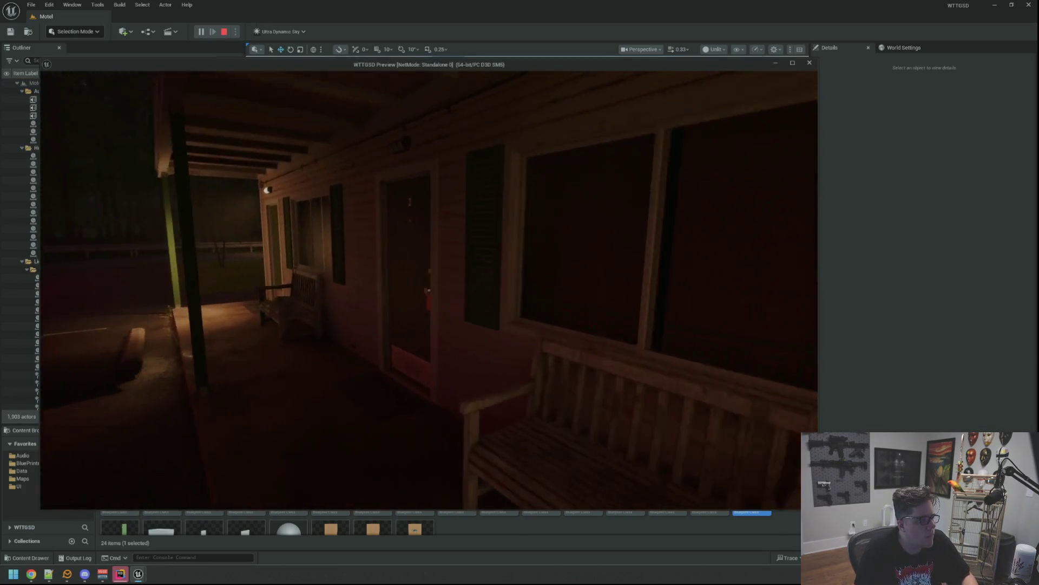
pyautogui.click(429, 290)
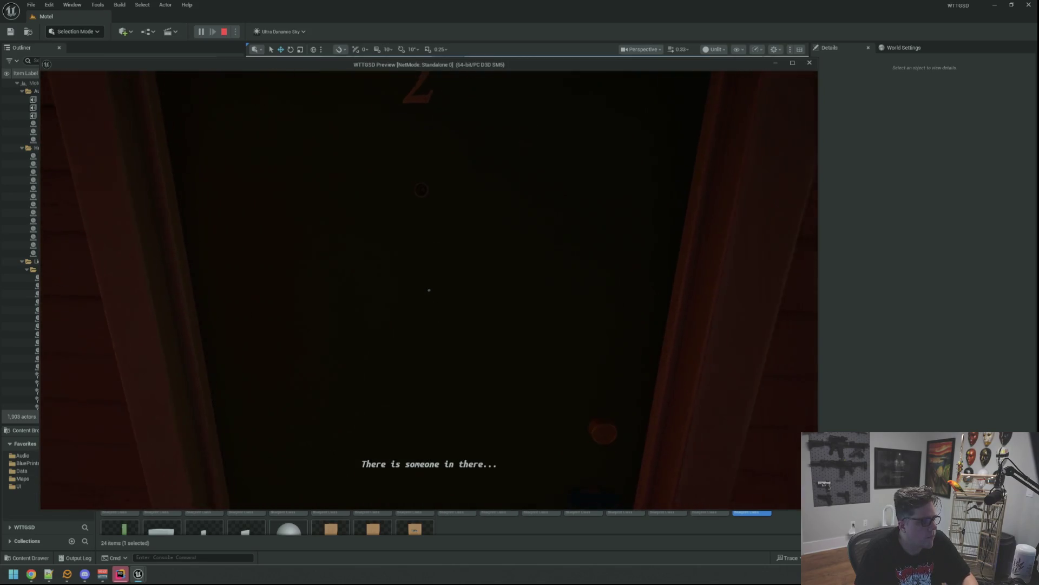
pyautogui.press('s')
pyautogui.press('w')
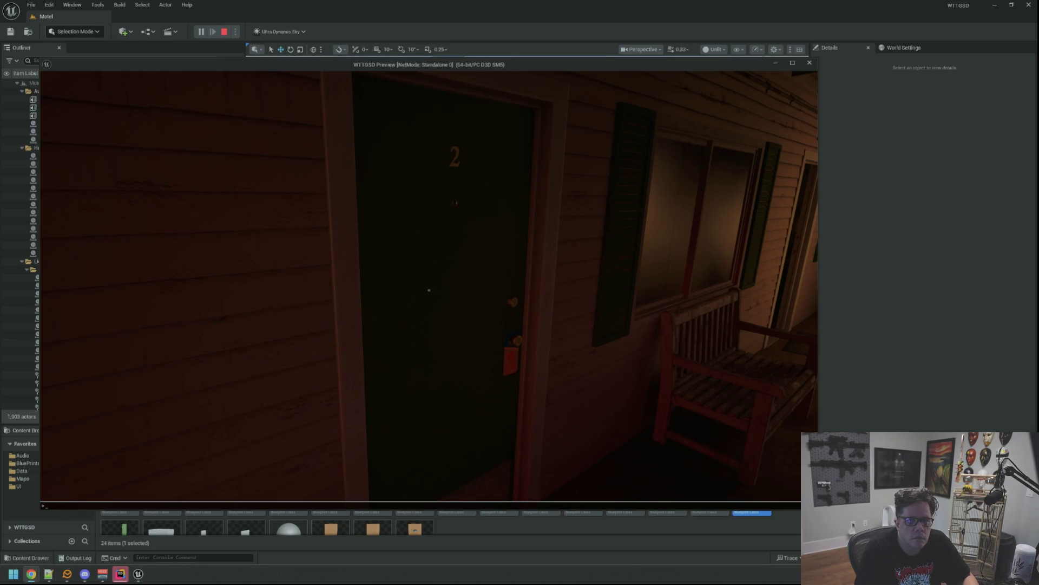
pyautogui.click(644, 185)
pyautogui.press('w')
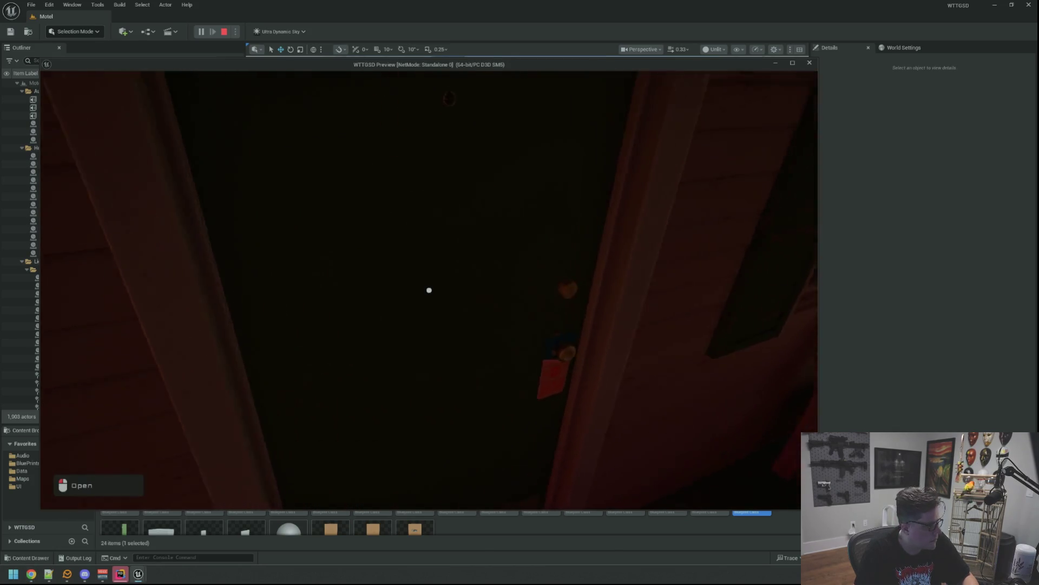
pyautogui.click(429, 290)
pyautogui.press('s')
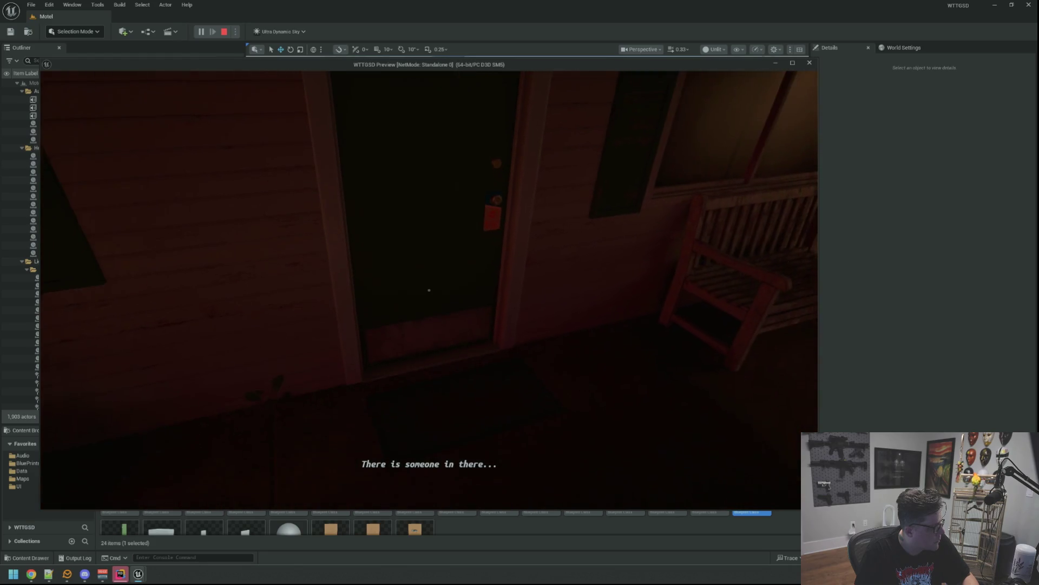
pyautogui.press('w')
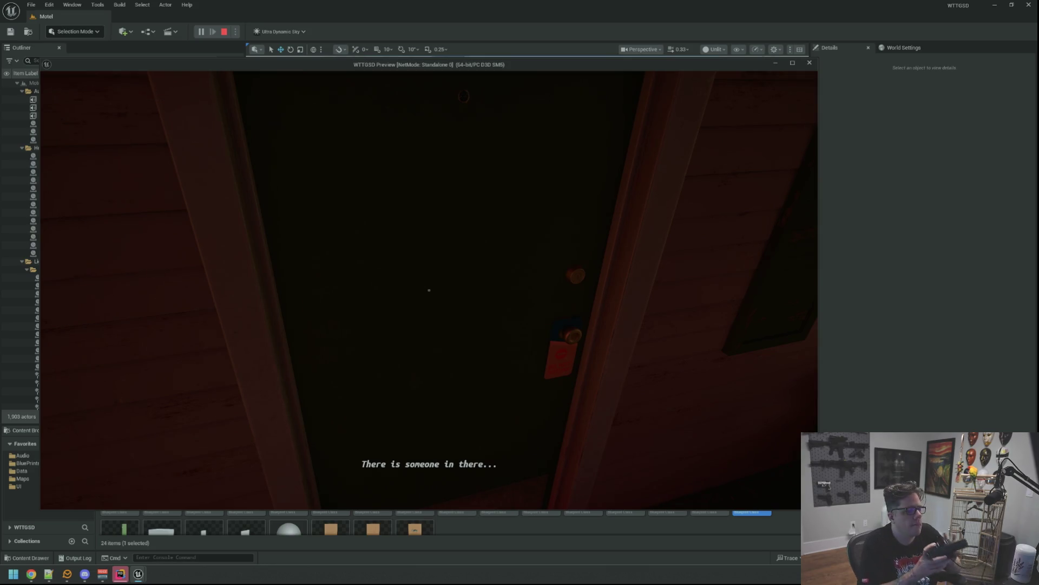
pyautogui.hotkey('shift', 'F1')
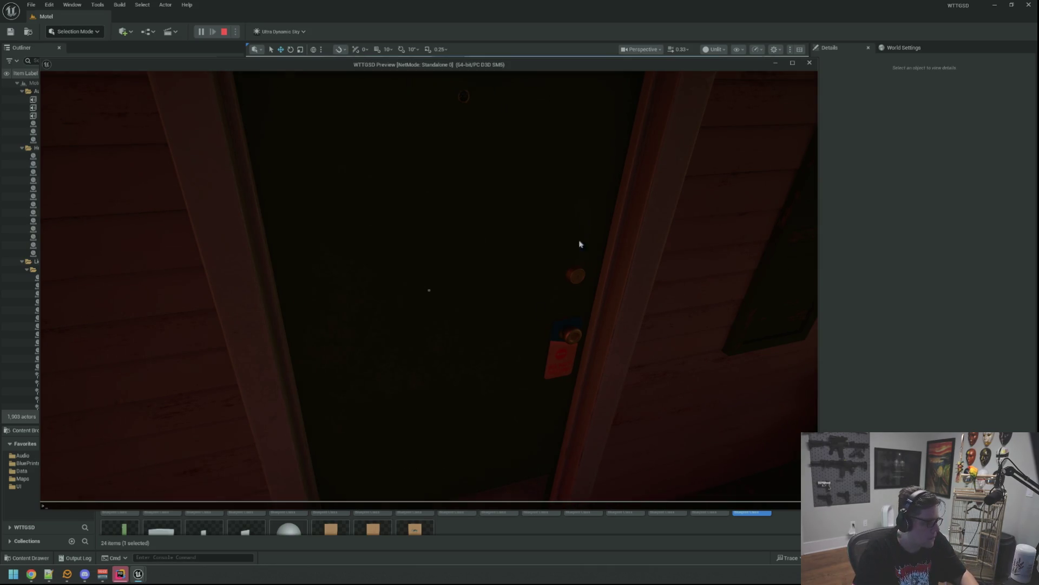
# - Set Voicemeeter's A1 hardware output to Headphones (Realtek USB Audio) instead of the speakers
pyautogui.click(102, 573)
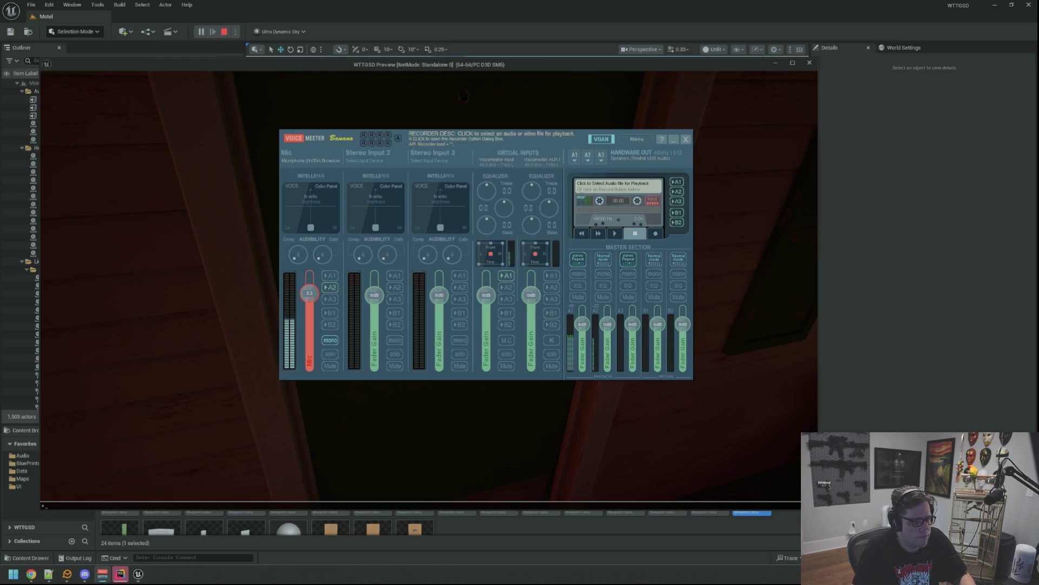
pyautogui.click(577, 160)
pyautogui.click(779, 247)
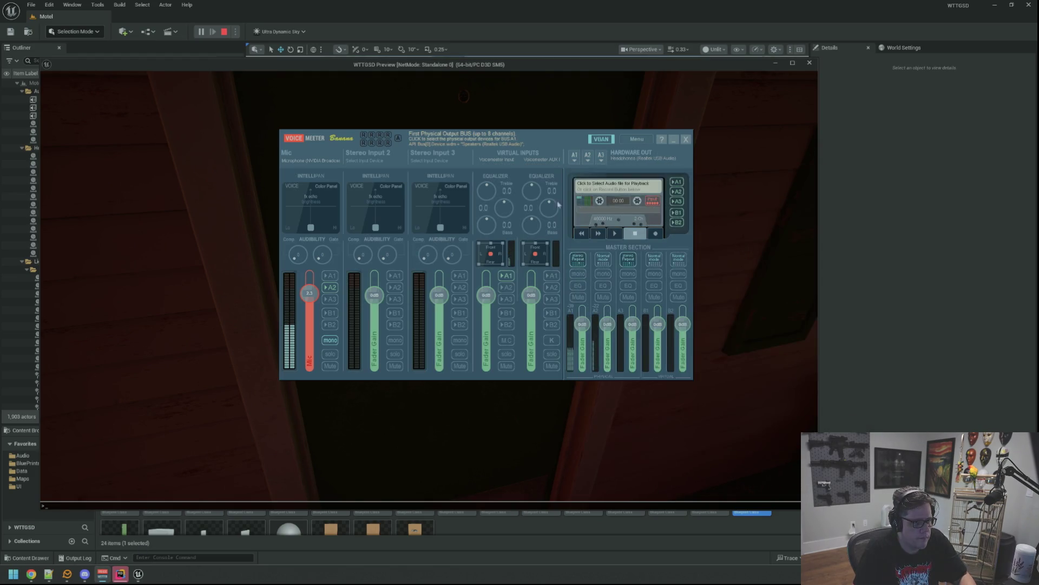
# - Return to Unreal, end the Play session and focus the view on the room 2 door
pyautogui.click(225, 241)
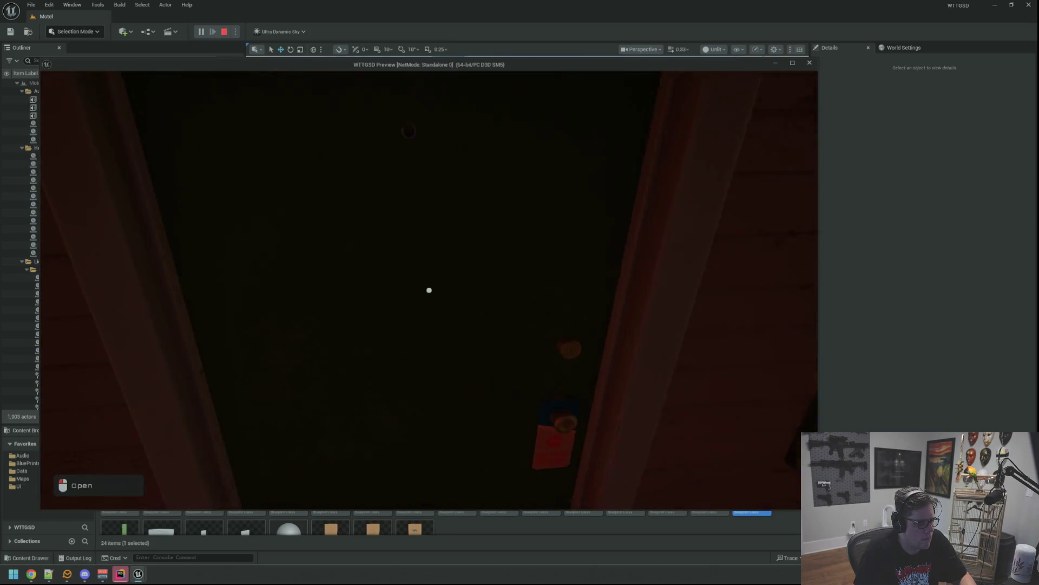
pyautogui.press('Escape')
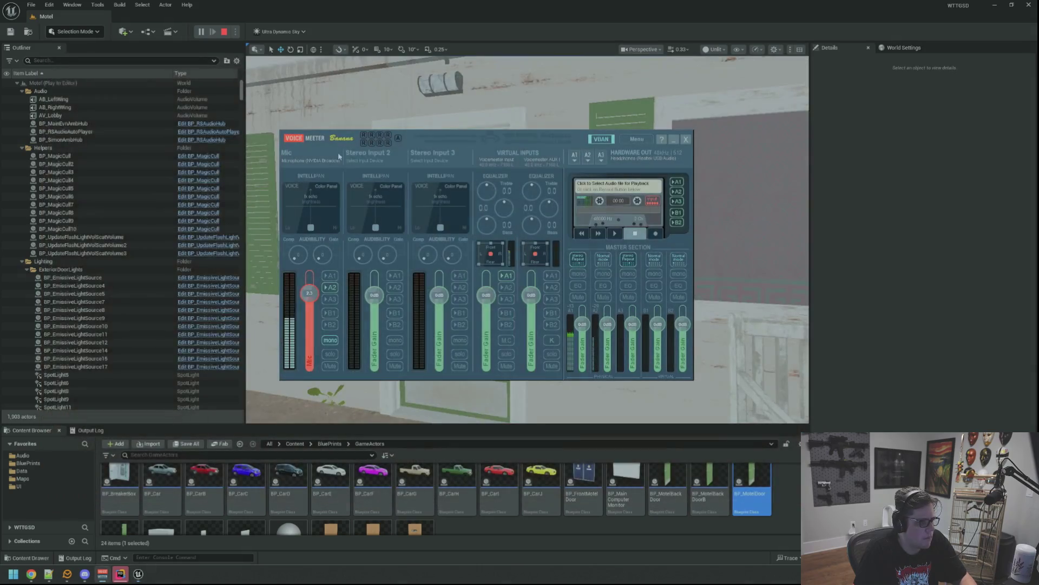
pyautogui.doubleClick(208, 277)
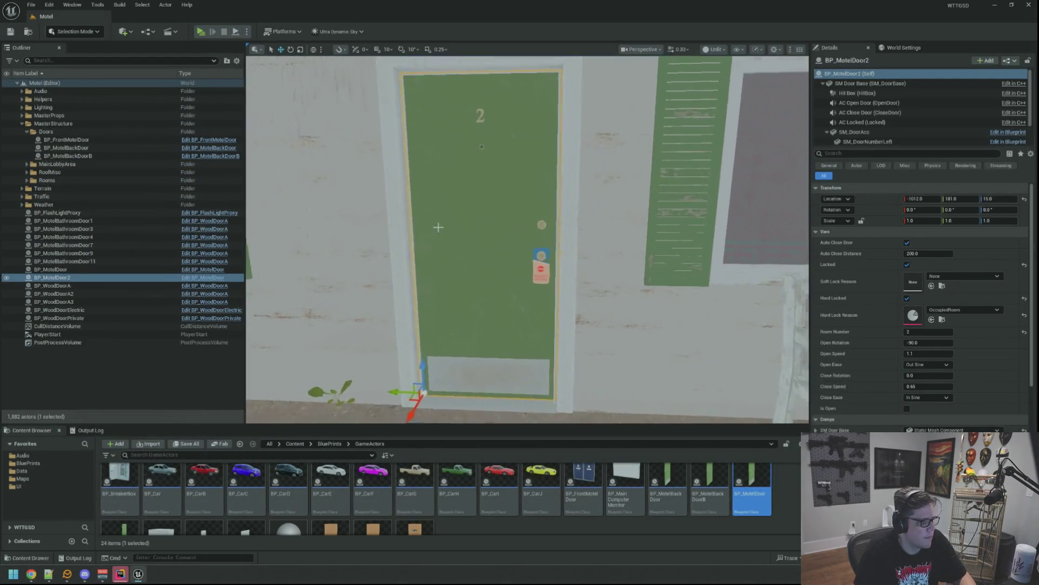
pyautogui.click(208, 279)
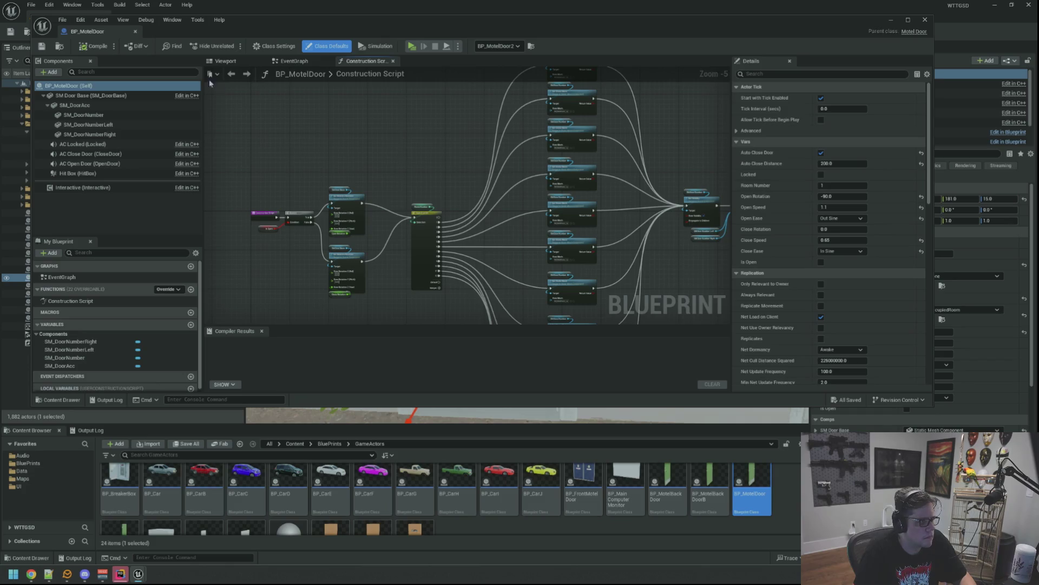
pyautogui.click(89, 143)
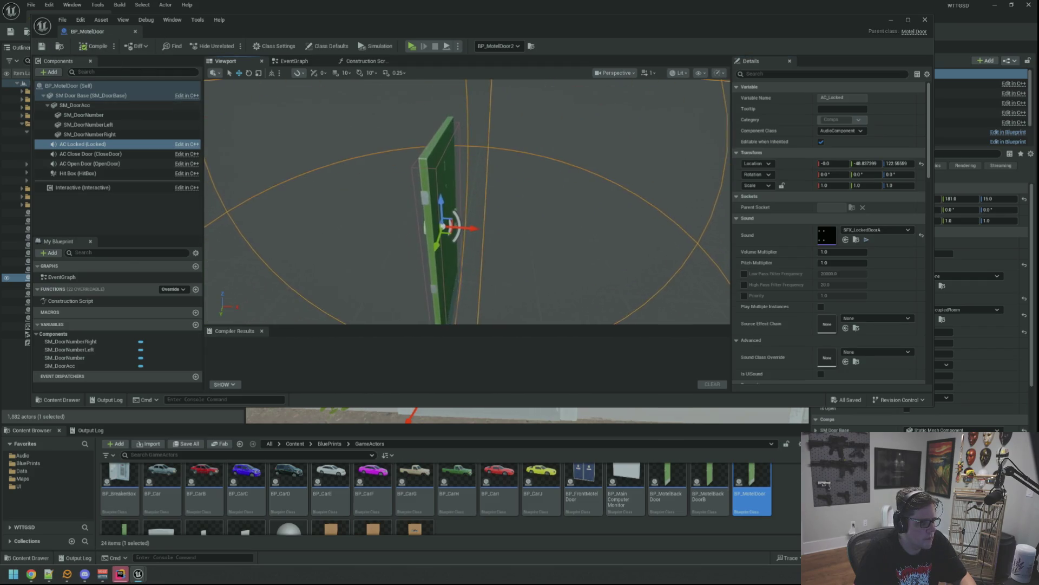
pyautogui.moveTo(99, 32); pyautogui.dragTo(196, 37)
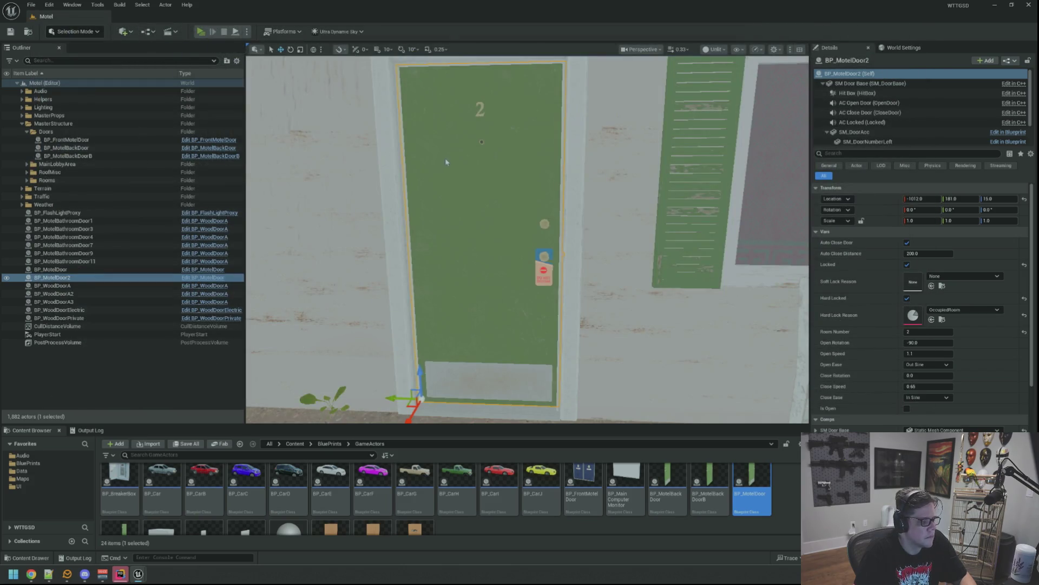
pyautogui.hotkey('alt', 'p')
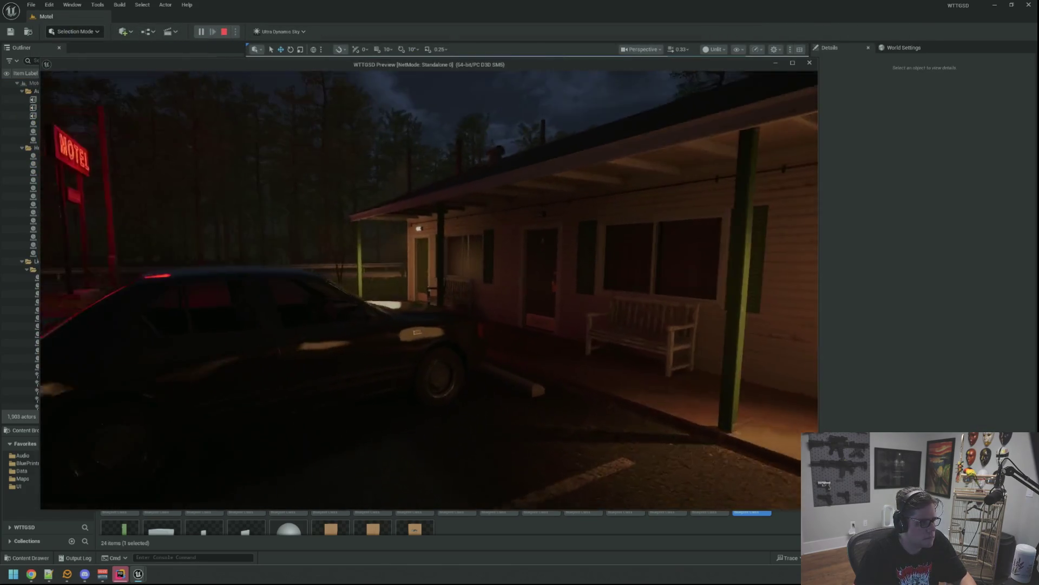
pyautogui.click(429, 290)
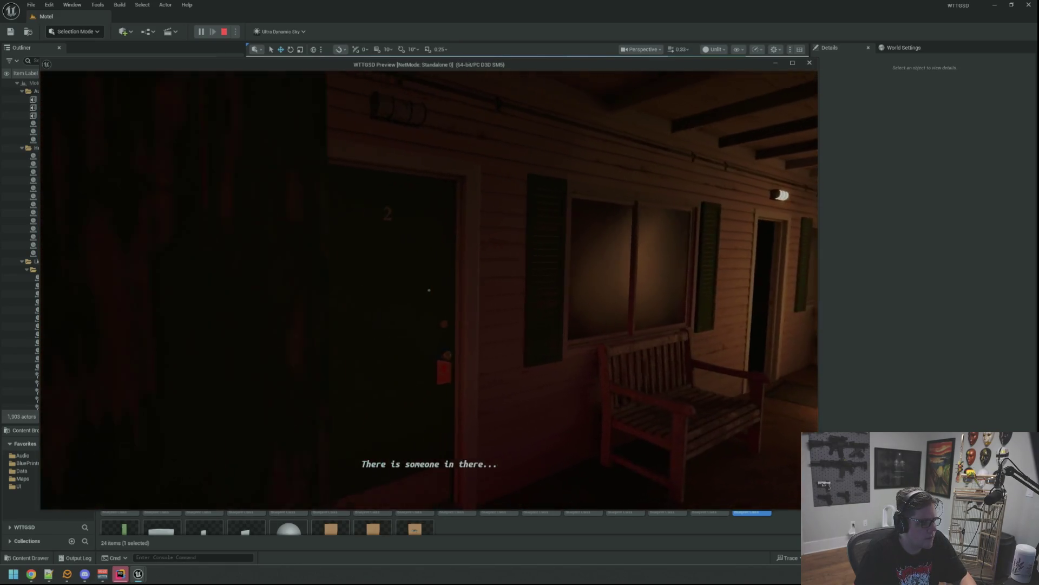
pyautogui.press('Escape')
pyautogui.doubleClick(51, 277)
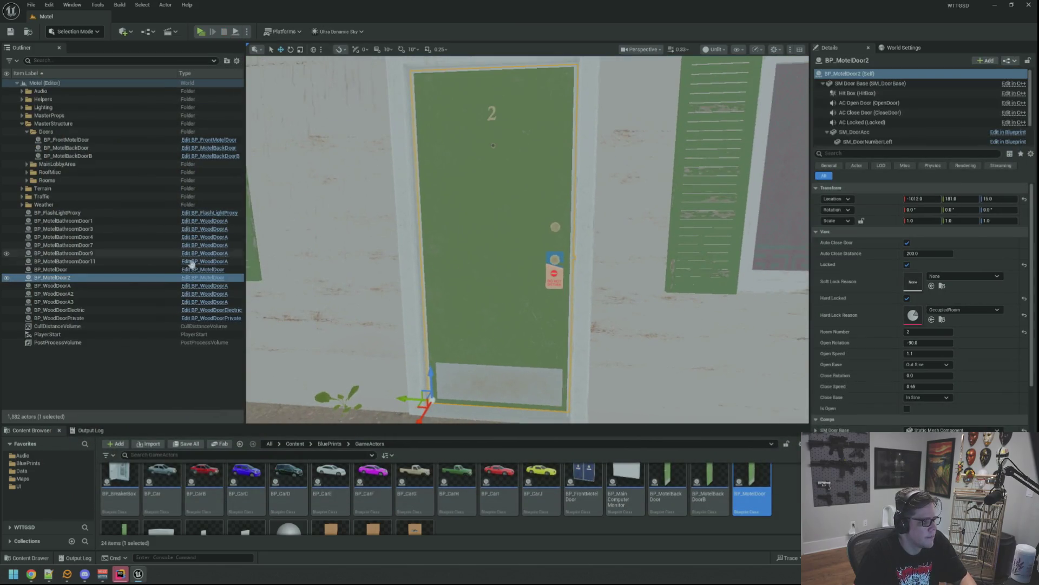
# - Duplicate the motel door twice and place the copies in the next doorways via pasted Location
pyautogui.moveTo(523, 261); pyautogui.dragTo(617, 261)
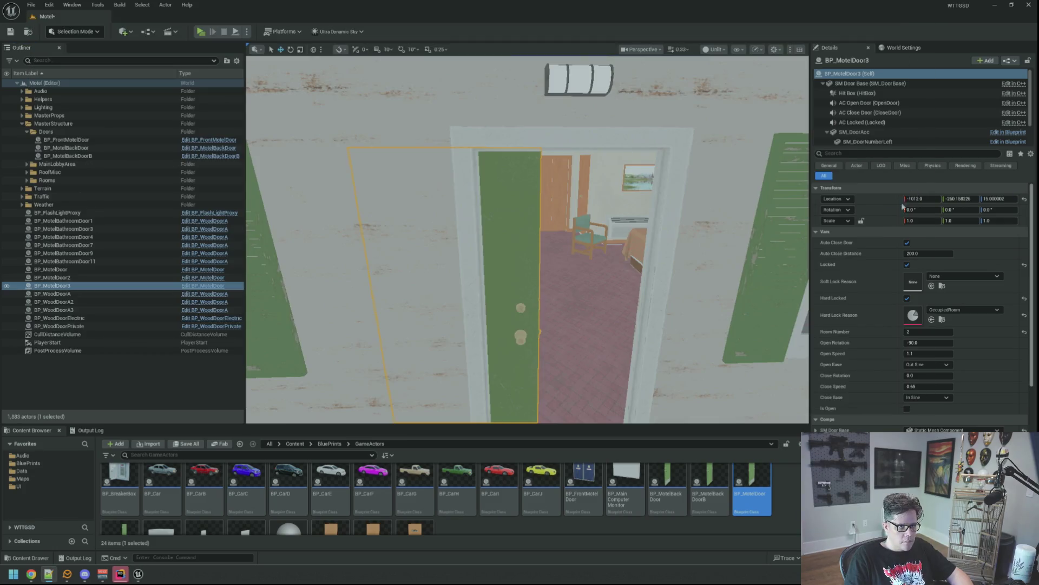
pyautogui.scroll(-5, 560, 271)
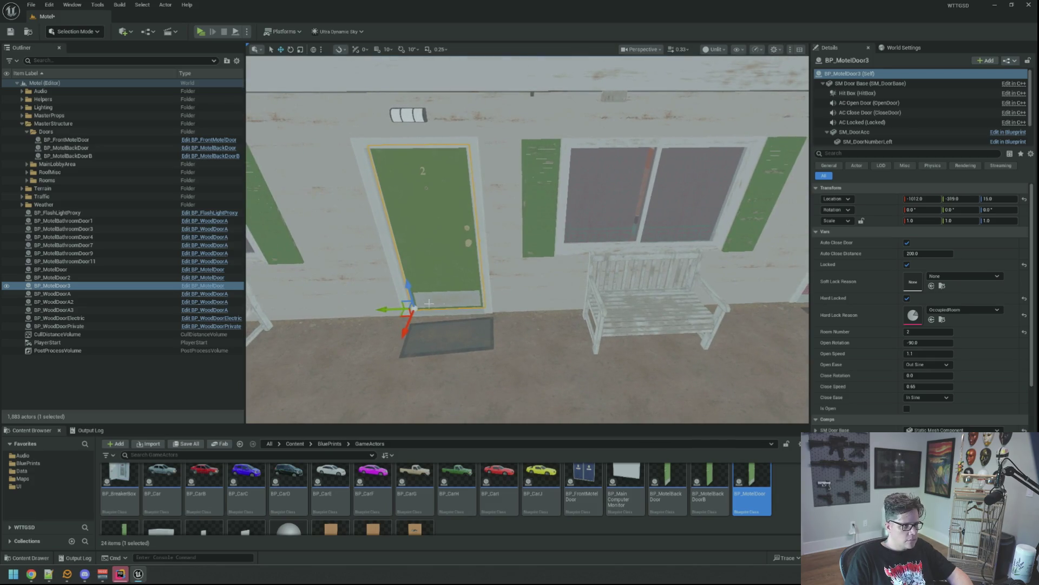
pyautogui.hotkey('ctrl', 'd')
pyautogui.press('f')
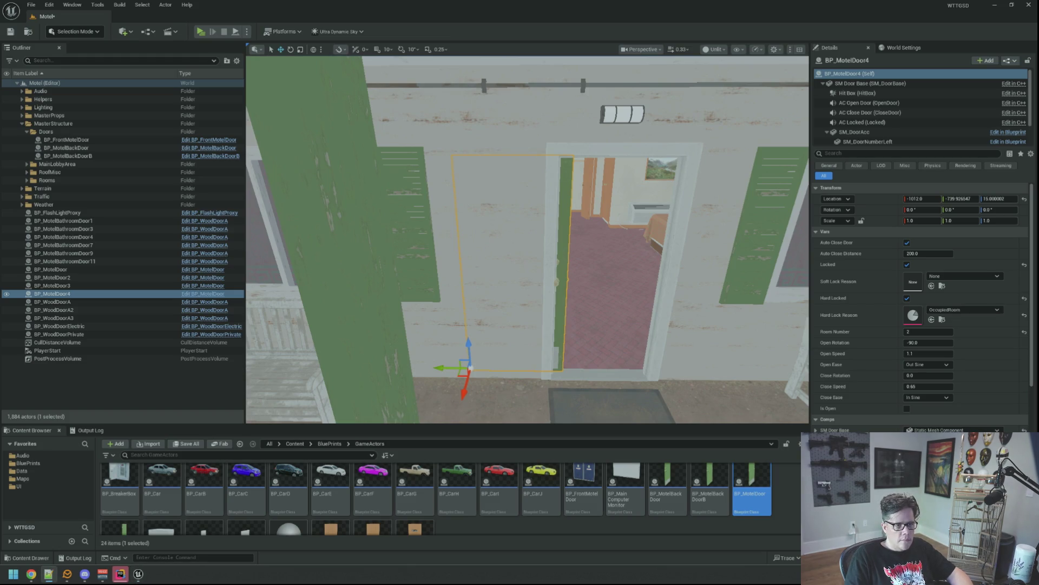
pyautogui.rightClick(878, 201)
pyautogui.click(926, 227)
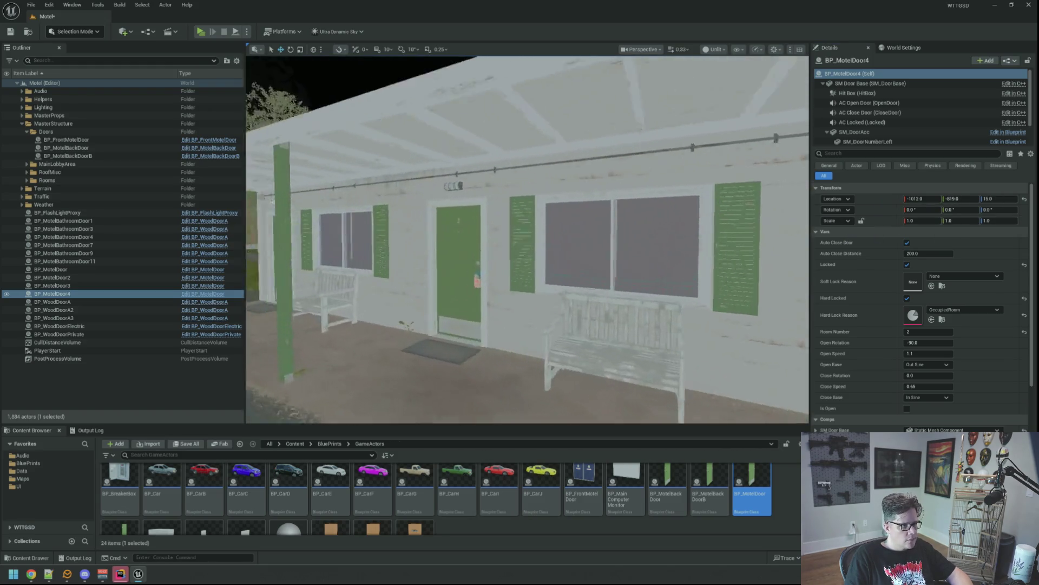
# - Number the new doors as rooms 3 and 4, then duplicate a fifth copy
pyautogui.moveTo(528, 244); pyautogui.dragTo(528, 244)
pyautogui.click(569, 244)
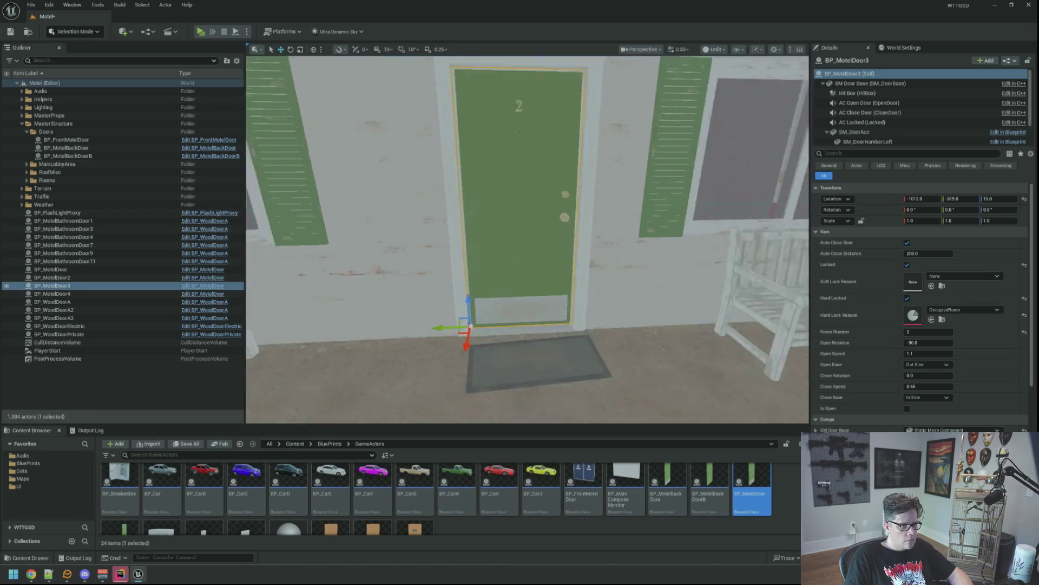
pyautogui.moveTo(529, 244); pyautogui.dragTo(546, 135)
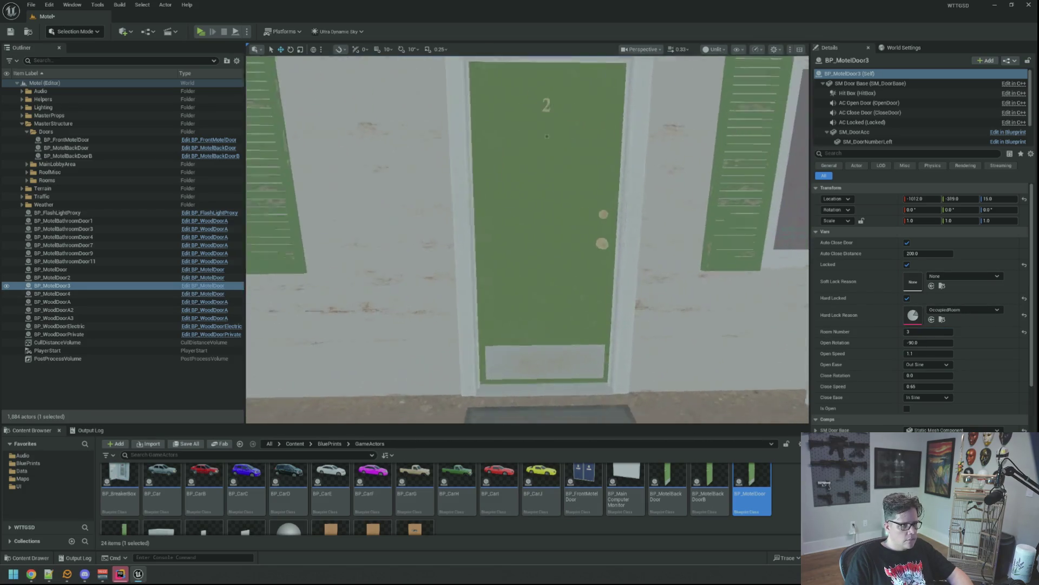
pyautogui.moveTo(528, 244); pyautogui.dragTo(488, 244)
pyautogui.click(487, 244)
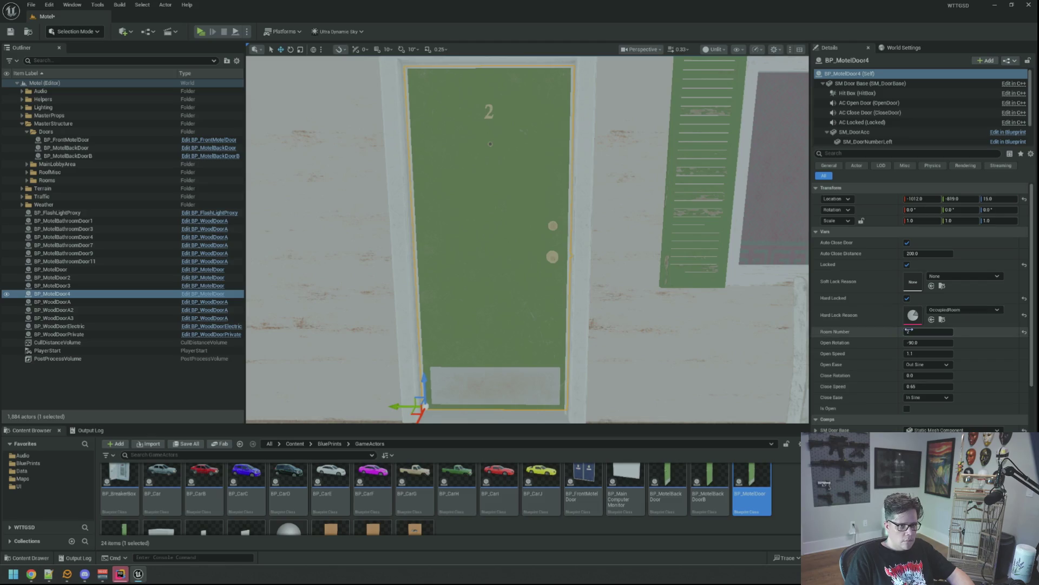
pyautogui.write('4')
pyautogui.press('Return')
pyautogui.moveTo(569, 244)
pyautogui.mouseDown()
pyautogui.moveTo(641, 241)
pyautogui.moveTo(674, 195)
pyautogui.mouseUp()
pyautogui.hotkey('ctrl', 'd')
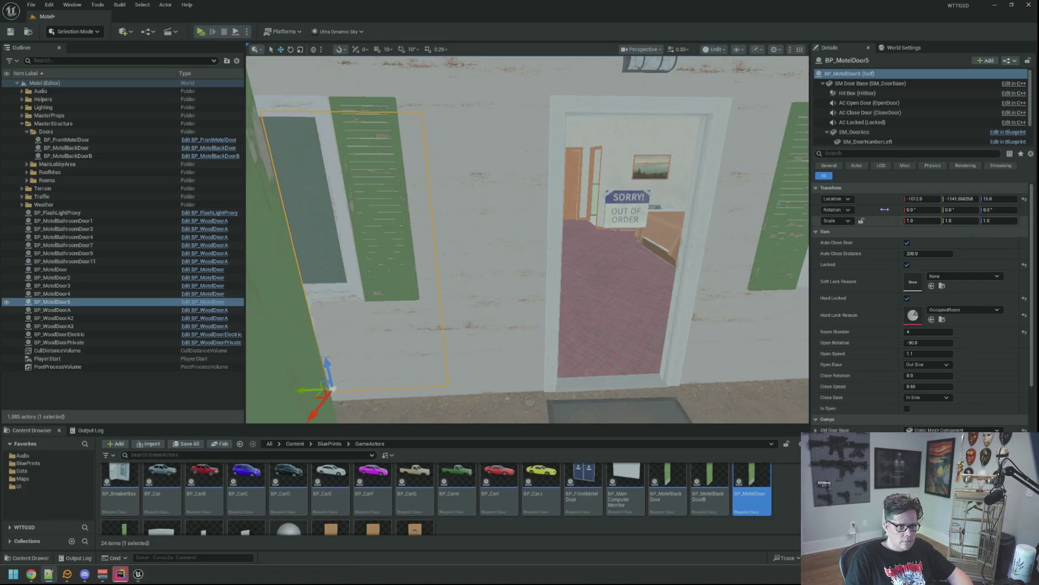
# - Give BP_MotelDoor5 the closed rotation and position, room number 5 and Hard Lock Reason OutOfOrder
pyautogui.rightClick(885, 208)
pyautogui.click(899, 228)
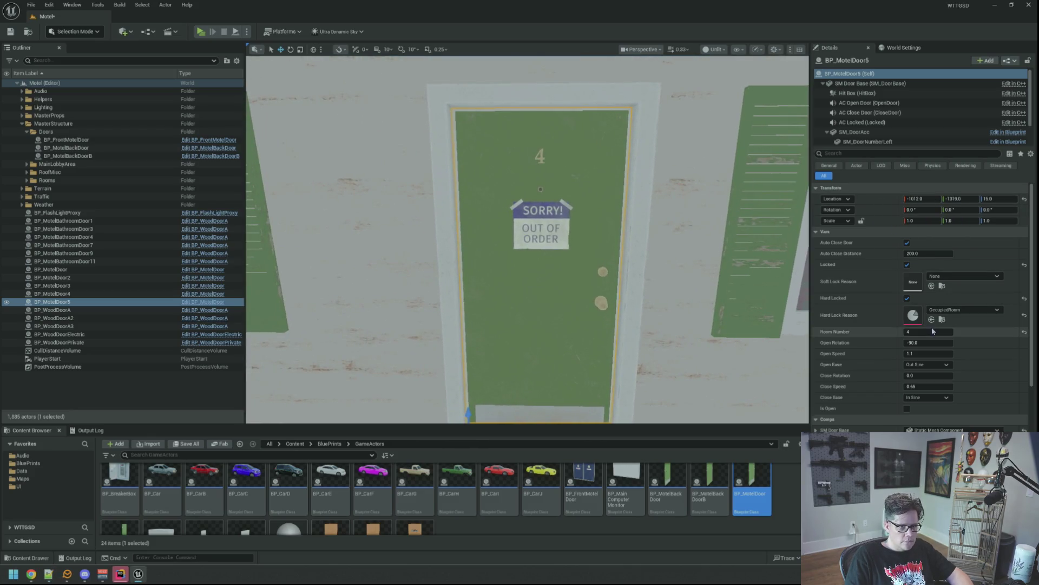
pyautogui.write('5')
pyautogui.press('Return')
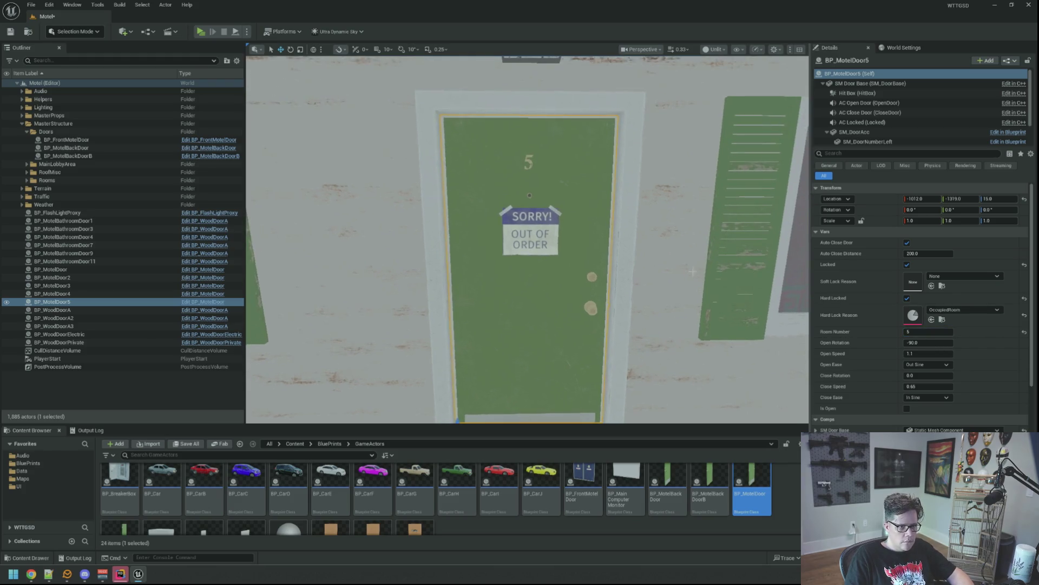
pyautogui.click(989, 310)
pyautogui.click(963, 443)
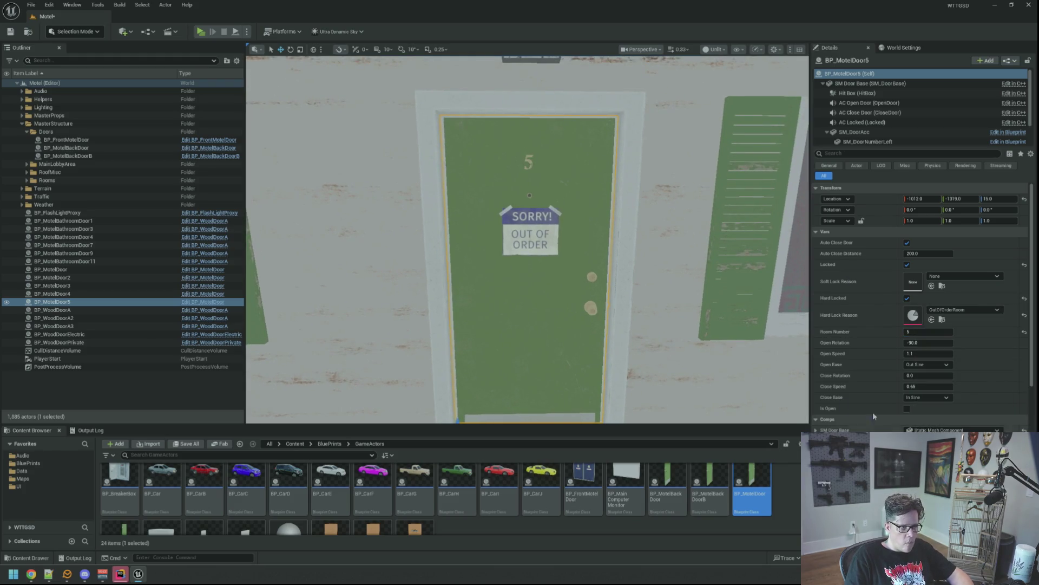
# - Duplicate a sixth door further along the wall, then uncheck Locked on the room 4 door
pyautogui.press('f')
pyautogui.hotkey('ctrl', 'd')
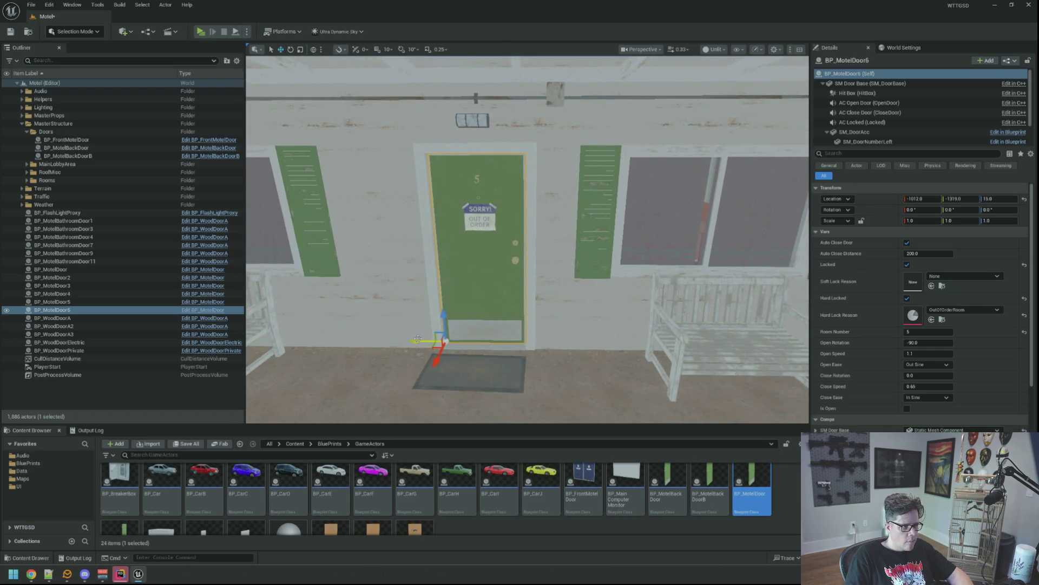
pyautogui.moveTo(574, 338); pyautogui.dragTo(726, 331)
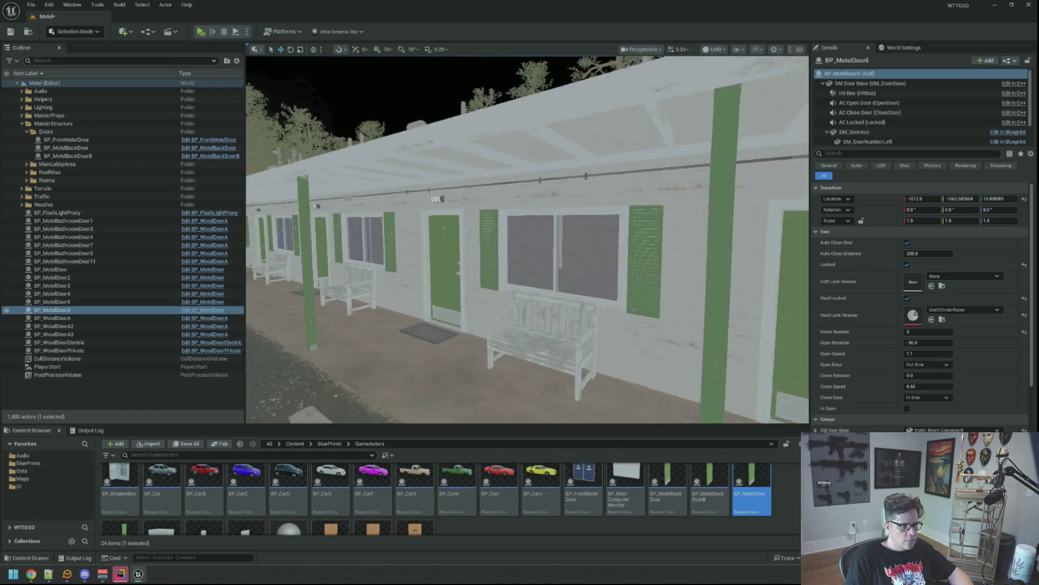
pyautogui.click(599, 294)
pyautogui.press('f')
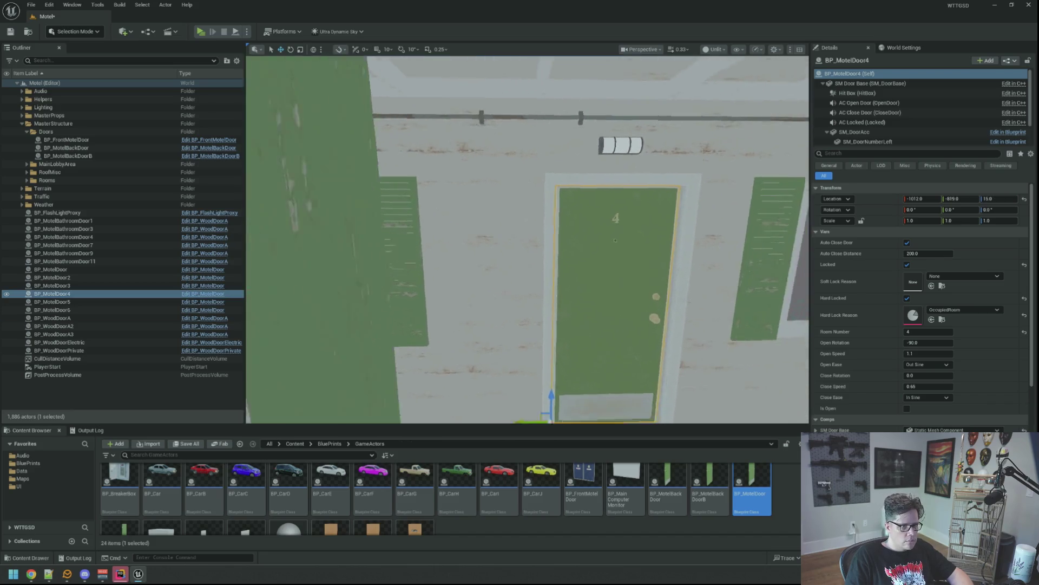
pyautogui.click(907, 264)
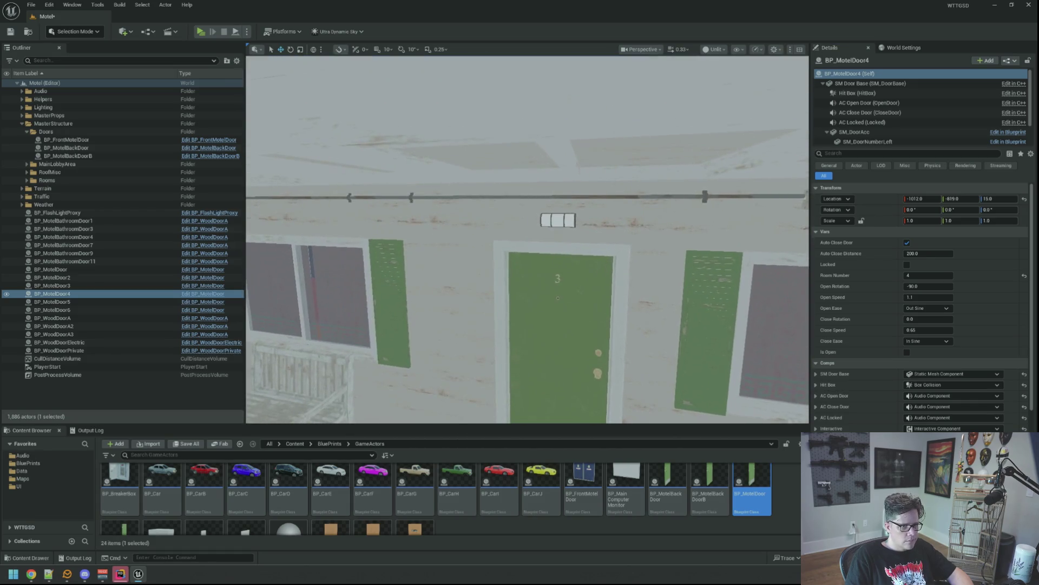
# - Uncheck Locked on the room 3 door, then step down the Outliner to BP_MotelDoor6
pyautogui.click(908, 264)
pyautogui.click(907, 264)
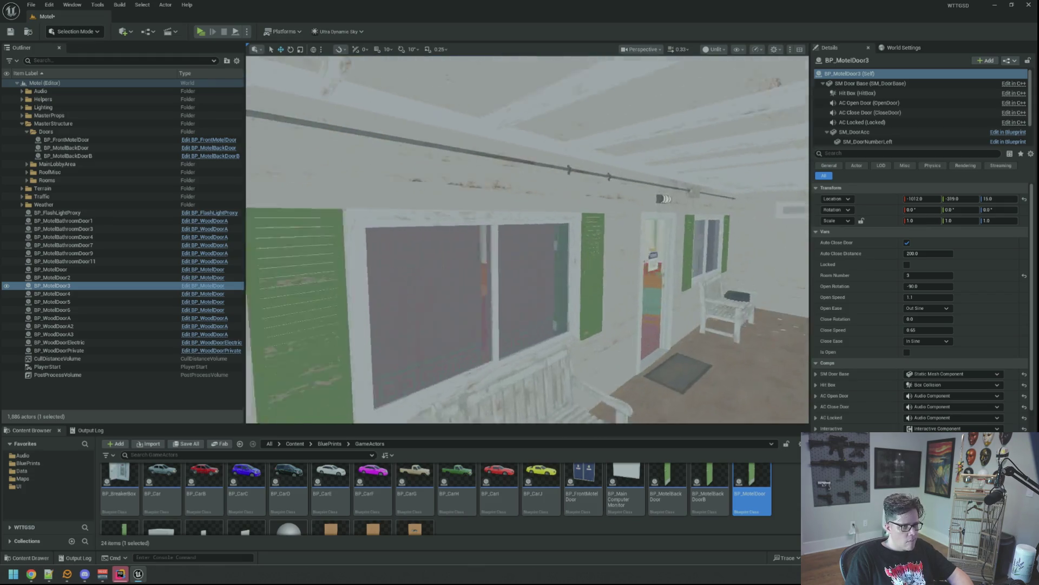
pyautogui.press('Down')
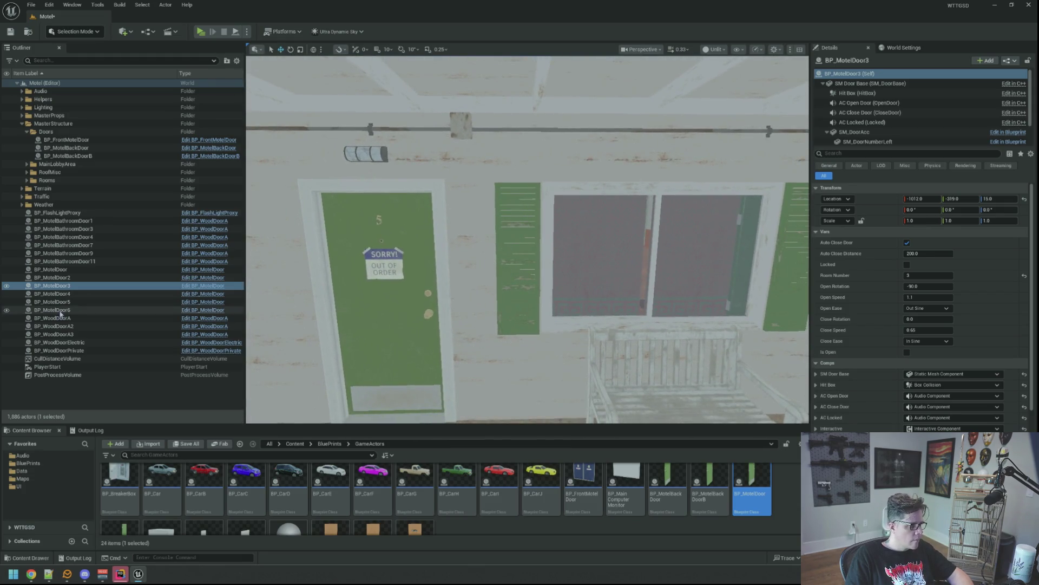
pyautogui.press('Down')
pyautogui.press('Down')
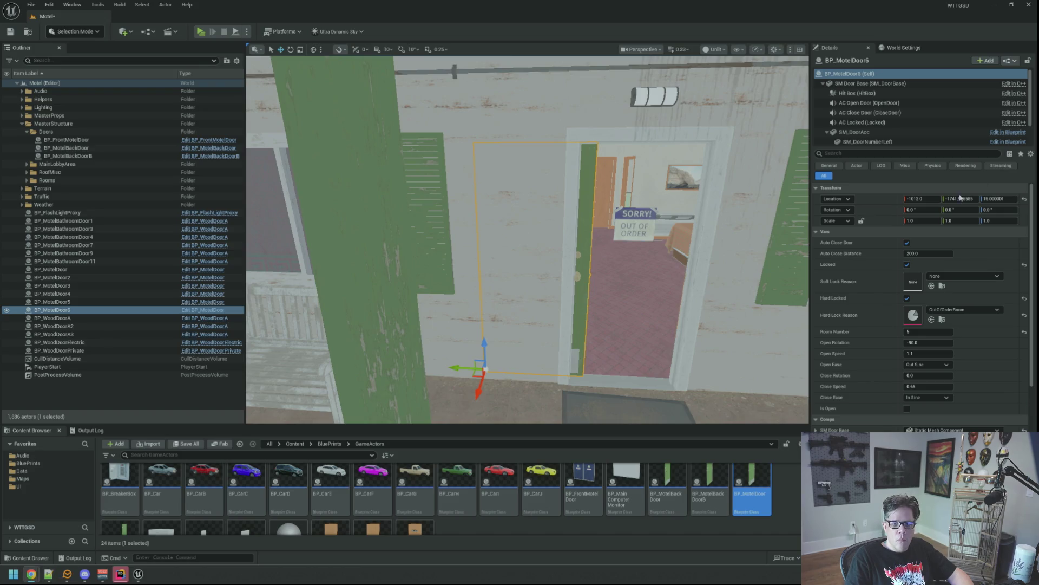
# - Paste the copied Location onto the sixth door and set its Room Number to 6
pyautogui.rightClick(877, 199)
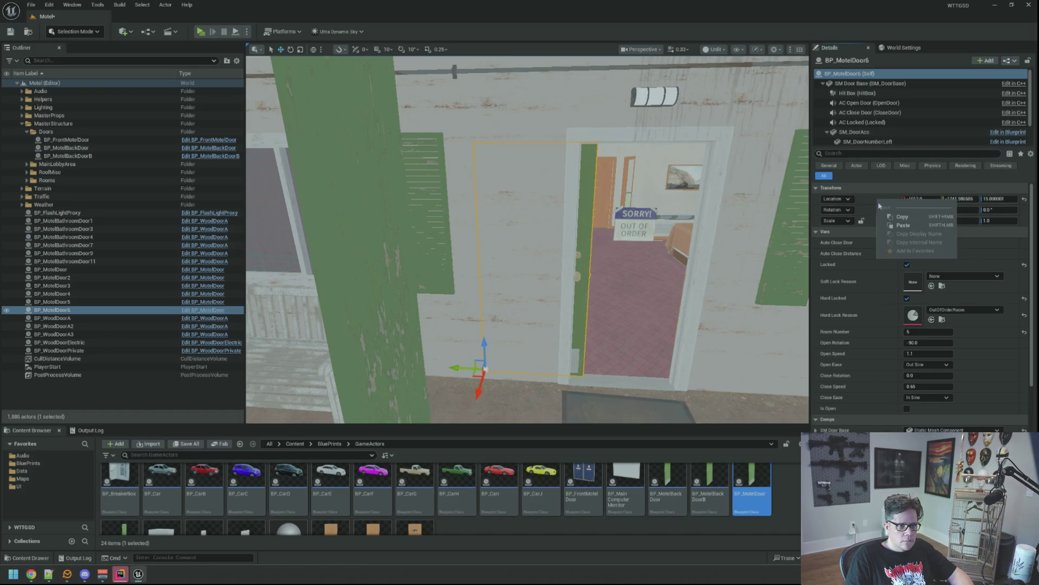
pyautogui.click(893, 221)
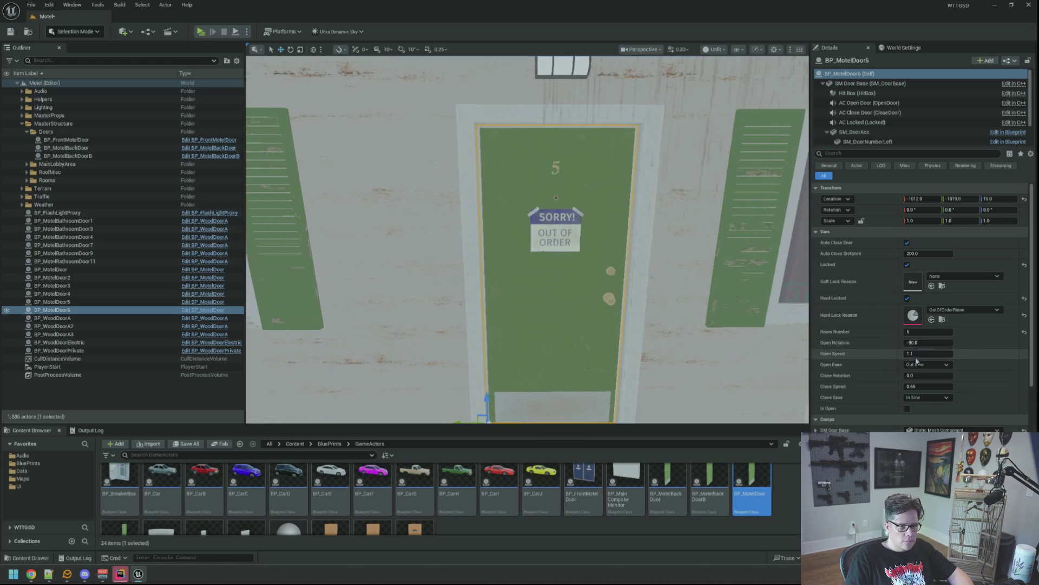
pyautogui.write('6')
pyautogui.press('Return')
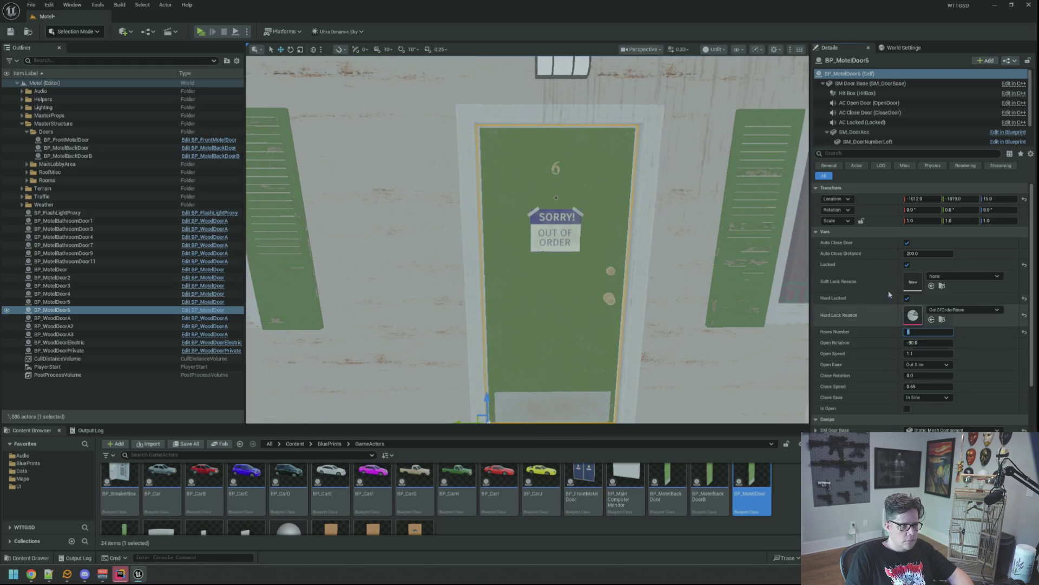
pyautogui.moveTo(528, 239); pyautogui.dragTo(528, 240)
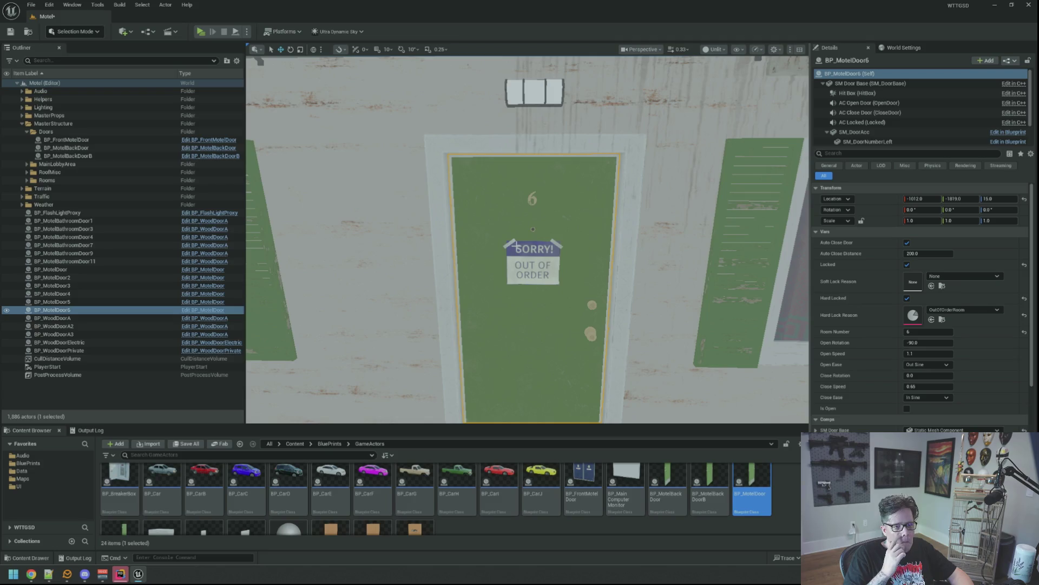
pyautogui.moveTo(595, 209); pyautogui.dragTo(595, 209)
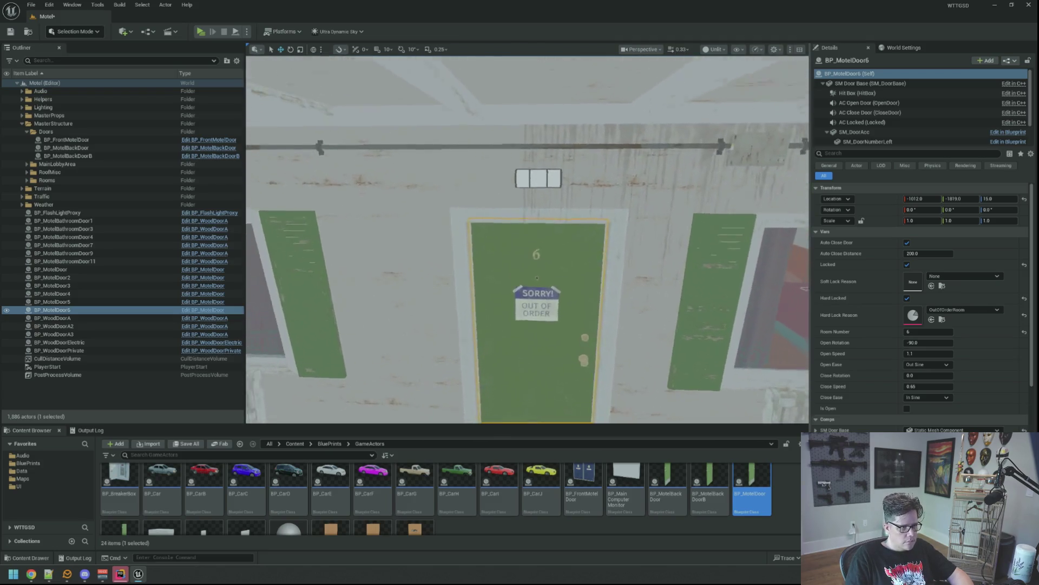
pyautogui.moveTo(528, 240); pyautogui.dragTo(528, 239)
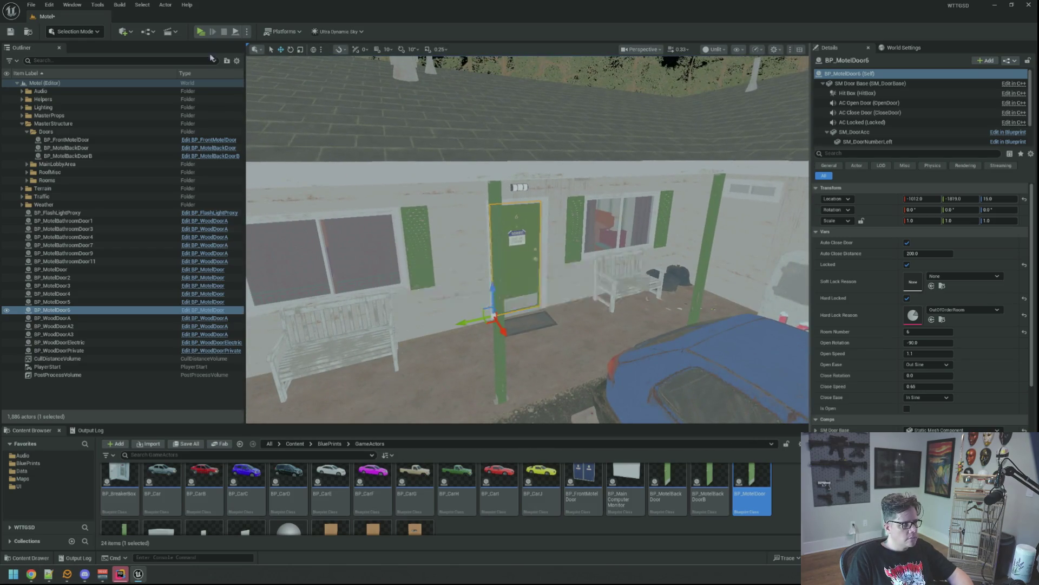
pyautogui.hotkey('alt', 'p')
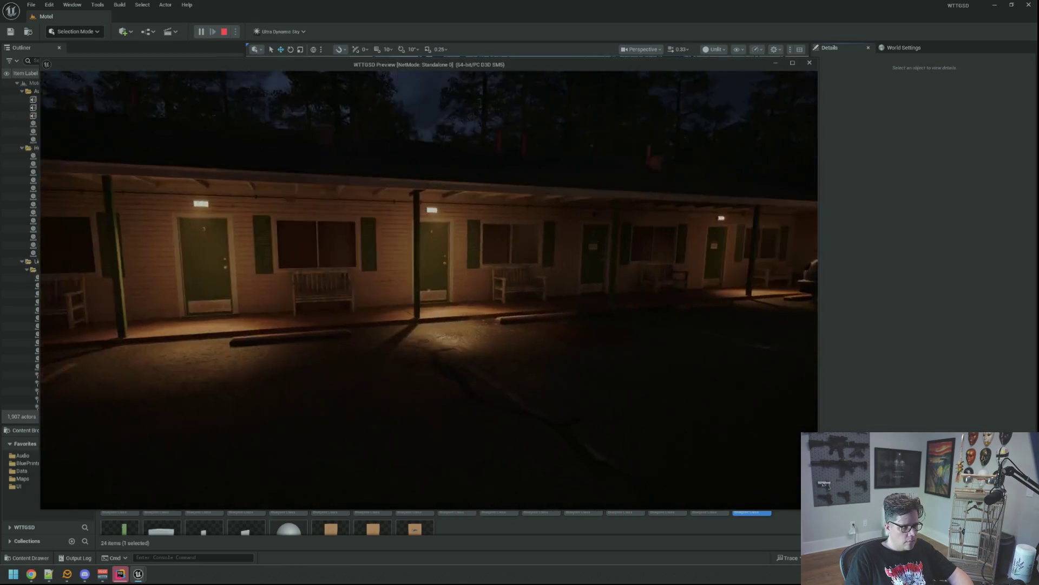
pyautogui.press('w')
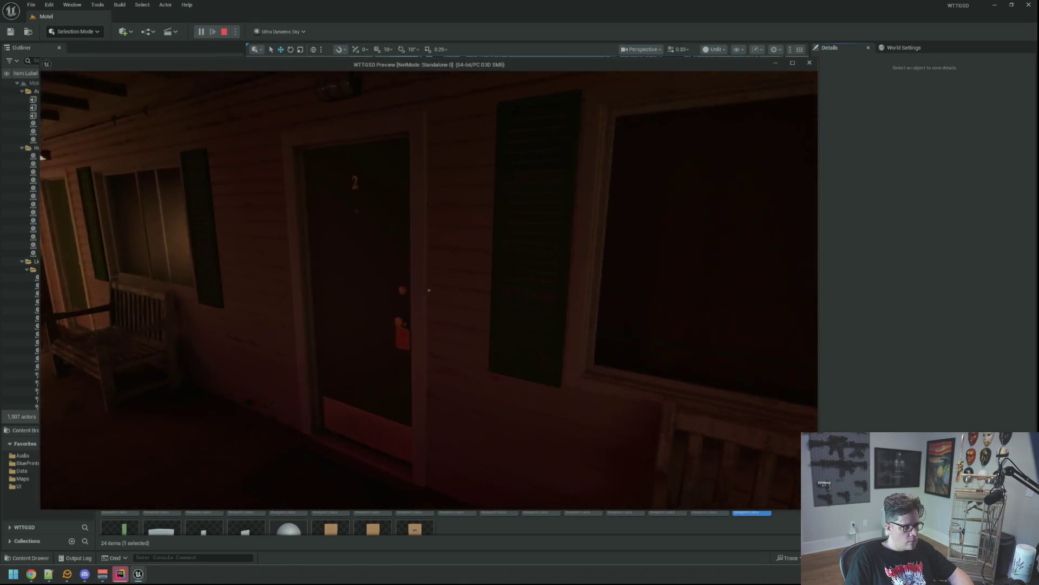
pyautogui.press('w')
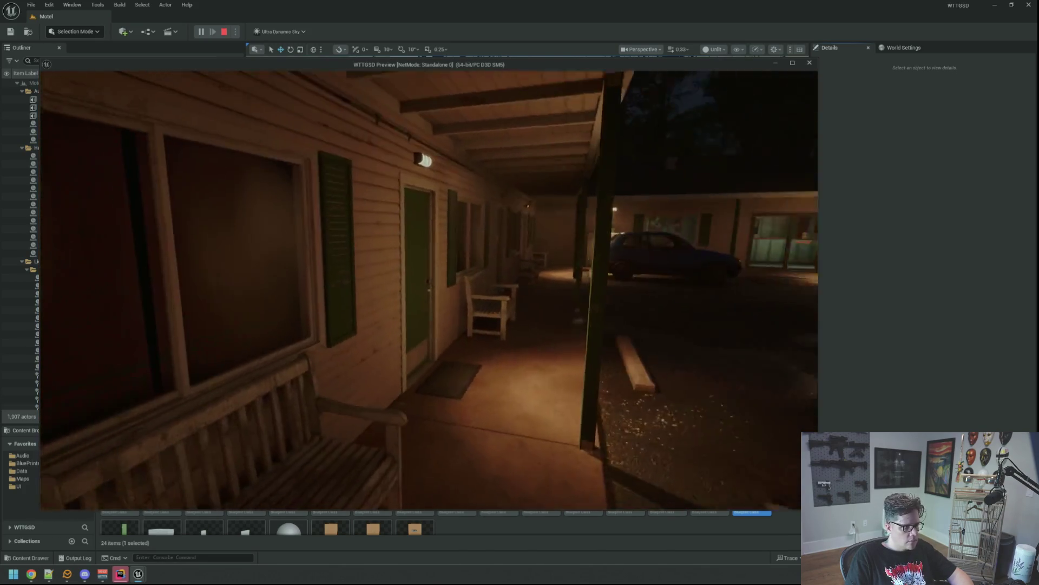
pyautogui.press('w')
pyautogui.press('w')
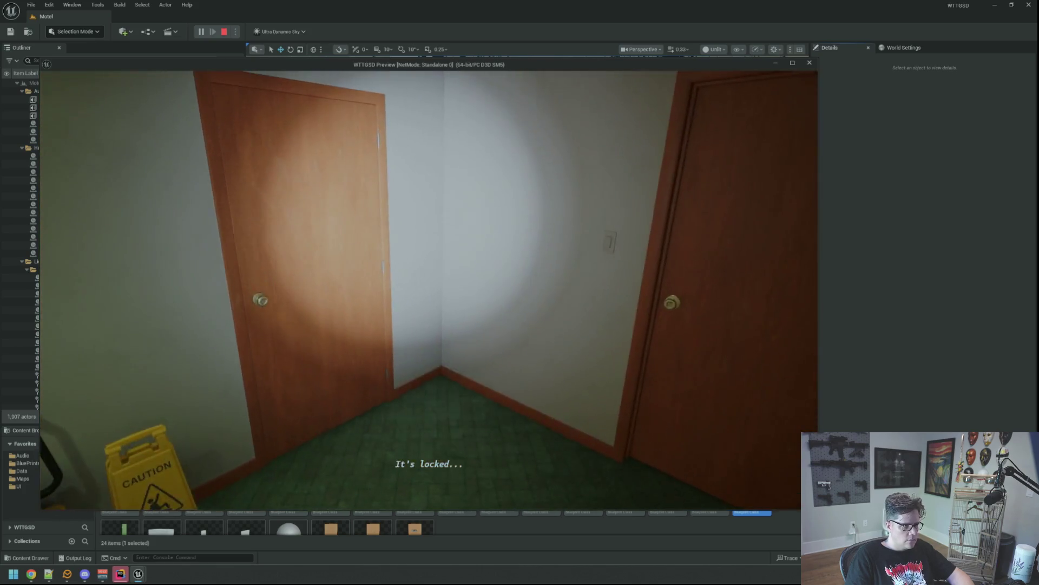
pyautogui.press('Escape')
pyautogui.moveTo(720, 282); pyautogui.dragTo(605, 266)
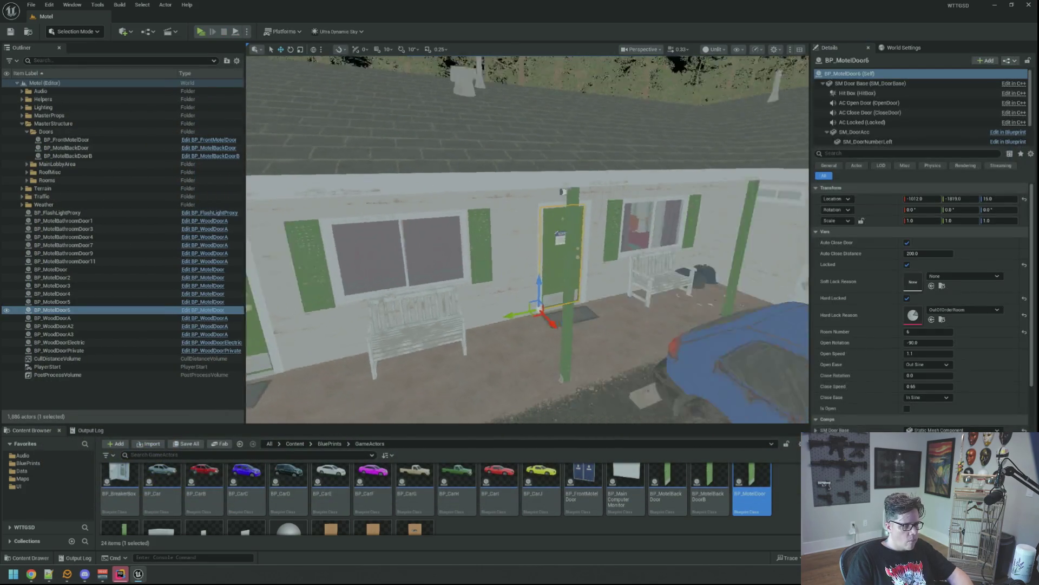
# - Duplicate BP_MotelDoor6 and clear Hard Locked and Locked on the copy
pyautogui.moveTo(548, 241)
pyautogui.mouseDown()
pyautogui.moveTo(395, 322)
pyautogui.moveTo(703, 317)
pyautogui.moveTo(569, 268)
pyautogui.moveTo(519, 292)
pyautogui.mouseUp()
pyautogui.hotkey('ctrl', 'd')
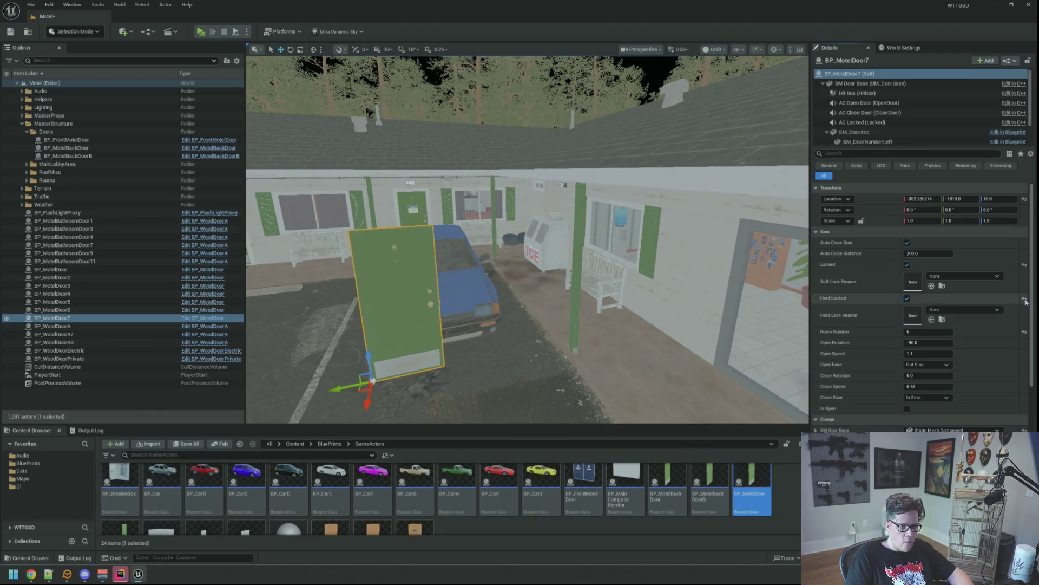
pyautogui.click(1023, 300)
pyautogui.click(1024, 265)
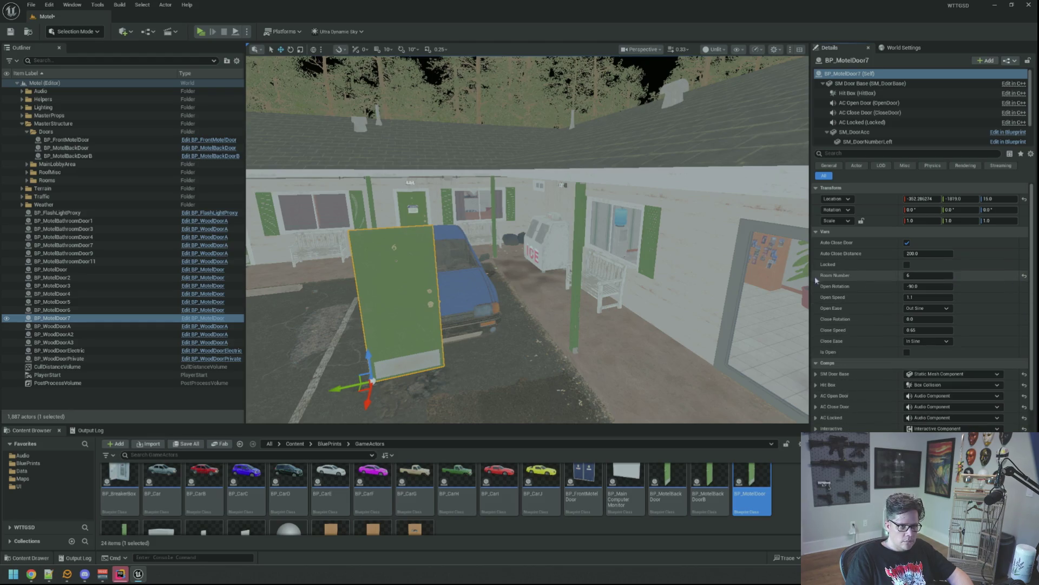
# - Paste the doorway Location onto the new door and set its Room Number to 7
pyautogui.moveTo(528, 244)
pyautogui.mouseDown()
pyautogui.moveTo(472, 292)
pyautogui.moveTo(439, 397)
pyautogui.mouseUp()
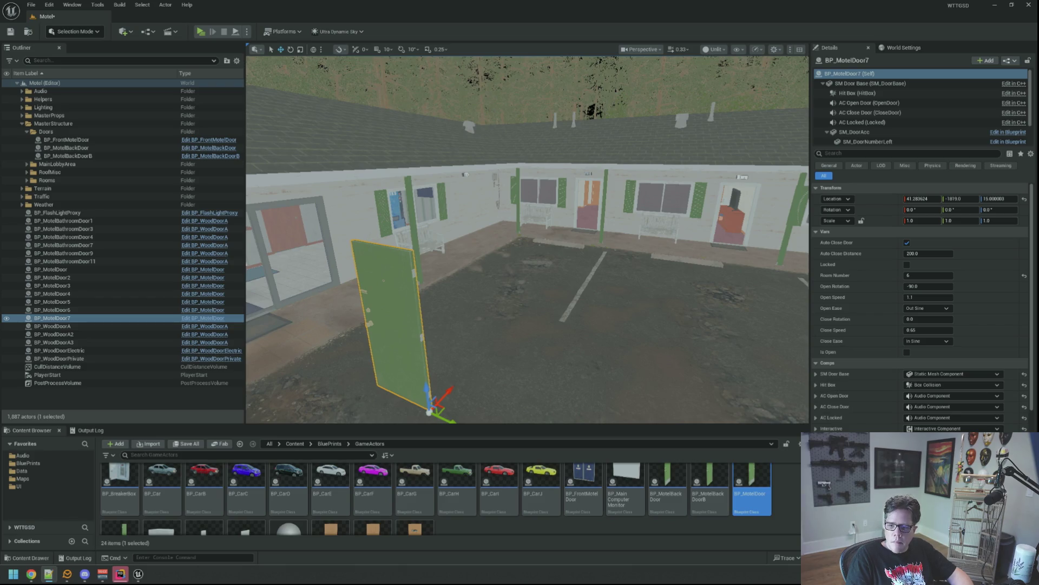
pyautogui.rightClick(870, 207)
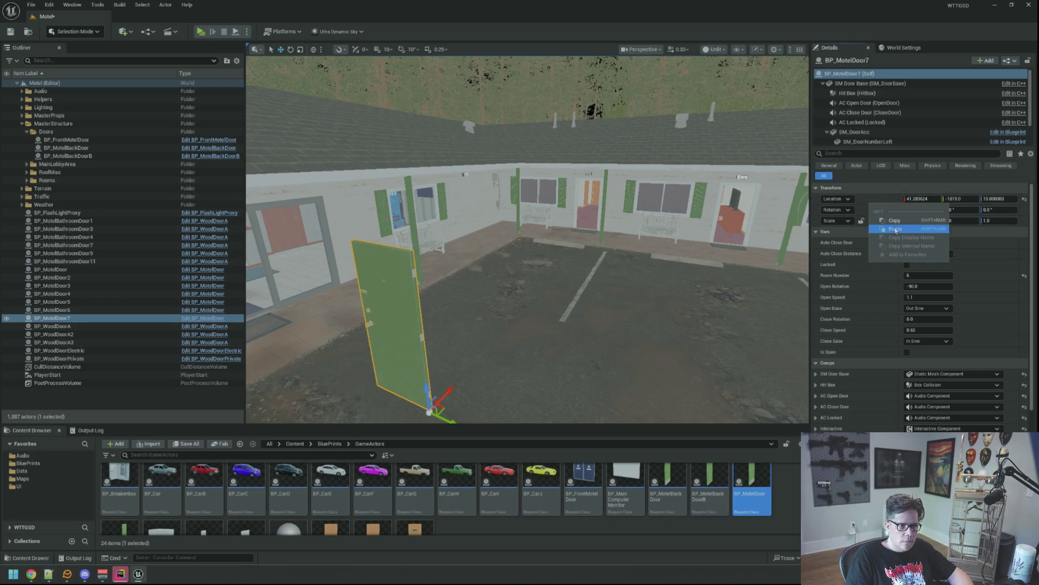
pyautogui.click(881, 225)
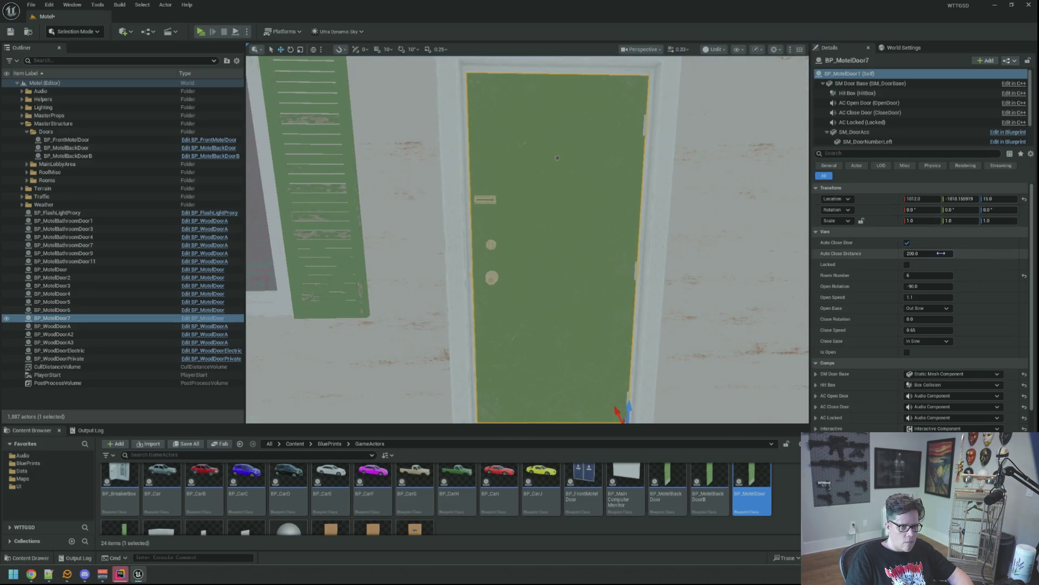
pyautogui.press('Return')
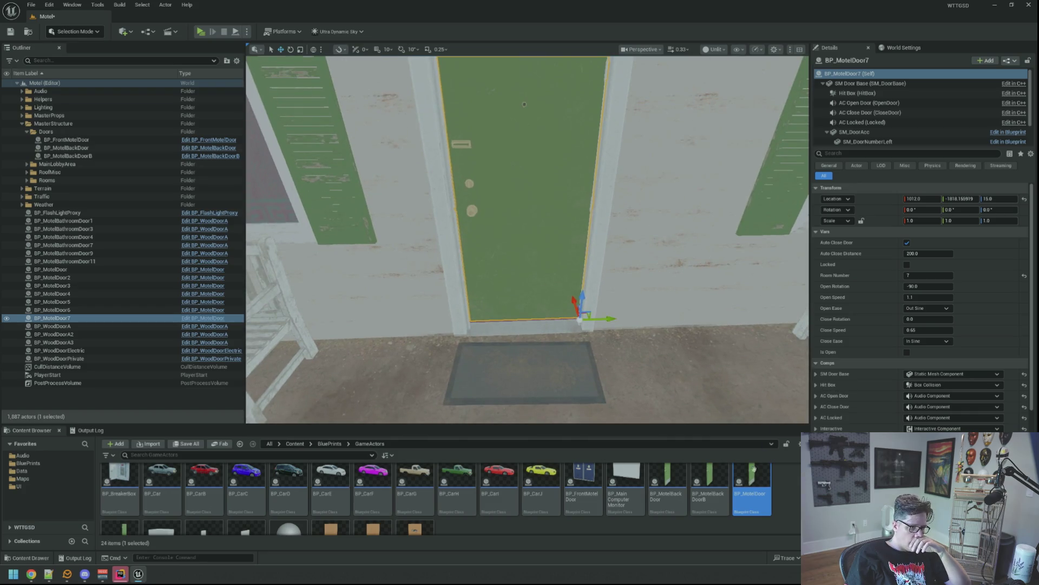
pyautogui.scroll(-2, 668, 500)
pyautogui.scroll(2, 647, 501)
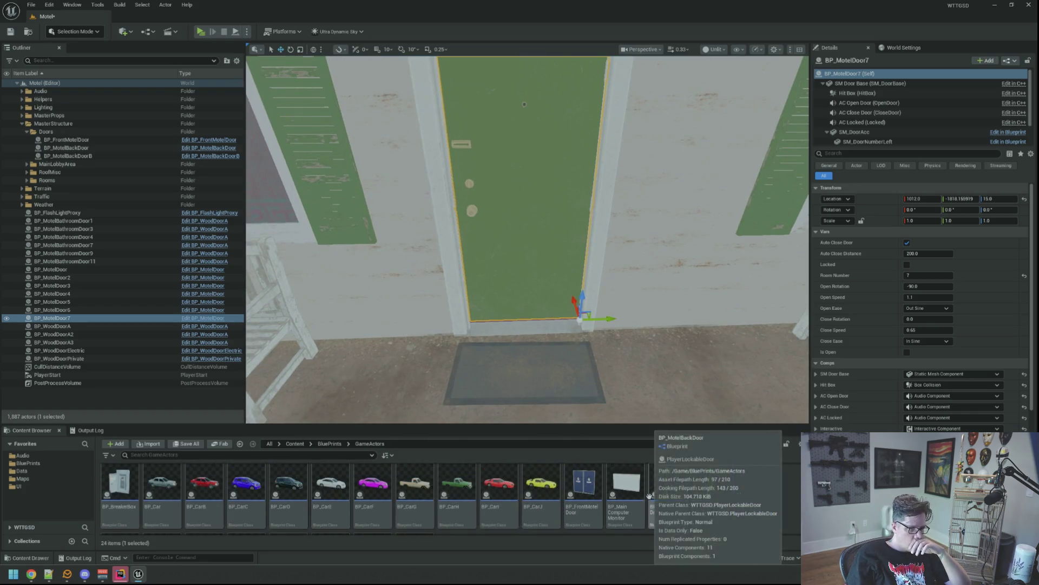
pyautogui.scroll(-5, 544, 306)
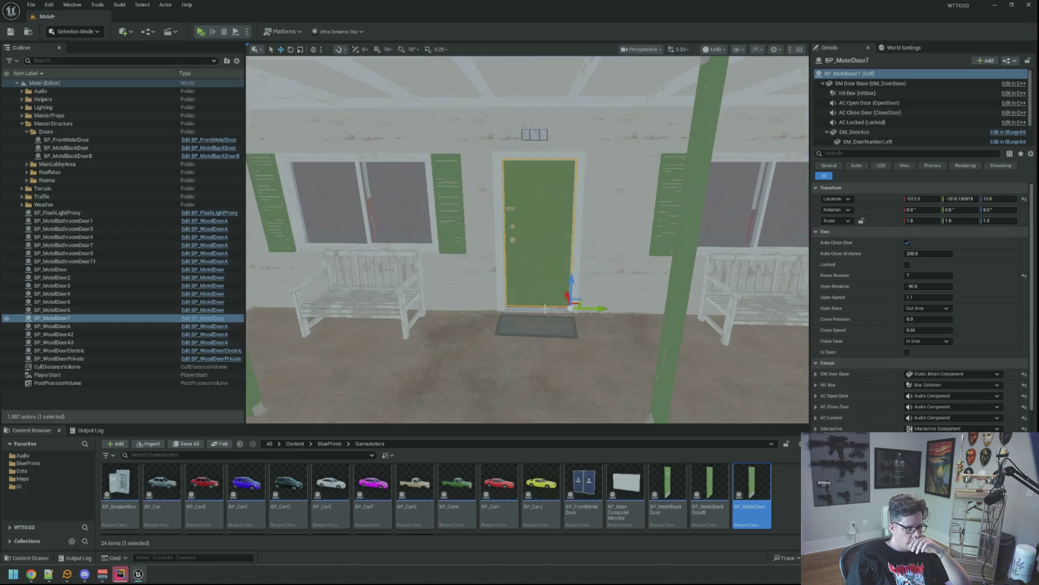
pyautogui.scroll(1, 544, 307)
pyautogui.scroll(2, 544, 320)
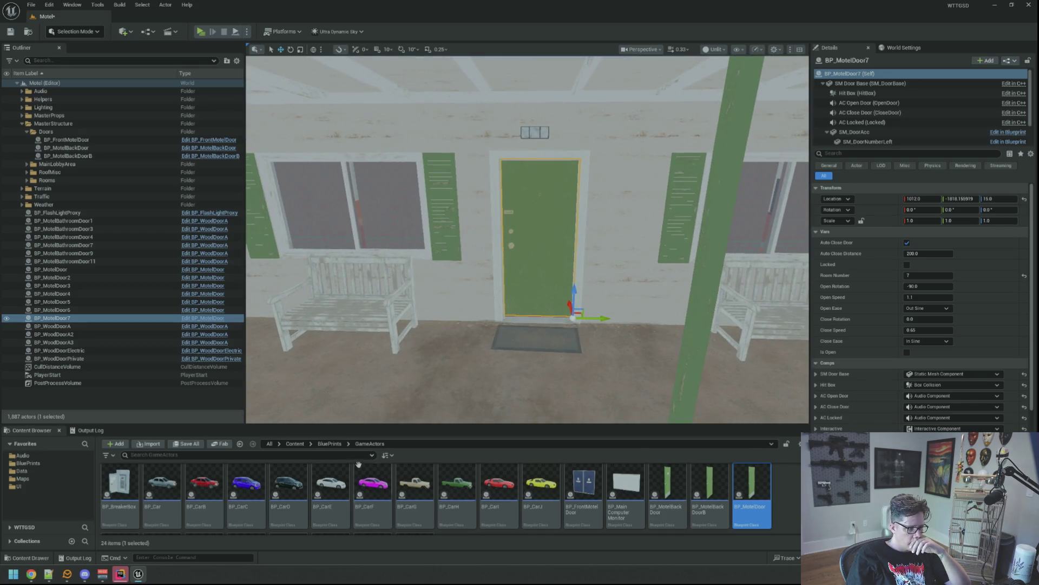
pyautogui.scroll(-2, 360, 462)
pyautogui.click(122, 496)
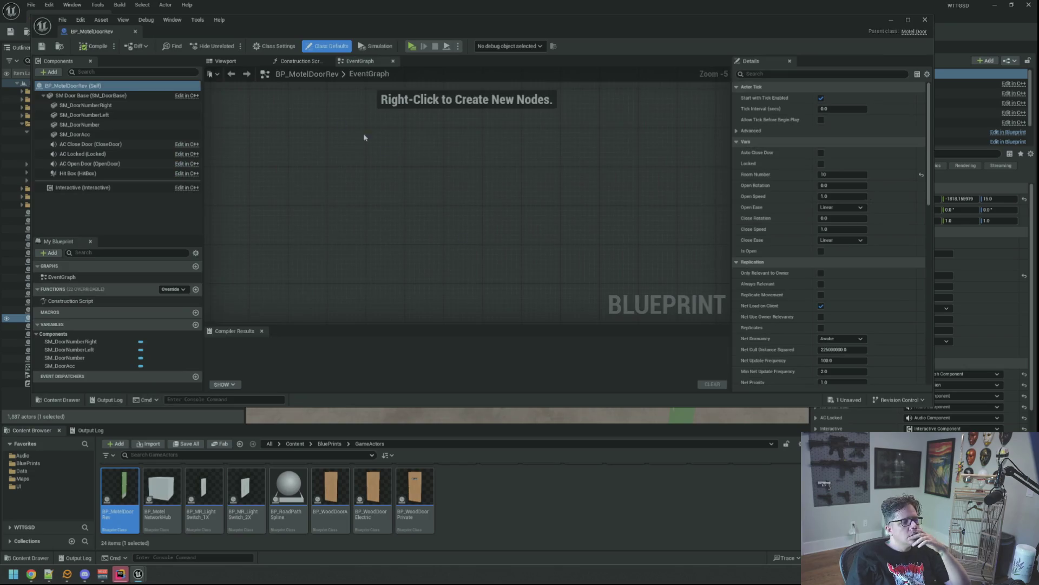
pyautogui.click(225, 61)
pyautogui.moveTo(493, 195)
pyautogui.mouseDown()
pyautogui.moveTo(453, 178)
pyautogui.moveTo(454, 193)
pyautogui.mouseUp()
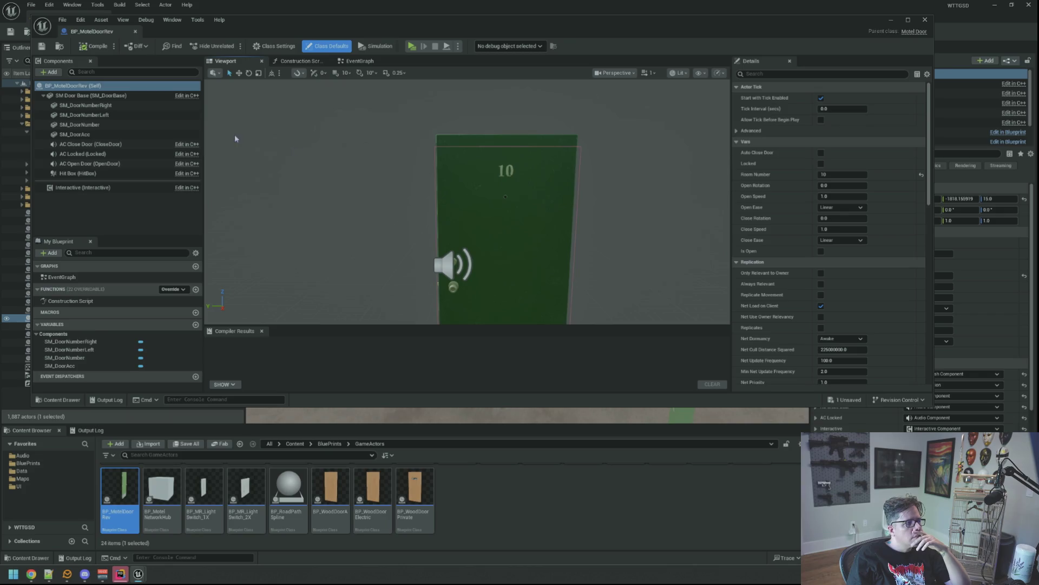
pyautogui.click(89, 95)
pyautogui.moveTo(347, 163); pyautogui.dragTo(325, 187)
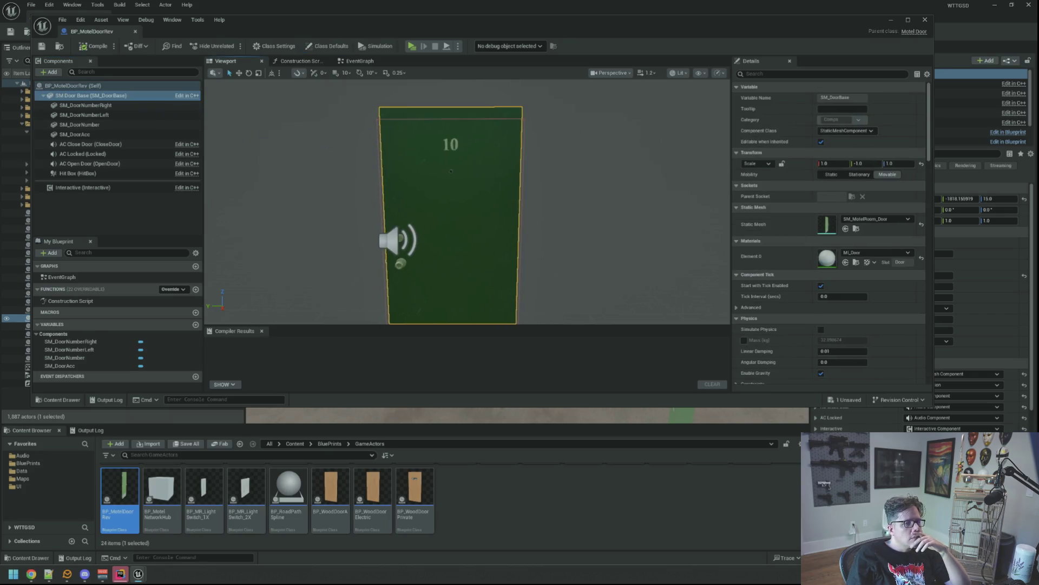
pyautogui.scroll(2, 463, 203)
pyautogui.click(461, 140)
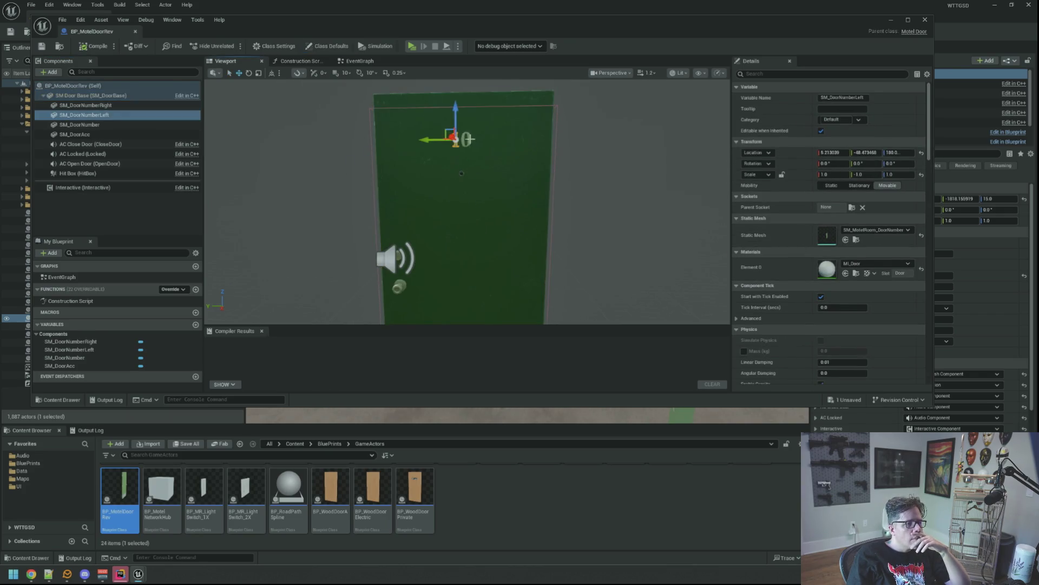
pyautogui.click(476, 139)
pyautogui.click(469, 141)
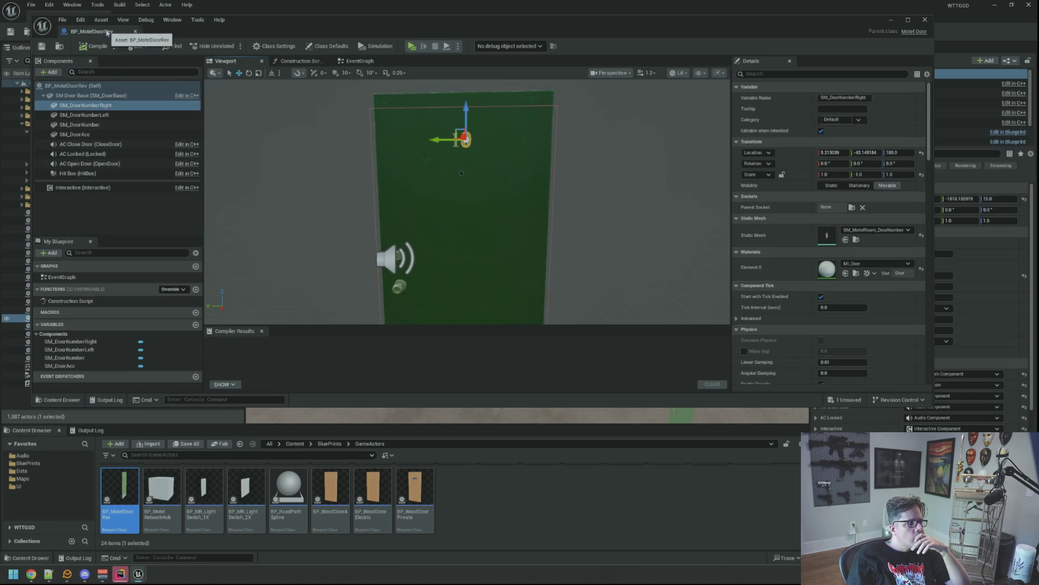
pyautogui.click(135, 31)
pyautogui.scroll(-1, 906, 119)
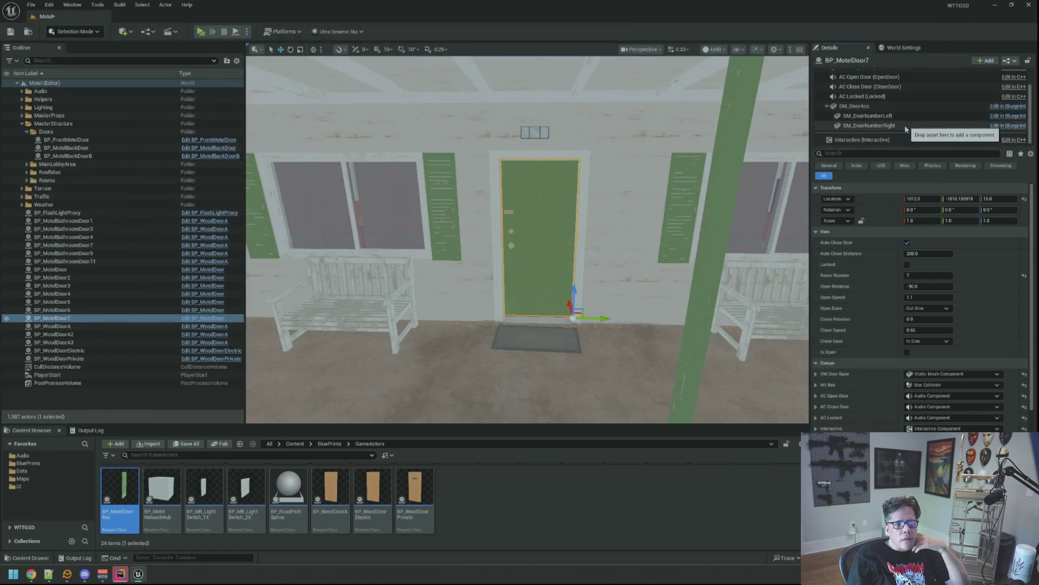
# - Set BP_MotelDoor7's door base Scale Y to -1 to mirror the door
pyautogui.click(900, 117)
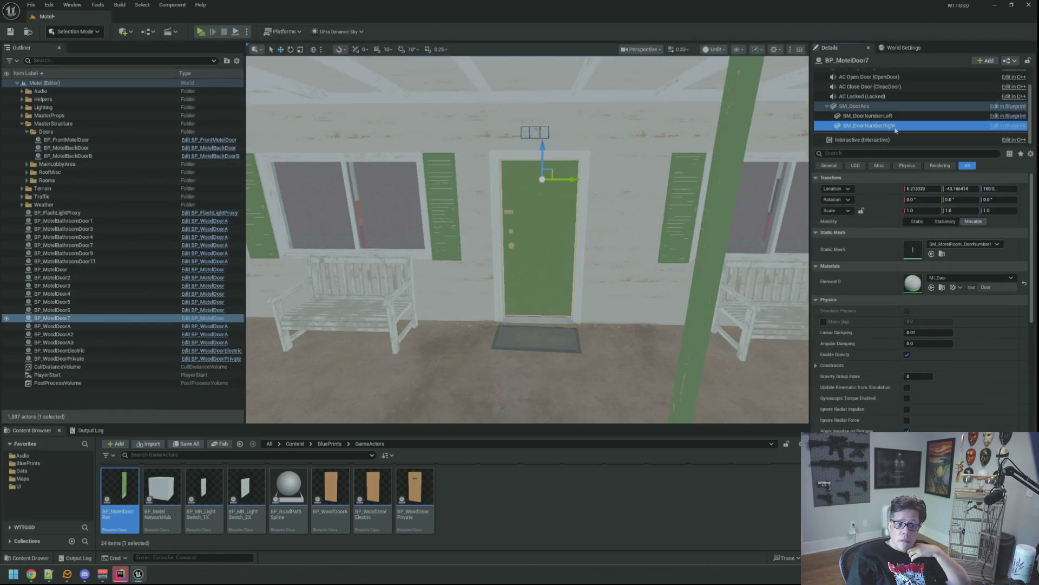
pyautogui.scroll(1, 909, 131)
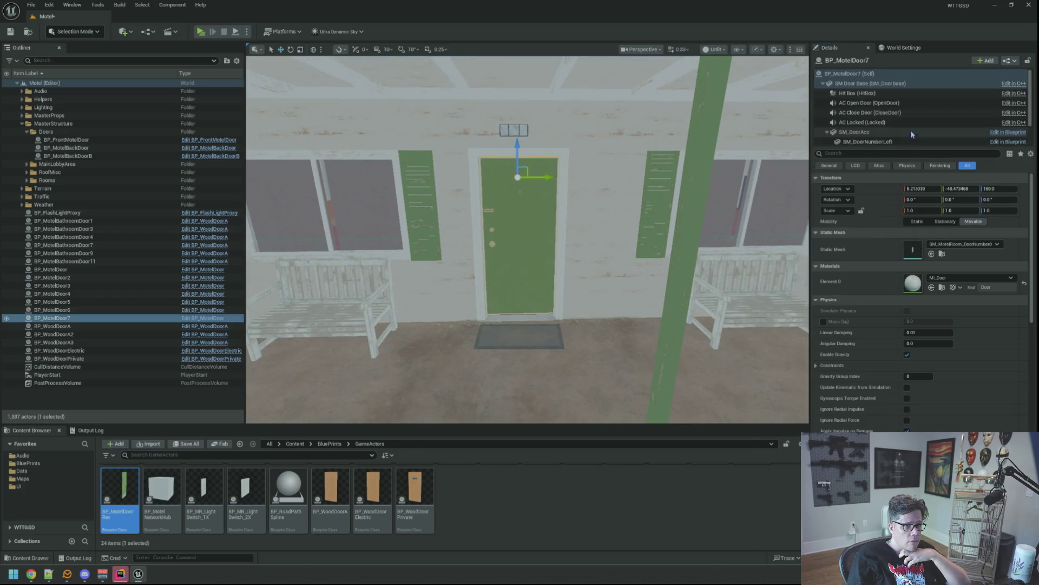
pyautogui.click(868, 83)
pyautogui.click(965, 210)
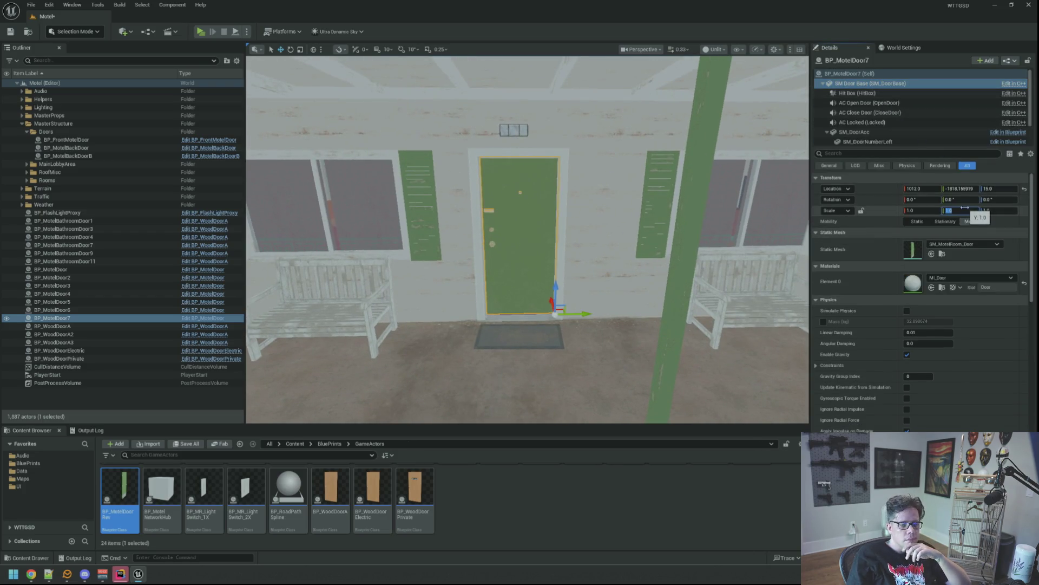
pyautogui.write('-1')
pyautogui.press('Return')
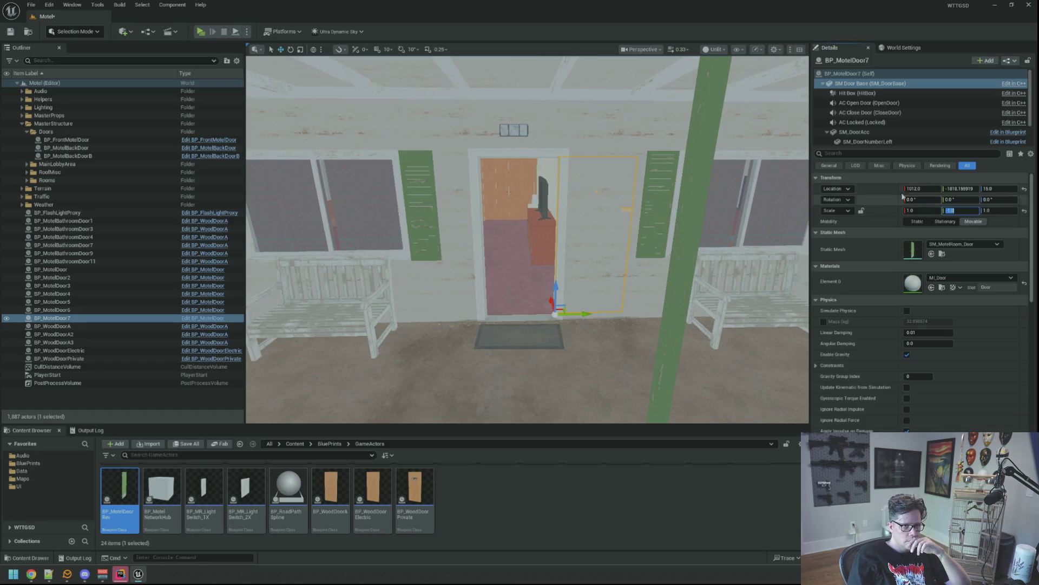
# - Adjust both door-number parts, then select the whole BP_MotelDoor7 actor in the Outliner
pyautogui.click(878, 140)
pyautogui.scroll(-1, 878, 141)
pyautogui.keyDown('ctrl'); pyautogui.click(873, 126); pyautogui.keyUp('ctrl')
pyautogui.click(958, 210)
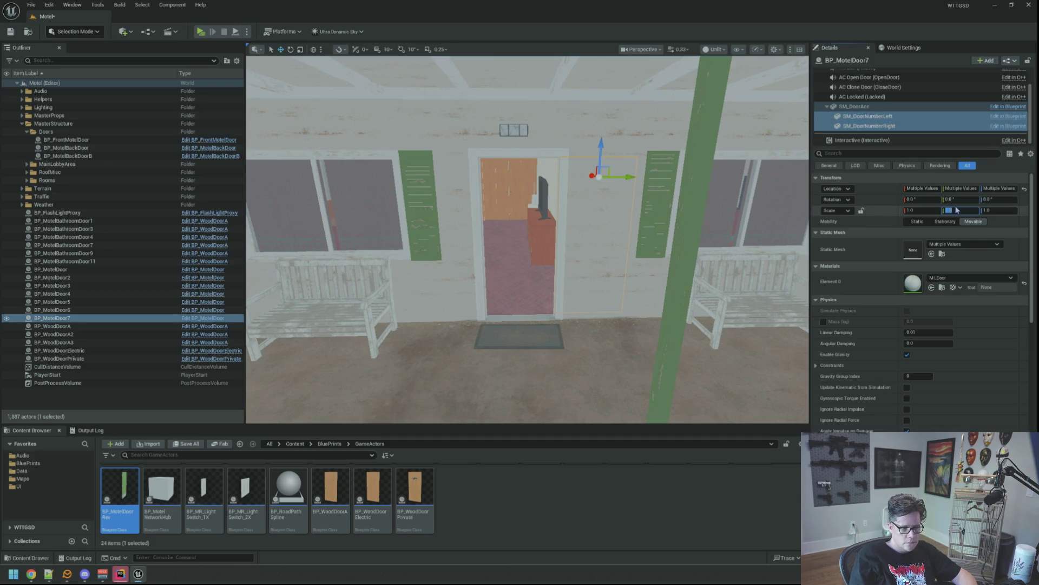
pyautogui.scroll(5, 735, 195)
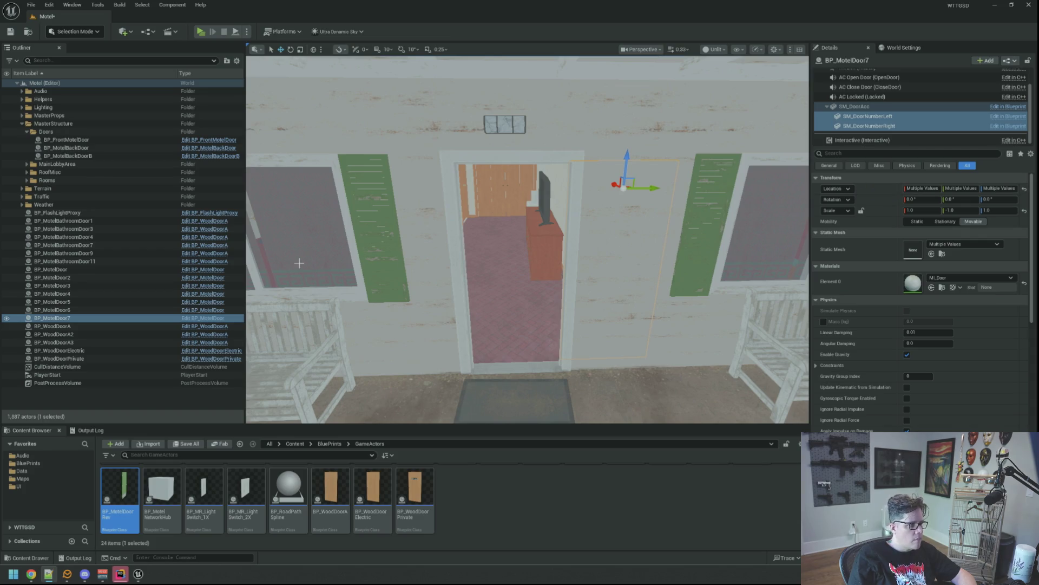
pyautogui.click(69, 318)
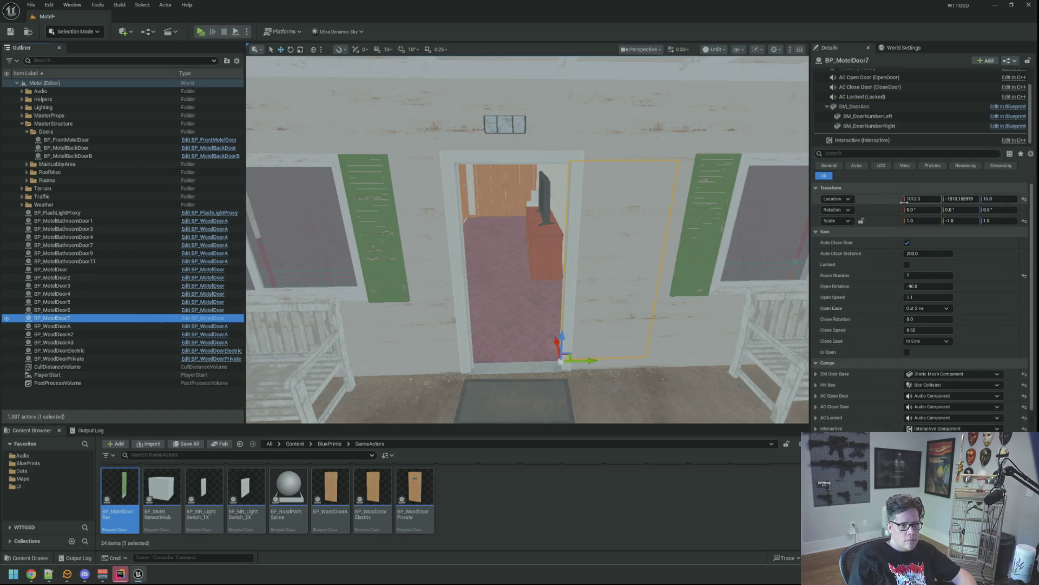
pyautogui.rightClick(885, 203)
pyautogui.click(901, 227)
pyautogui.scroll(5, 527, 243)
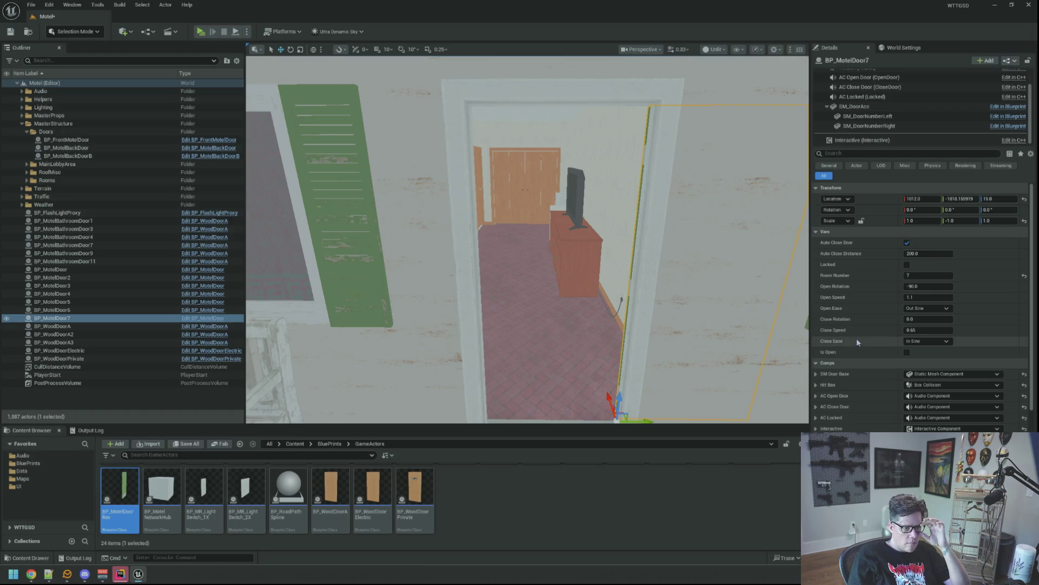
pyautogui.write('180')
pyautogui.press('Return')
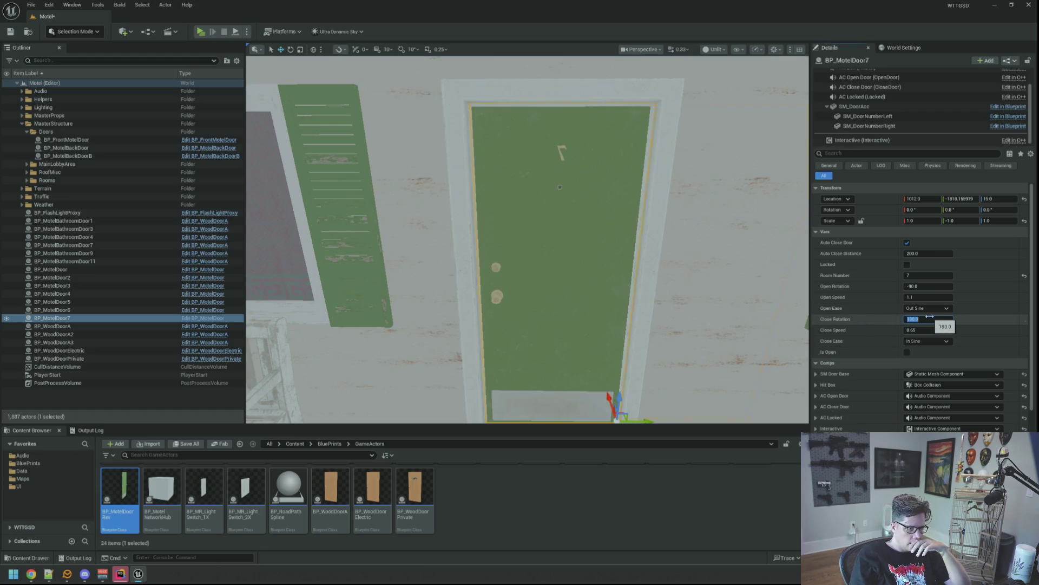
pyautogui.scroll(-2, 528, 243)
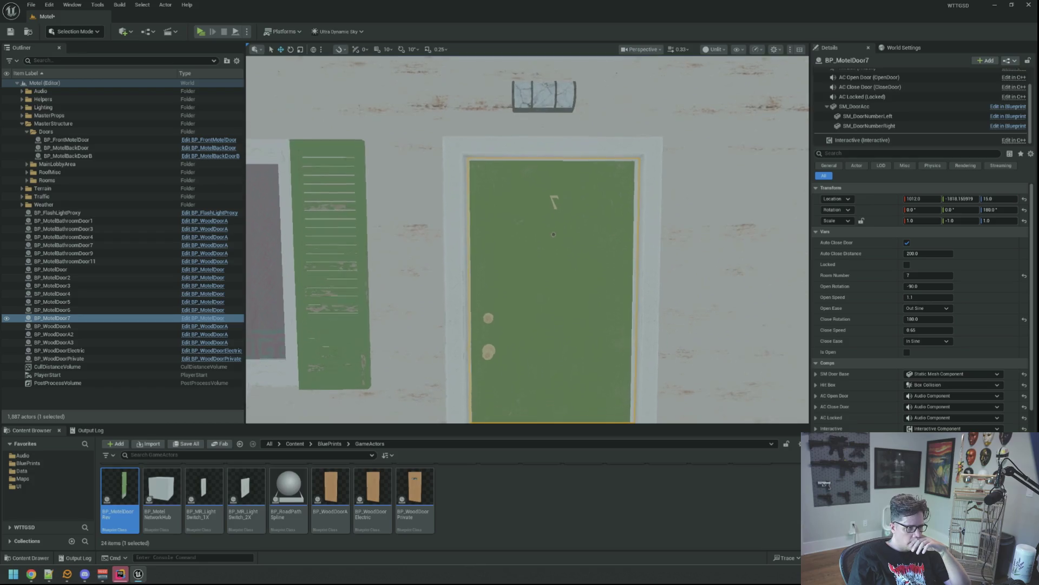
pyautogui.scroll(-2, 528, 239)
pyautogui.scroll(-1, 528, 239)
pyautogui.scroll(-2, 528, 239)
pyautogui.scroll(-1, 528, 240)
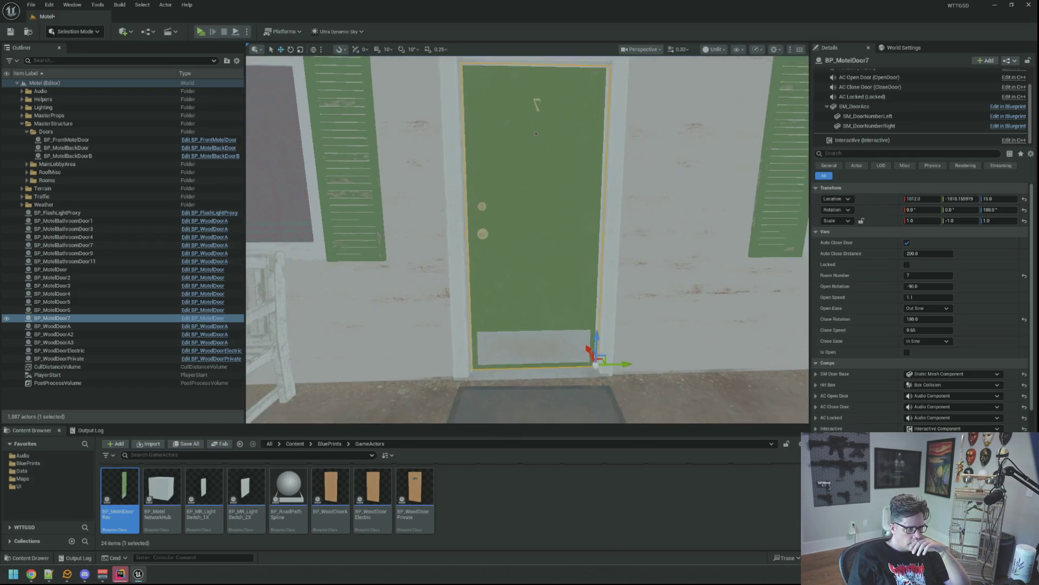
pyautogui.scroll(3, 548, 181)
pyautogui.scroll(-3, 548, 181)
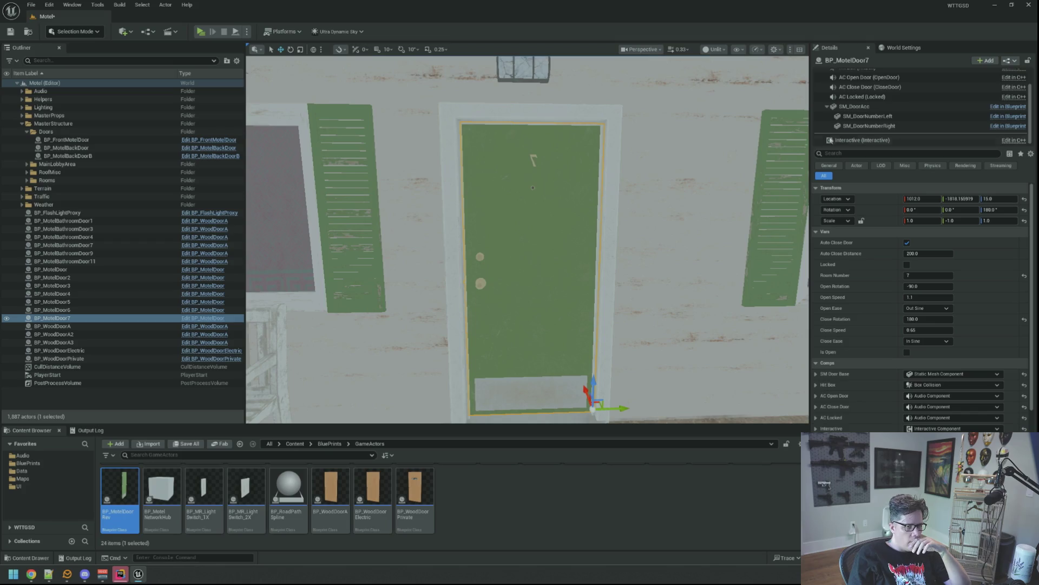
pyautogui.click(869, 126)
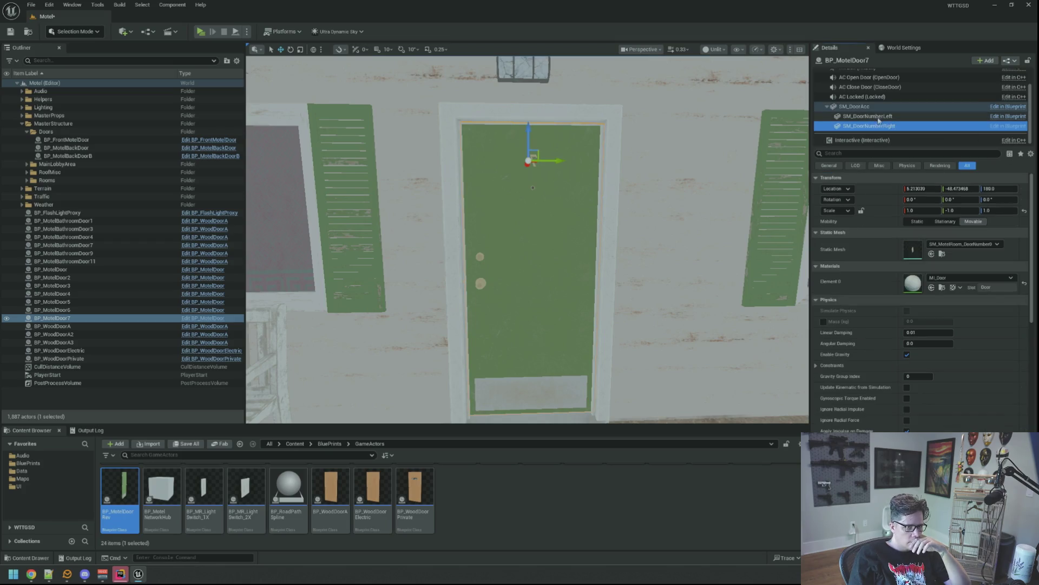
pyautogui.click(949, 210)
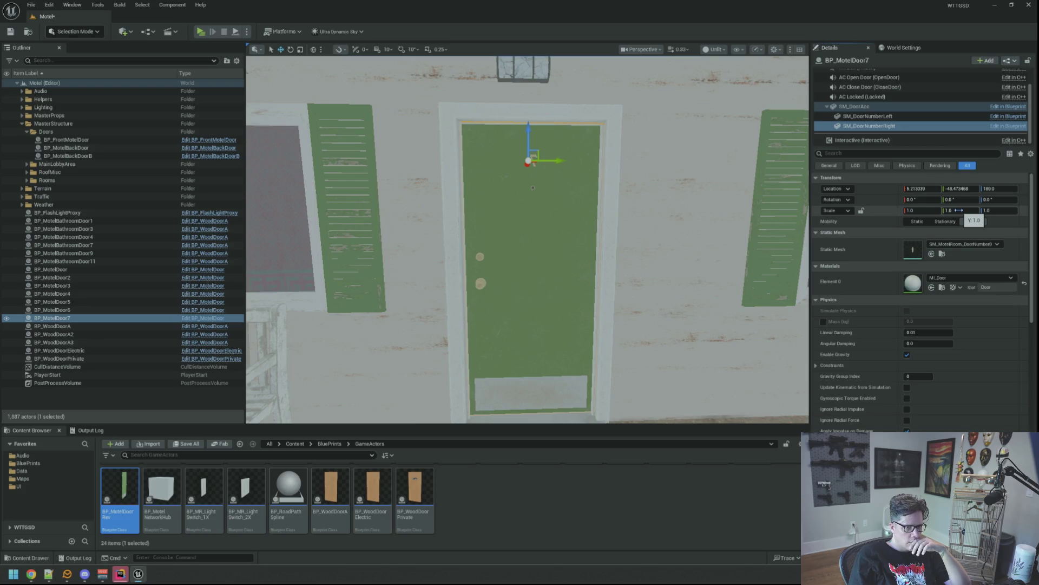
pyautogui.click(868, 116)
pyautogui.click(965, 211)
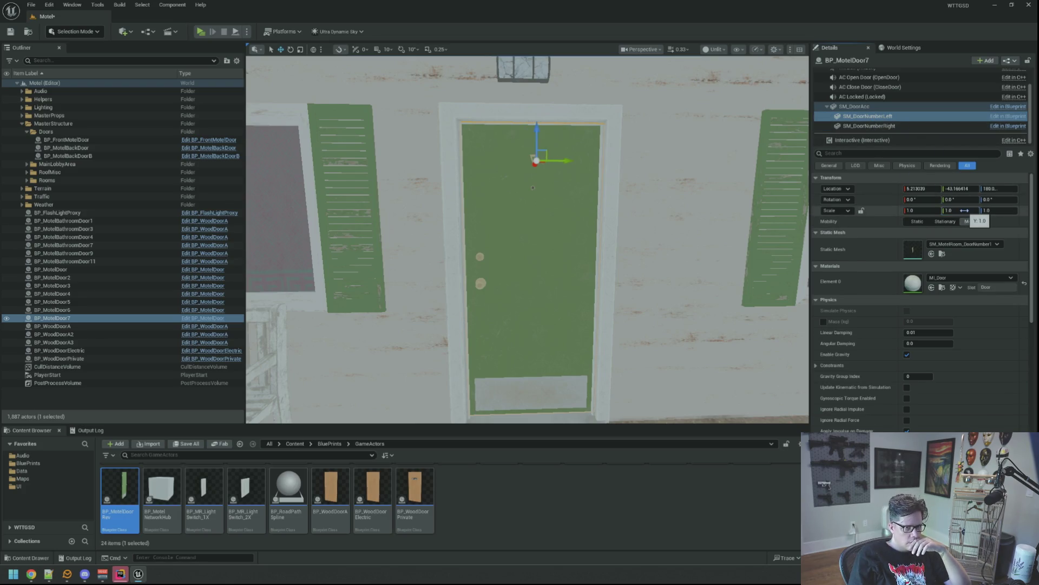
pyautogui.click(872, 108)
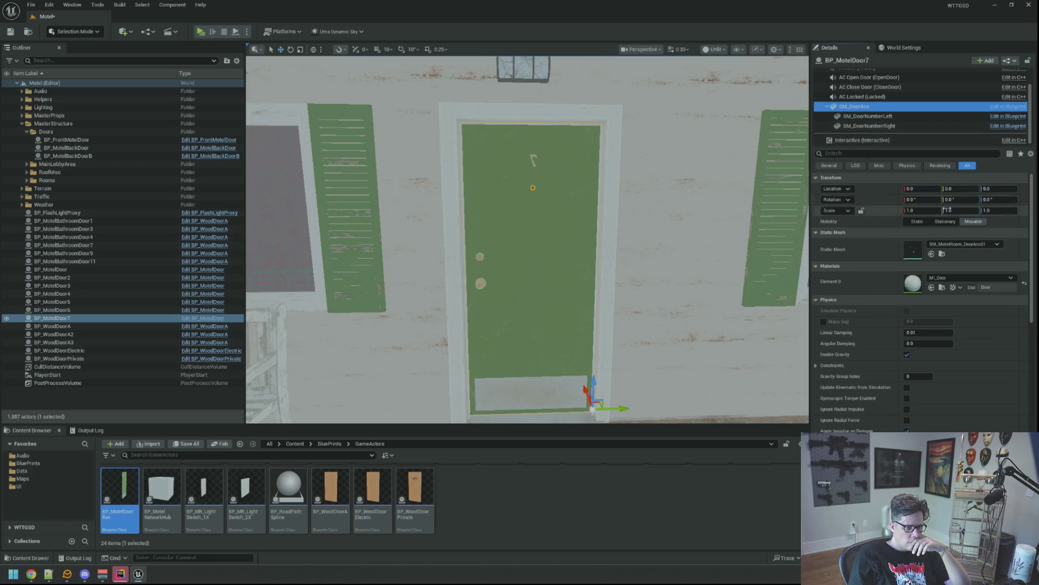
pyautogui.press('Return')
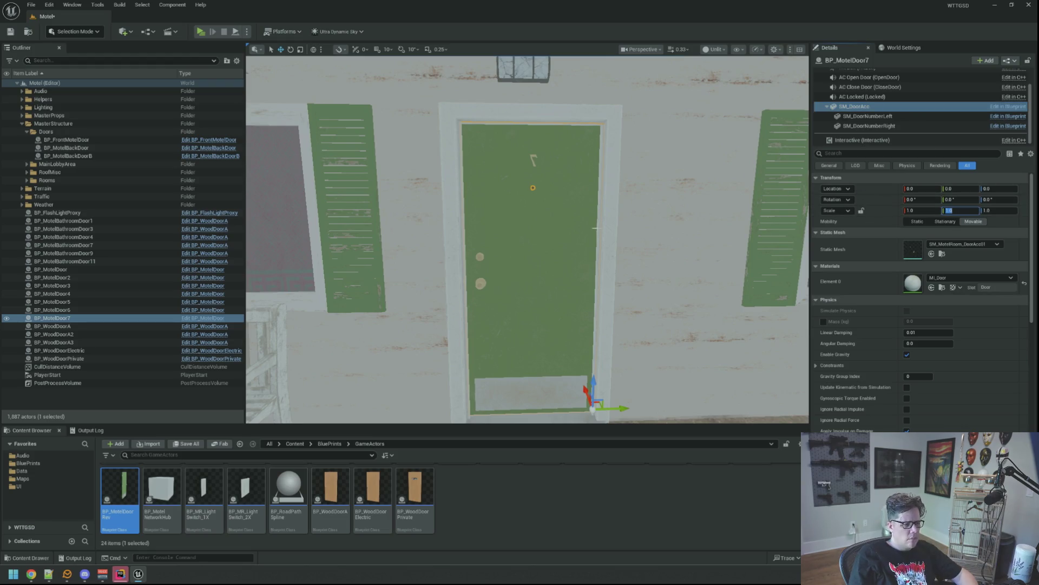
pyautogui.moveTo(562, 188); pyautogui.dragTo(562, 253)
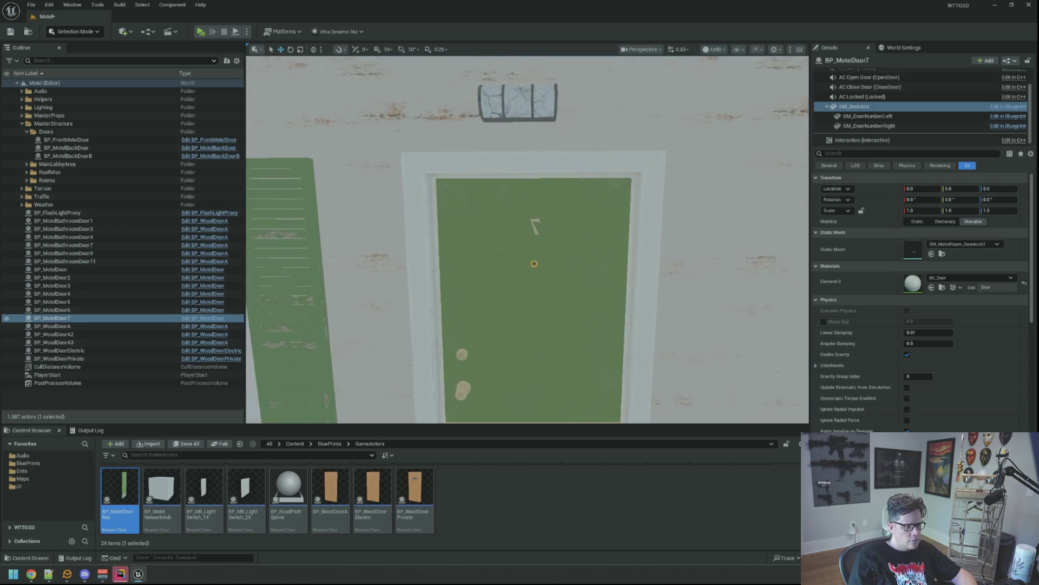
pyautogui.moveTo(561, 254); pyautogui.dragTo(565, 328)
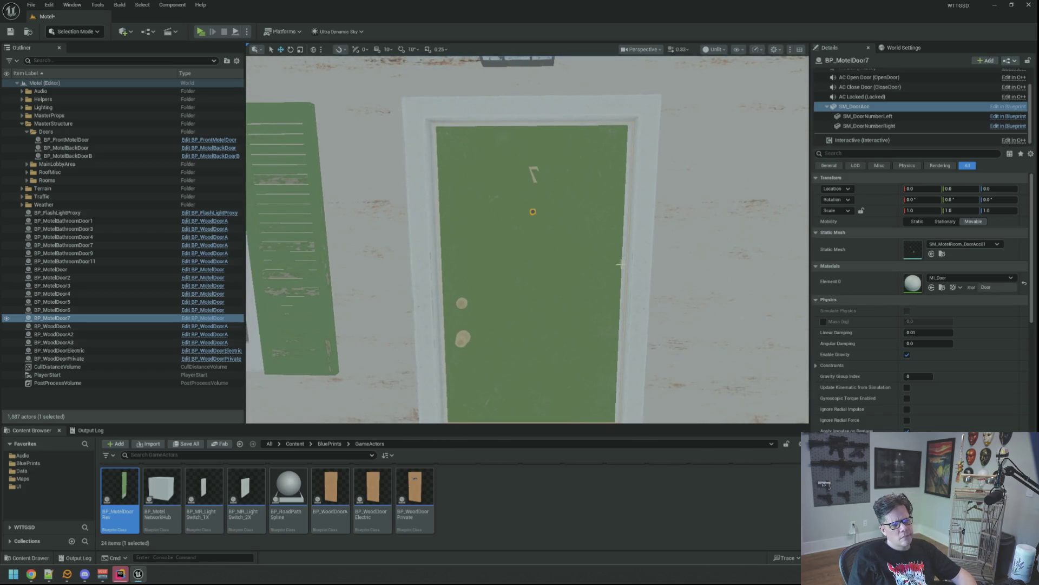
# - Save the Motel level, review BP_MotelDoor's Construction Script and close its editor
pyautogui.hotkey('ctrl', 's')
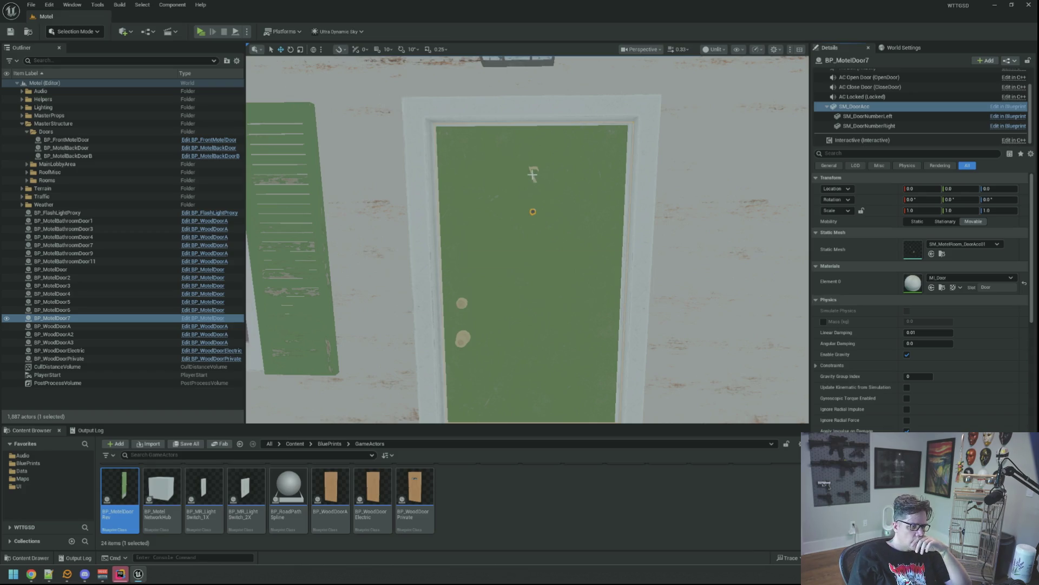
pyautogui.click(207, 318)
pyautogui.scroll(2, 432, 225)
pyautogui.scroll(2, 528, 207)
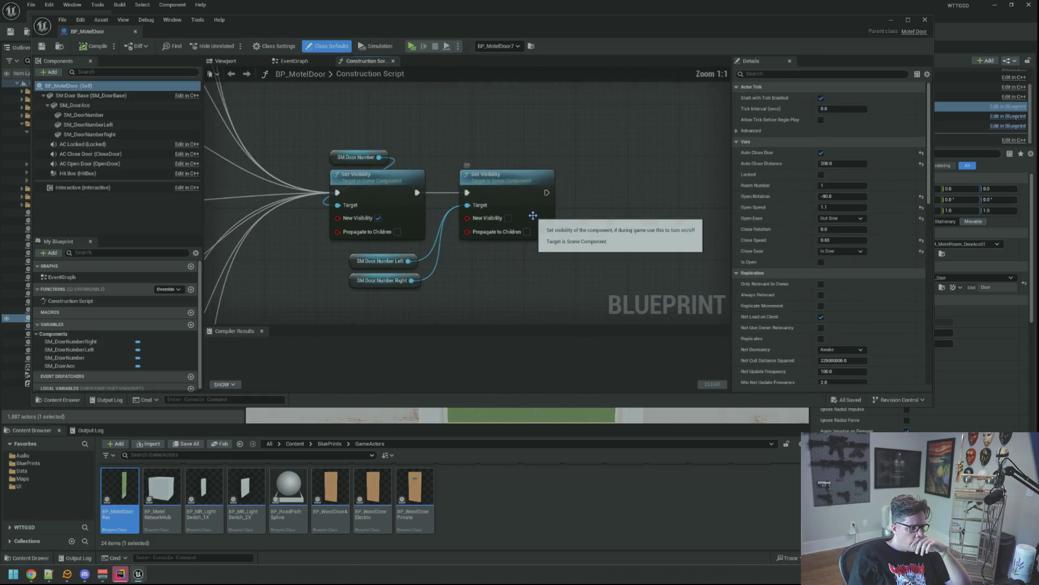
pyautogui.scroll(1, 534, 185)
pyautogui.scroll(-2, 534, 185)
pyautogui.scroll(-1, 540, 151)
pyautogui.scroll(-1, 525, 143)
pyautogui.scroll(-1, 521, 144)
pyautogui.scroll(2, 520, 154)
pyautogui.scroll(-1, 521, 162)
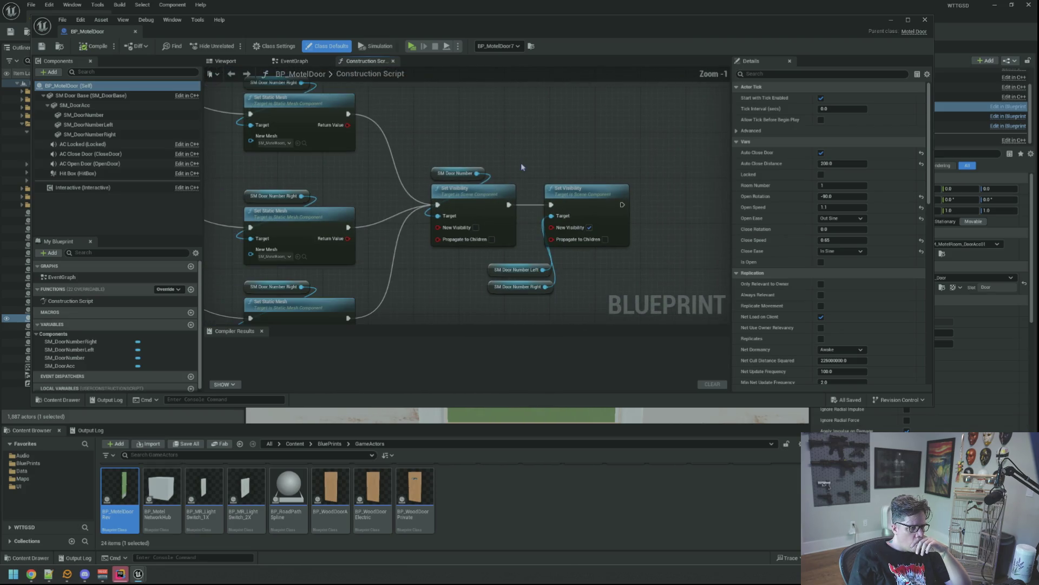
pyautogui.scroll(-4, 521, 164)
pyautogui.scroll(1, 521, 167)
pyautogui.scroll(1, 518, 199)
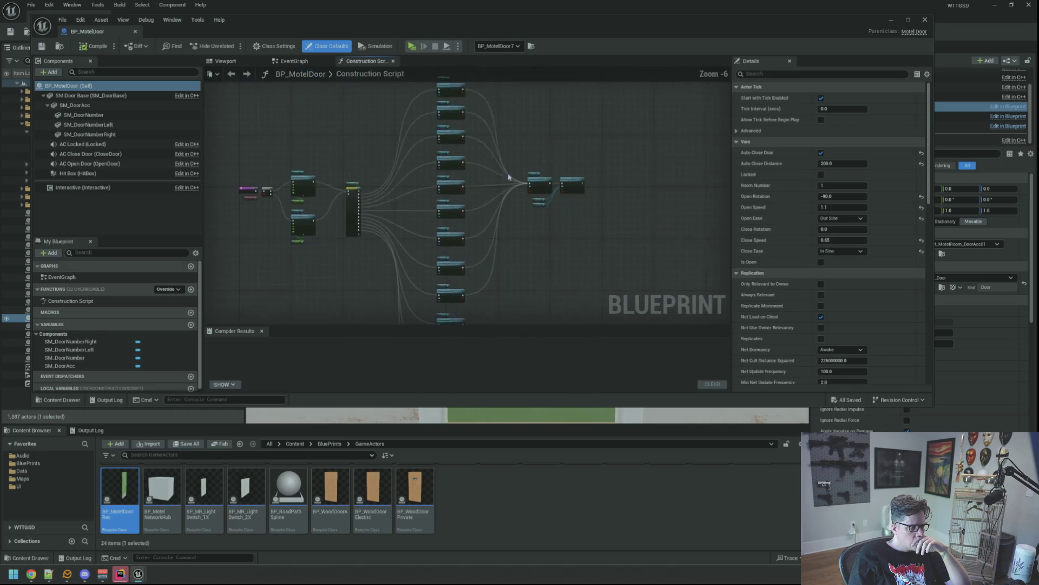
pyautogui.click(135, 31)
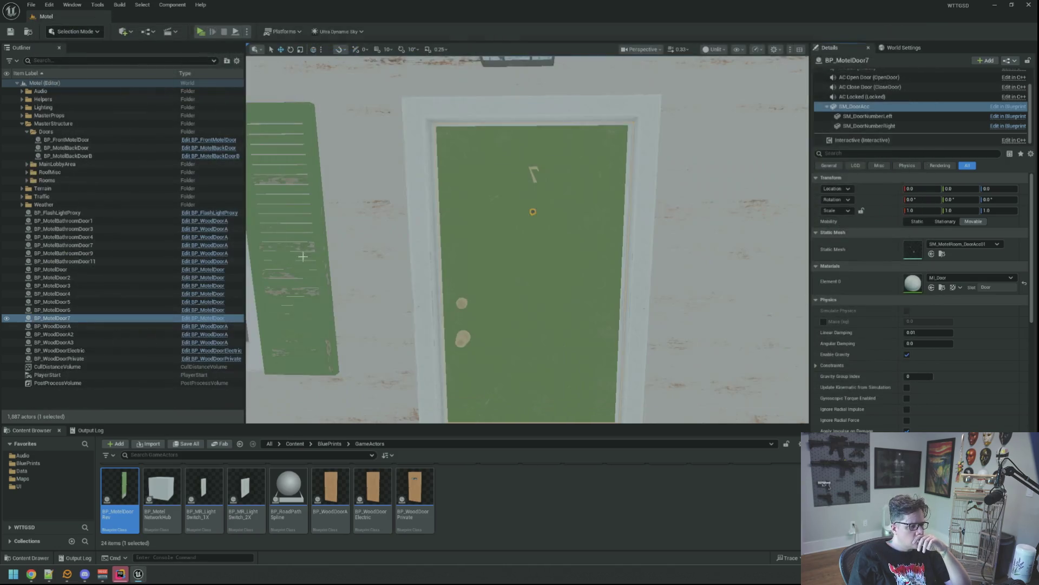
pyautogui.click(502, 277)
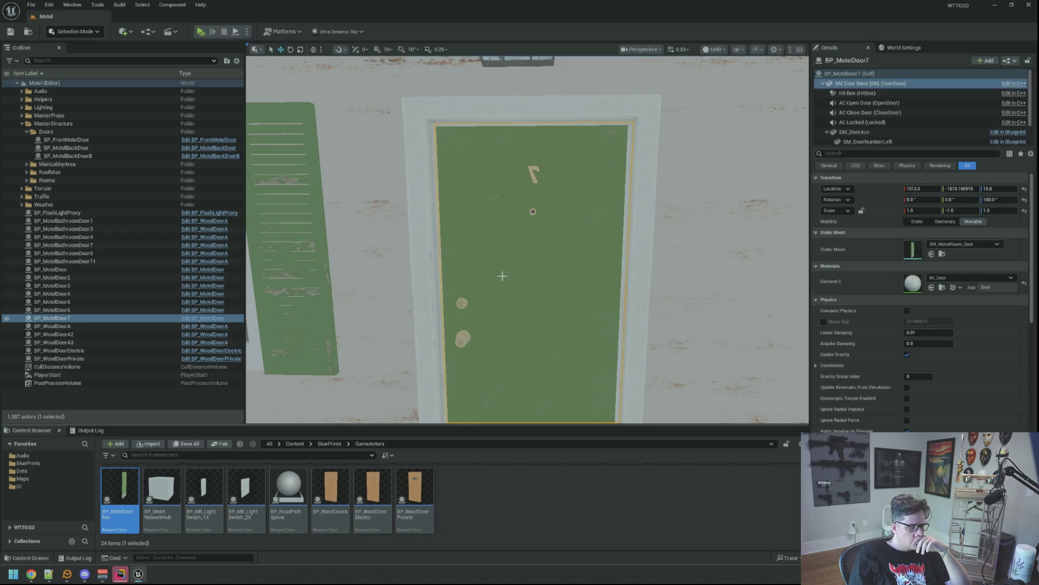
pyautogui.click(869, 142)
pyautogui.scroll(-1, 893, 138)
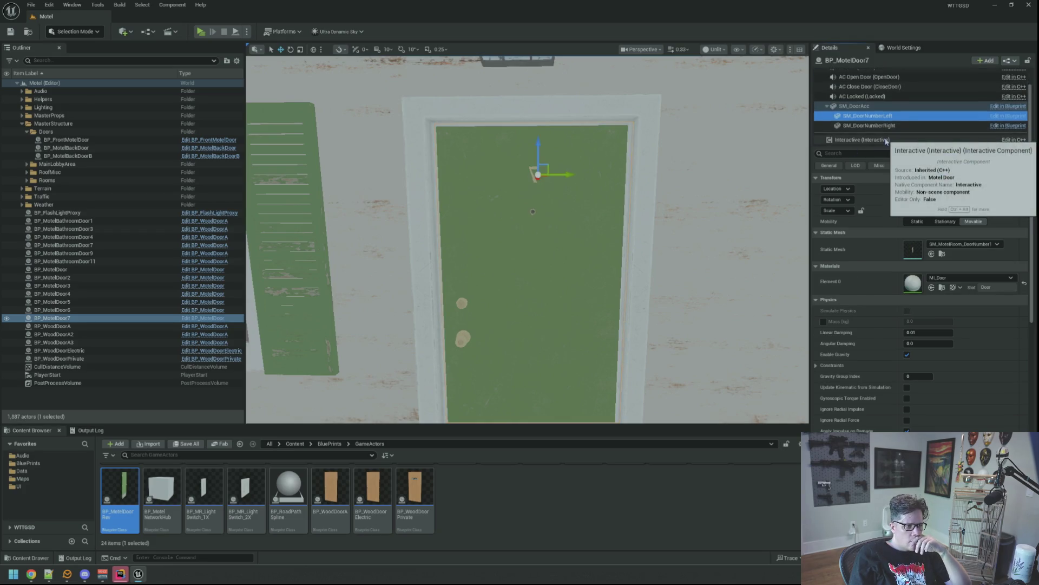
pyautogui.click(928, 211)
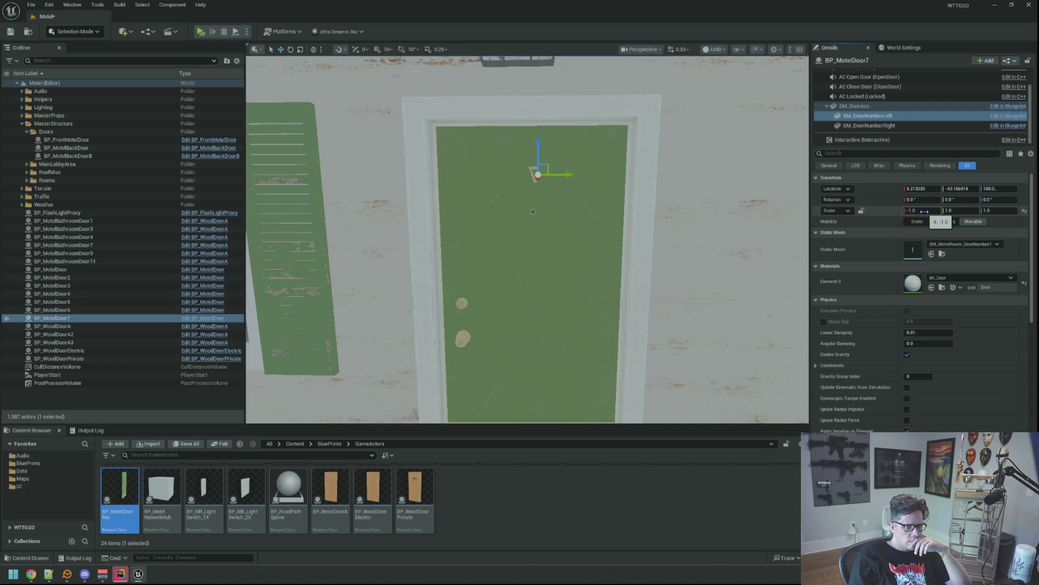
pyautogui.write('1')
pyautogui.press('Return')
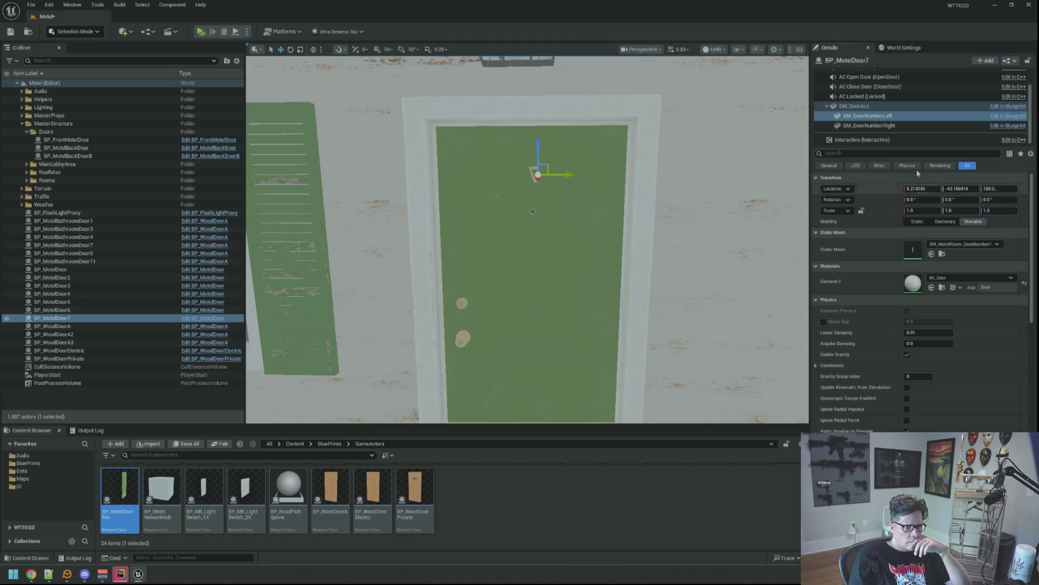
pyautogui.click(894, 126)
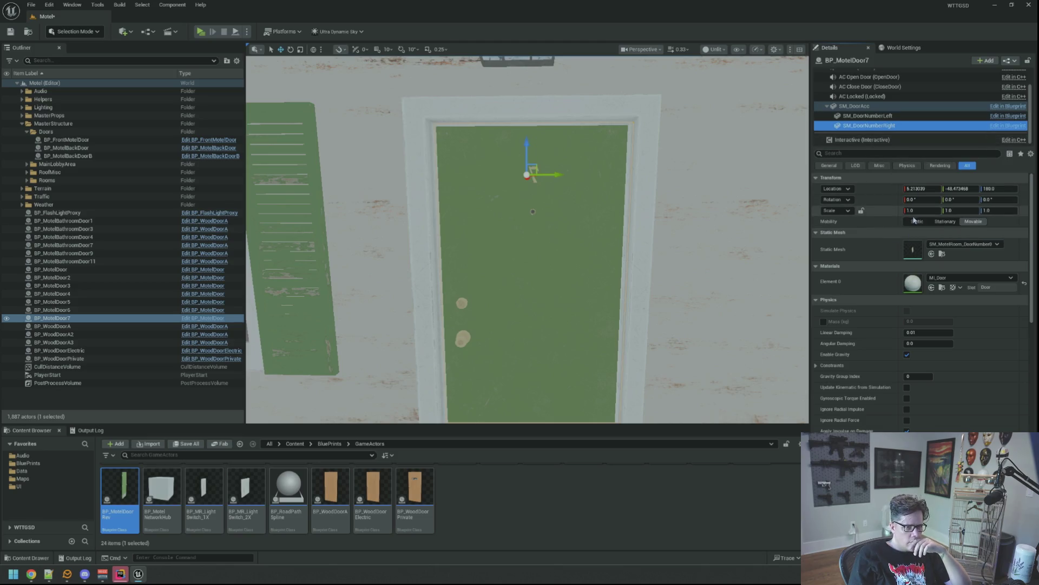
pyautogui.moveTo(907, 210); pyautogui.dragTo(909, 211)
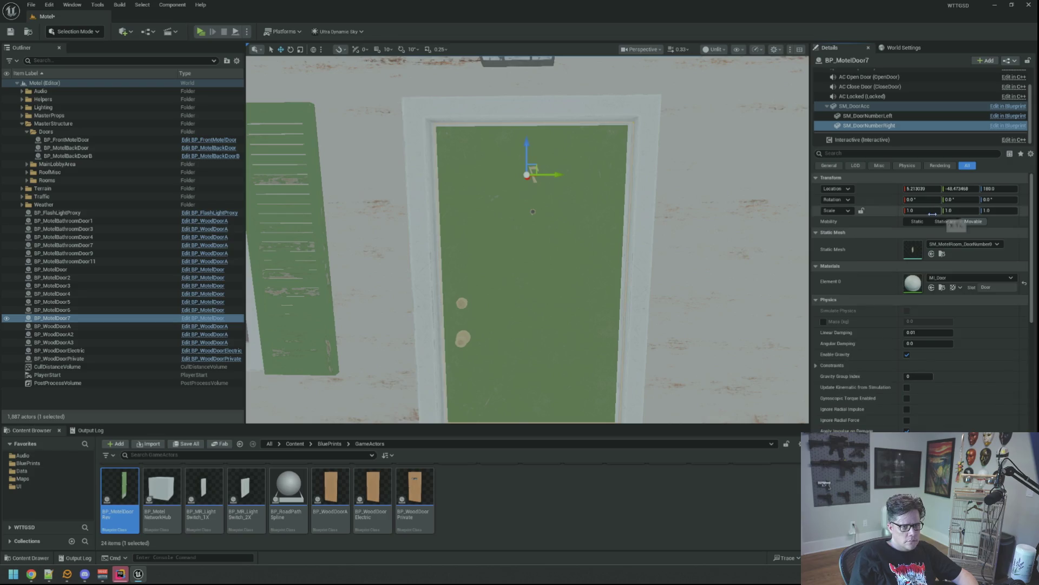
pyautogui.click(864, 116)
pyautogui.moveTo(914, 211); pyautogui.dragTo(922, 211)
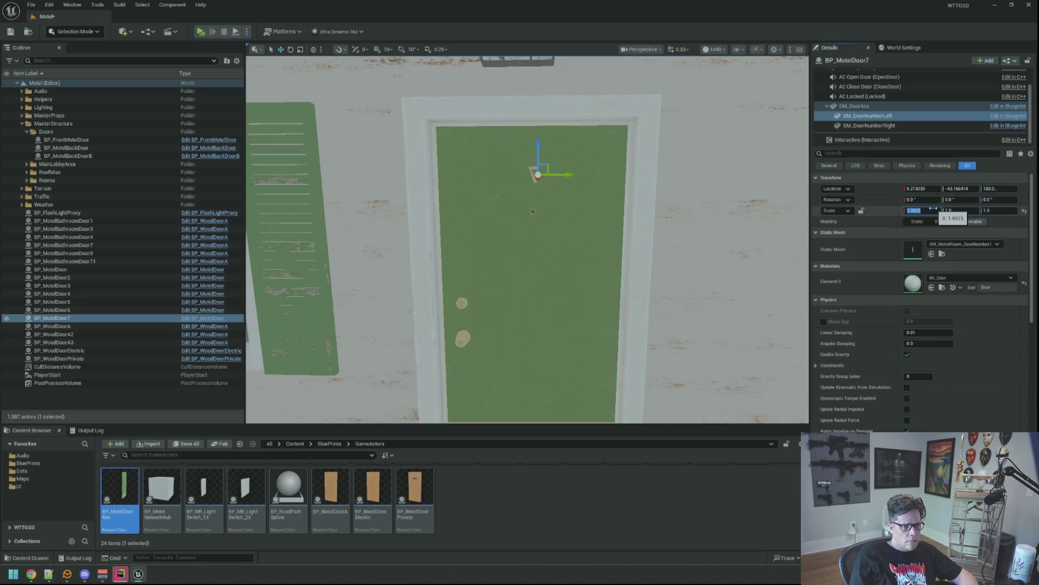
pyautogui.press('f')
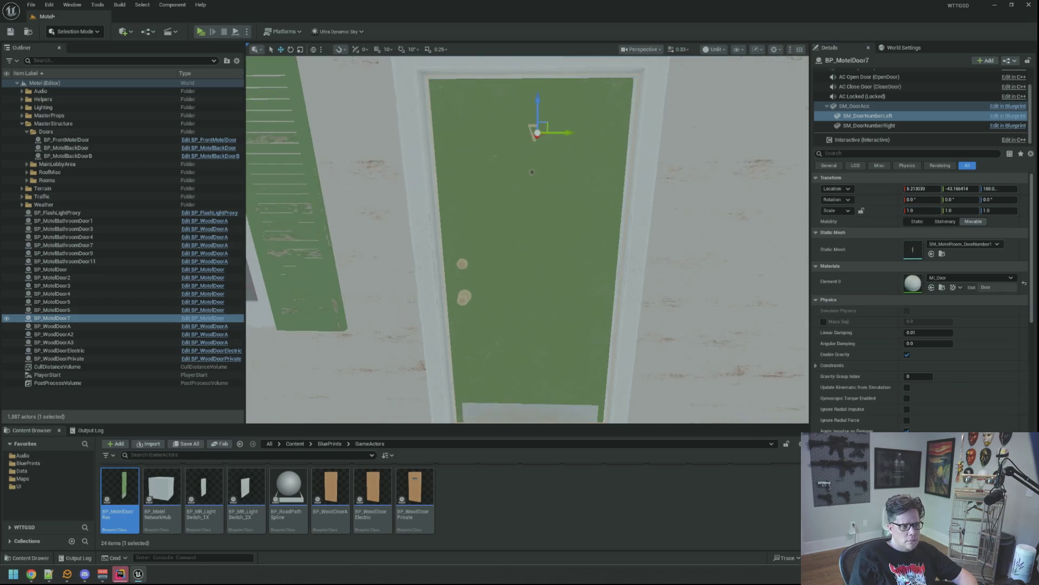
pyautogui.moveTo(529, 244); pyautogui.dragTo(454, 244)
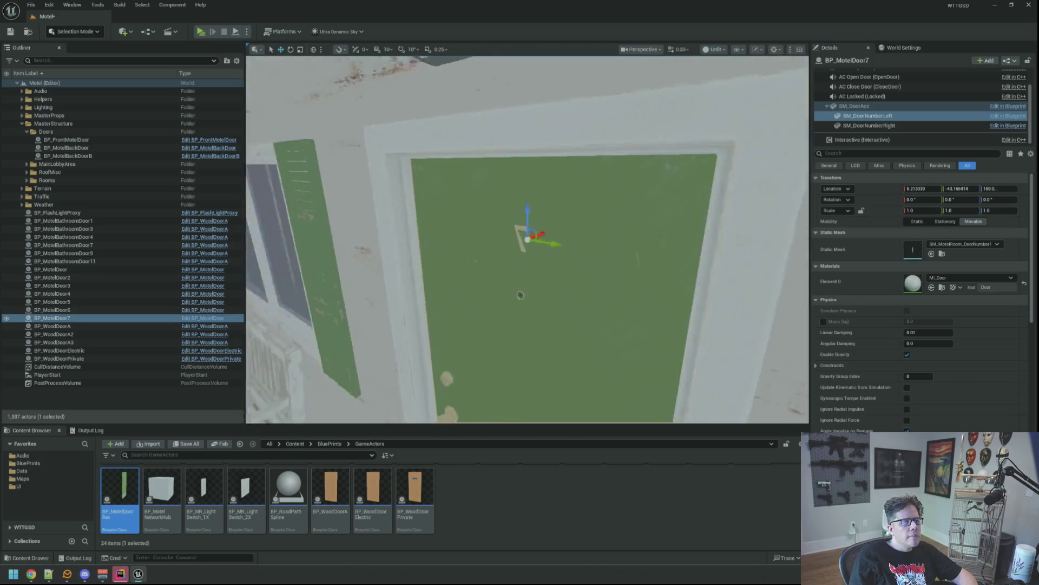
pyautogui.press('f')
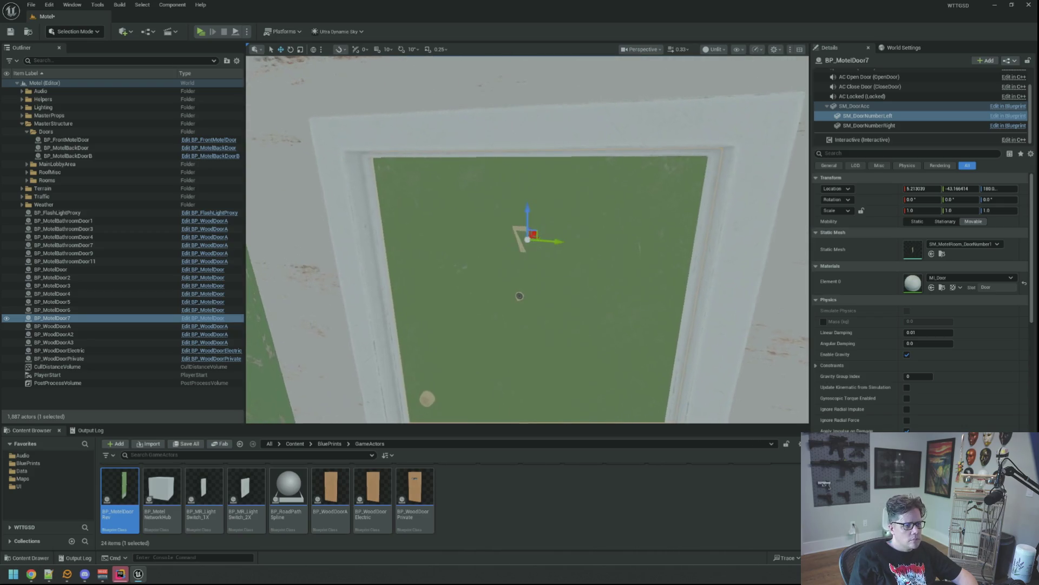
pyautogui.moveTo(617, 213); pyautogui.dragTo(550, 231)
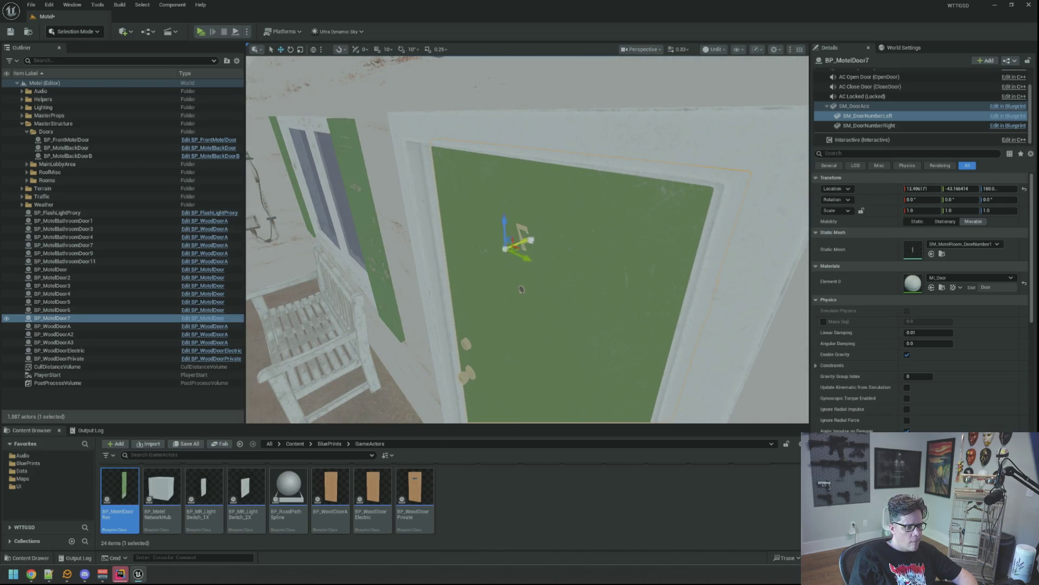
pyautogui.press('f')
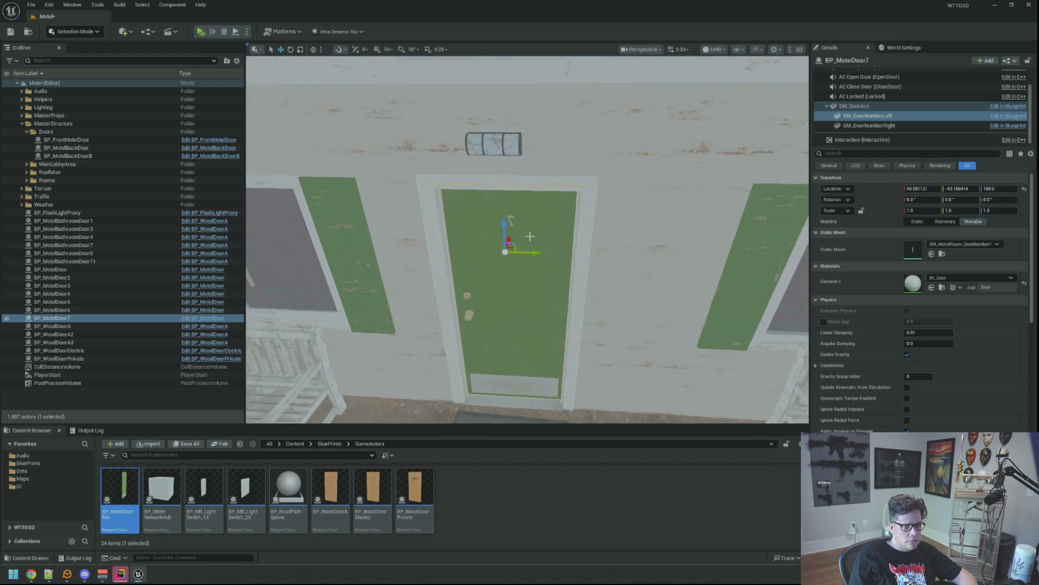
pyautogui.scroll(2, 927, 125)
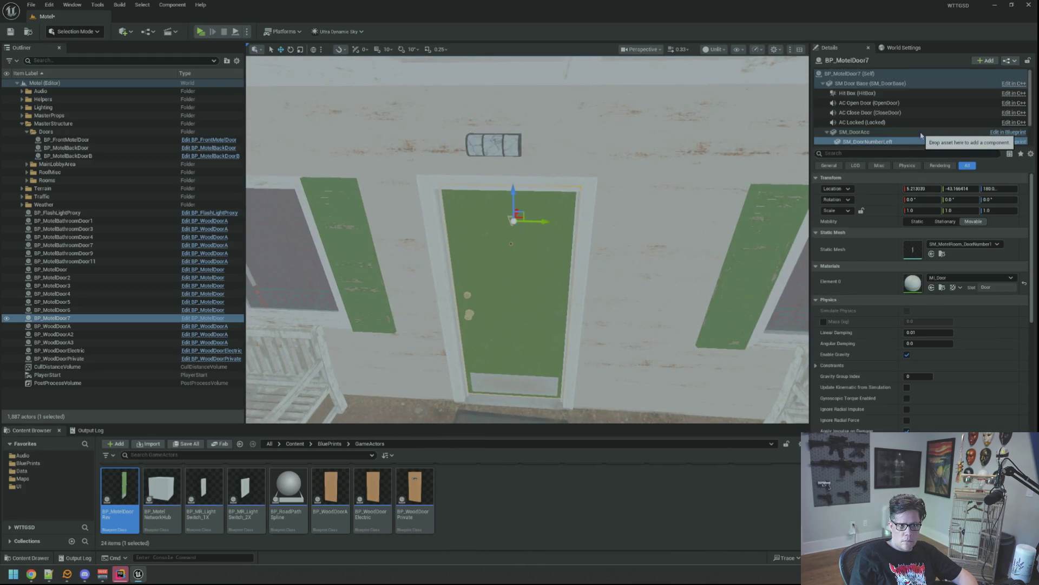
pyautogui.moveTo(611, 184); pyautogui.dragTo(611, 204)
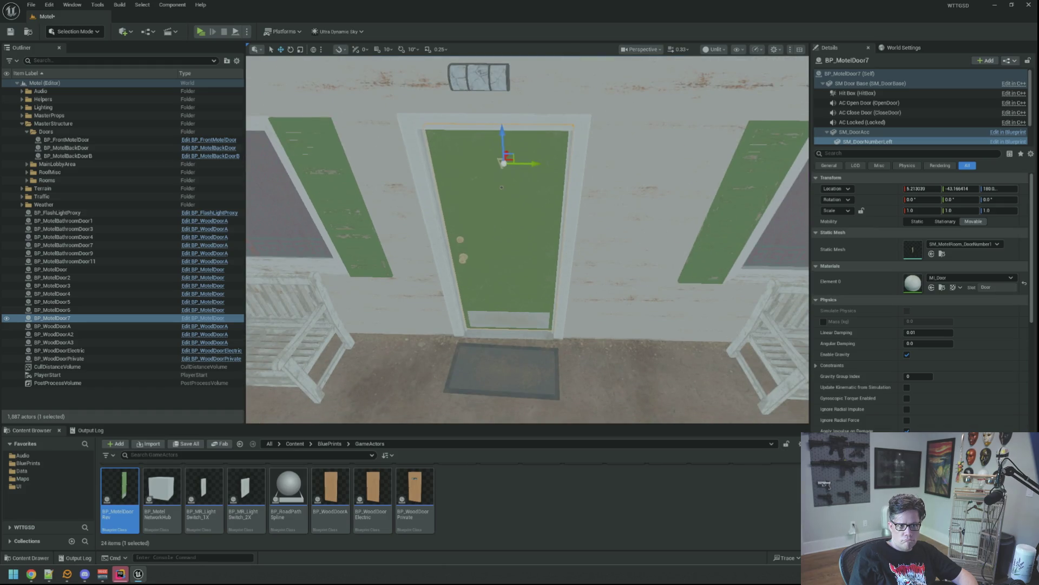
pyautogui.click(86, 326)
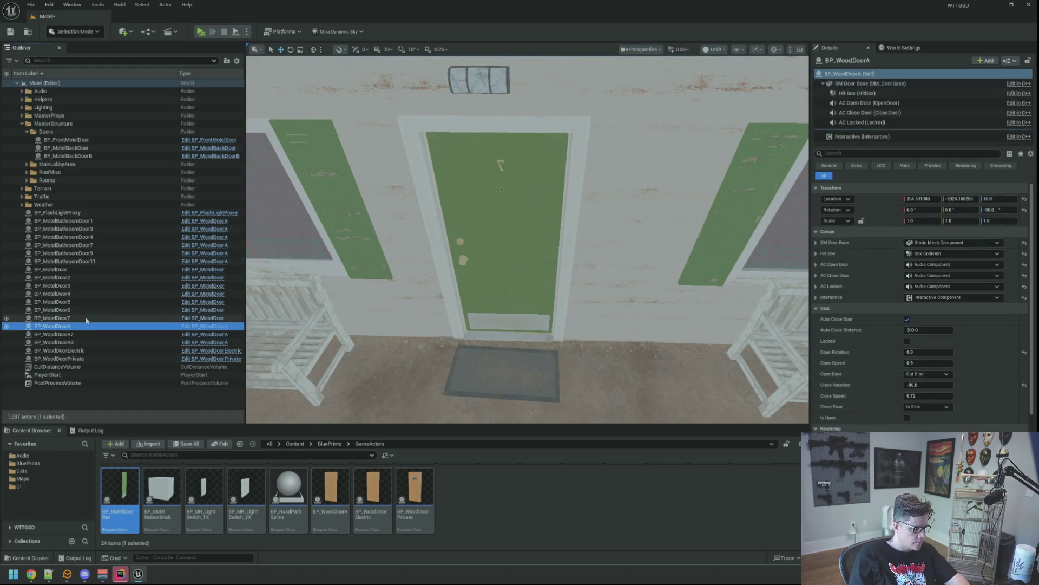
# - Delete BP_WoodDoorA, save the level, and duplicate BP_MotelDoor as BP_MotelDoorRev2 in the Content Browser
pyautogui.press('Delete')
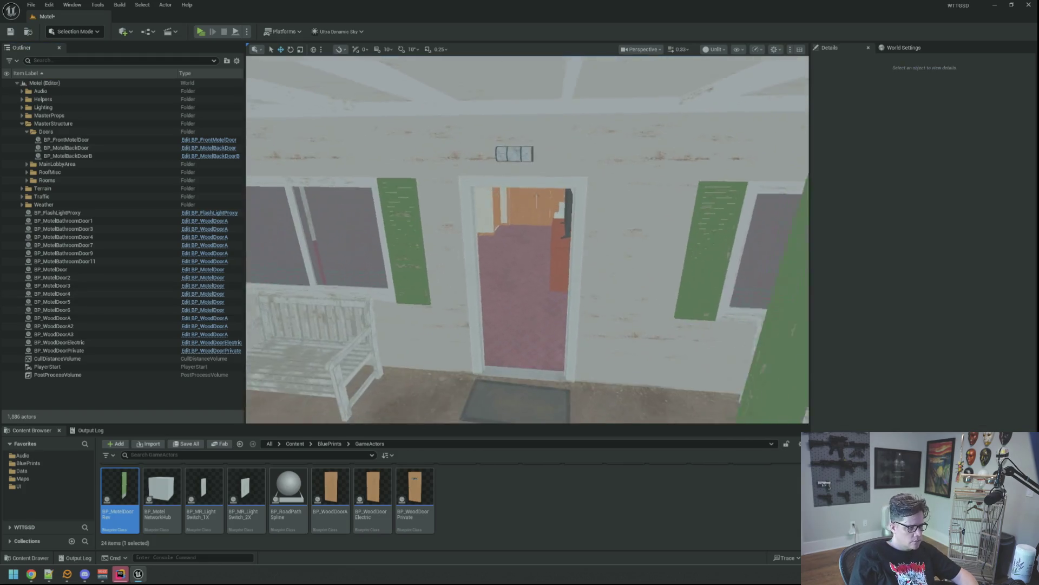
pyautogui.hotkey('ctrl', 's')
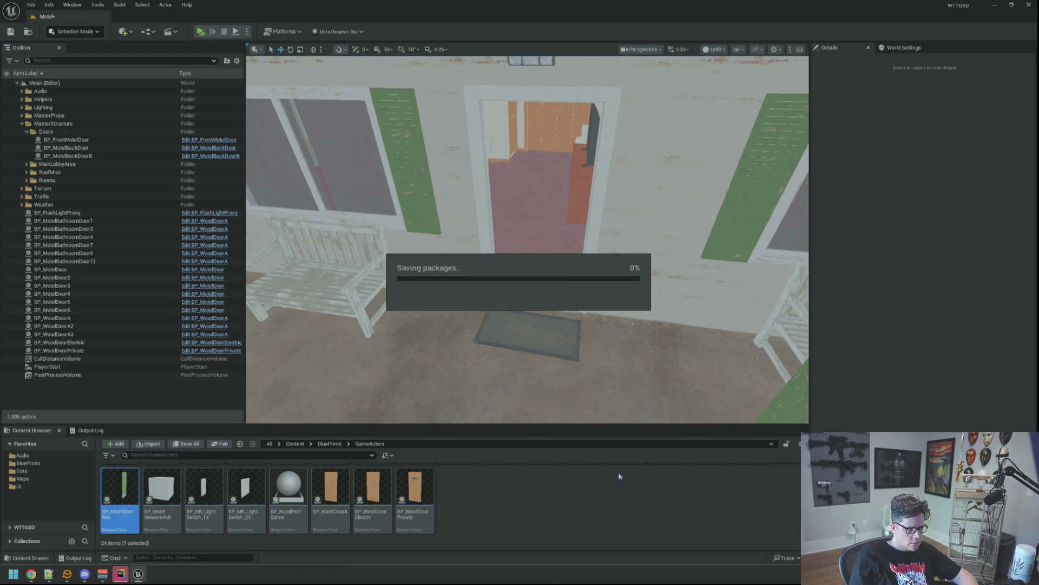
pyautogui.scroll(2, 617, 493)
pyautogui.click(752, 489)
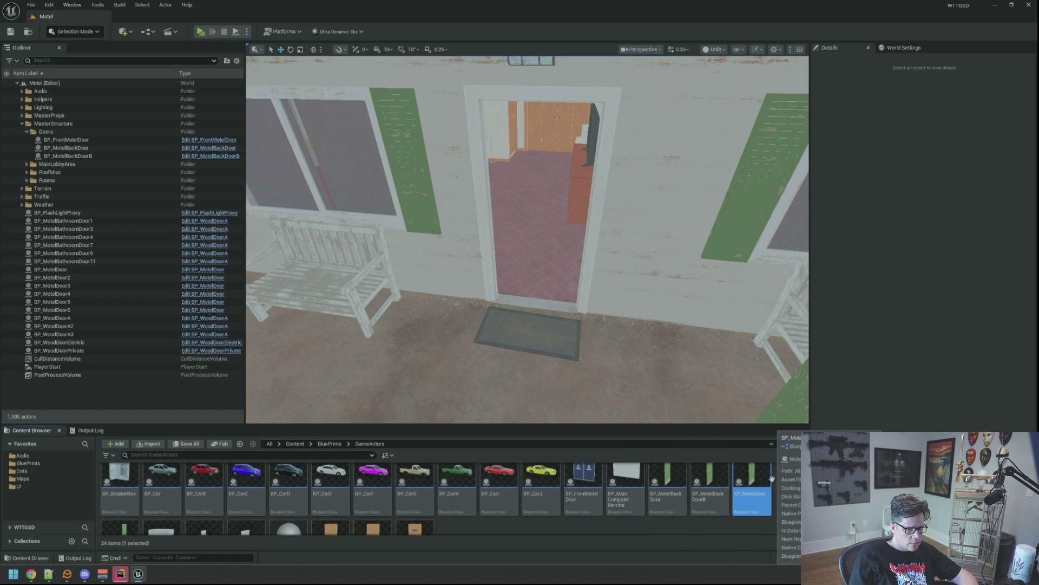
pyautogui.hotkey('ctrl', 'd')
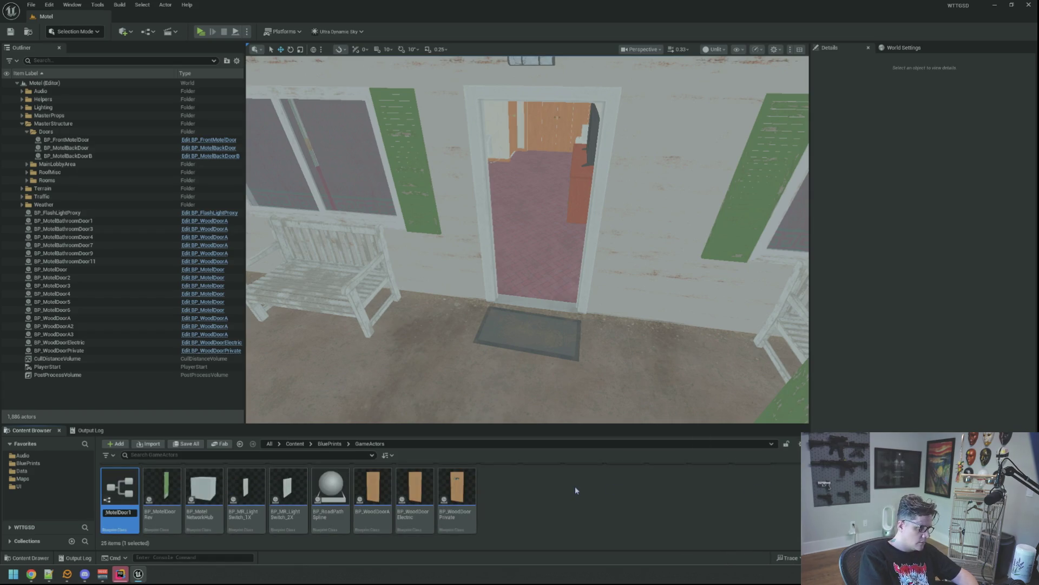
pyautogui.press('Return')
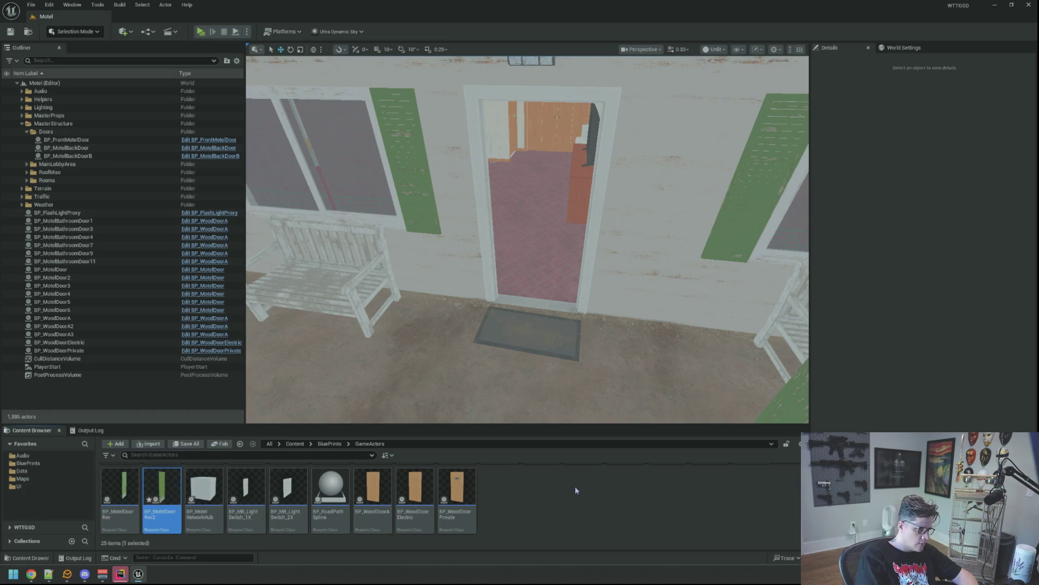
pyautogui.doubleClick(162, 497)
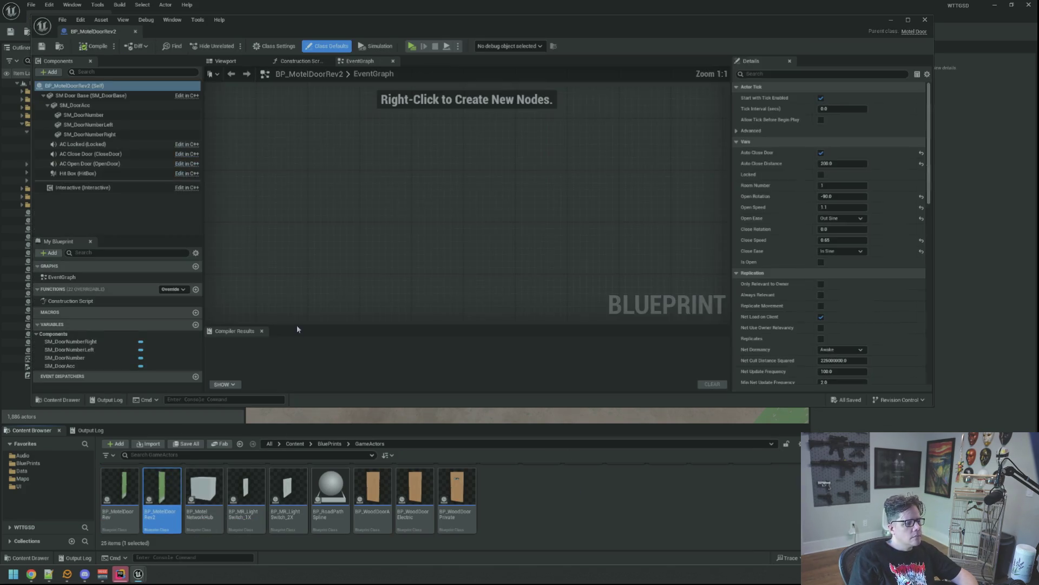
# - Show the Viewport previews of BP_MotelDoorRev2 and BP_MotelDoorRev and inspect Rev's door base
pyautogui.click(225, 61)
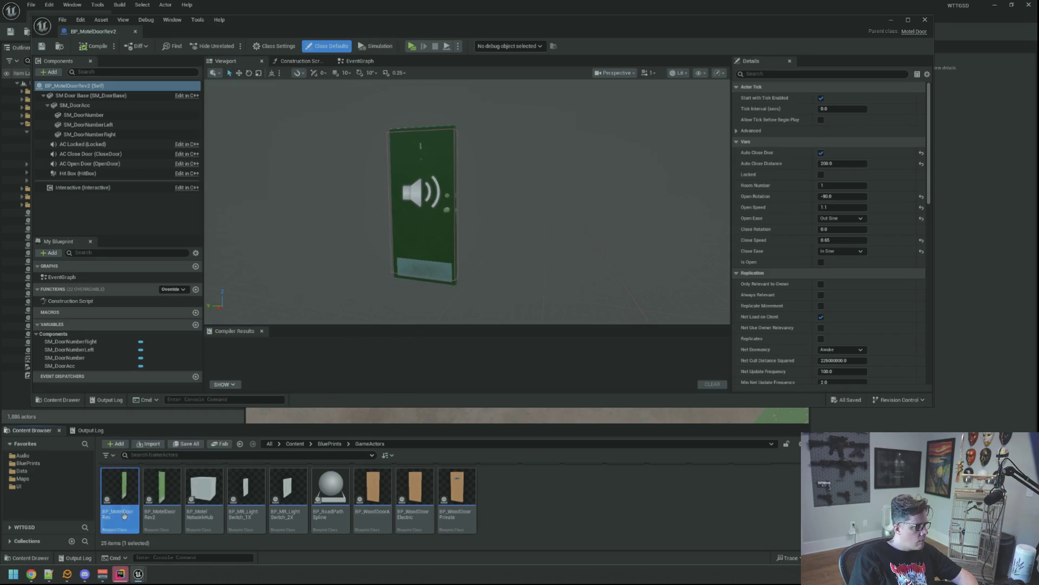
pyautogui.doubleClick(118, 501)
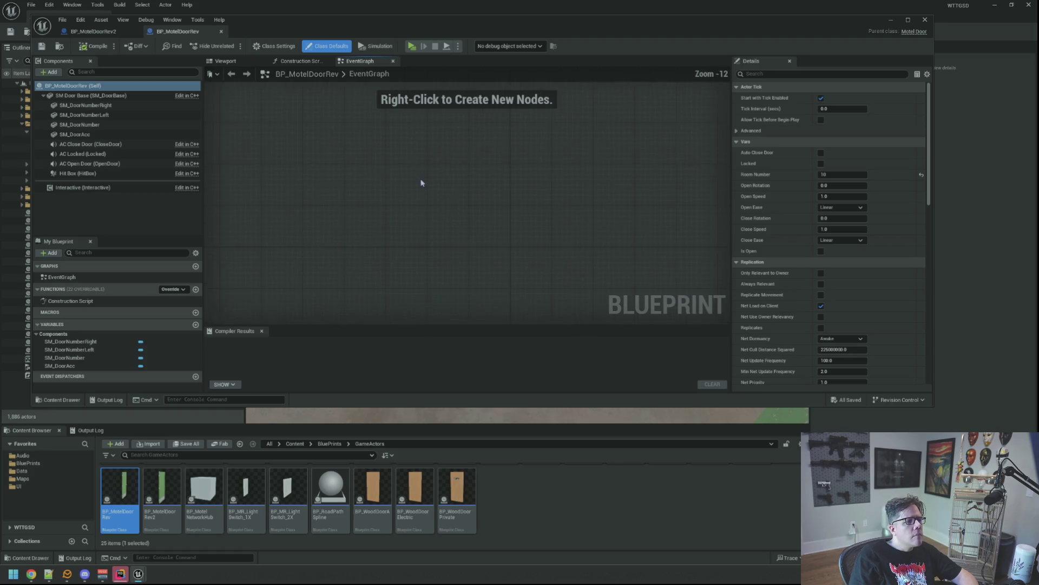
pyautogui.click(227, 62)
pyautogui.moveTo(497, 165); pyautogui.dragTo(439, 171)
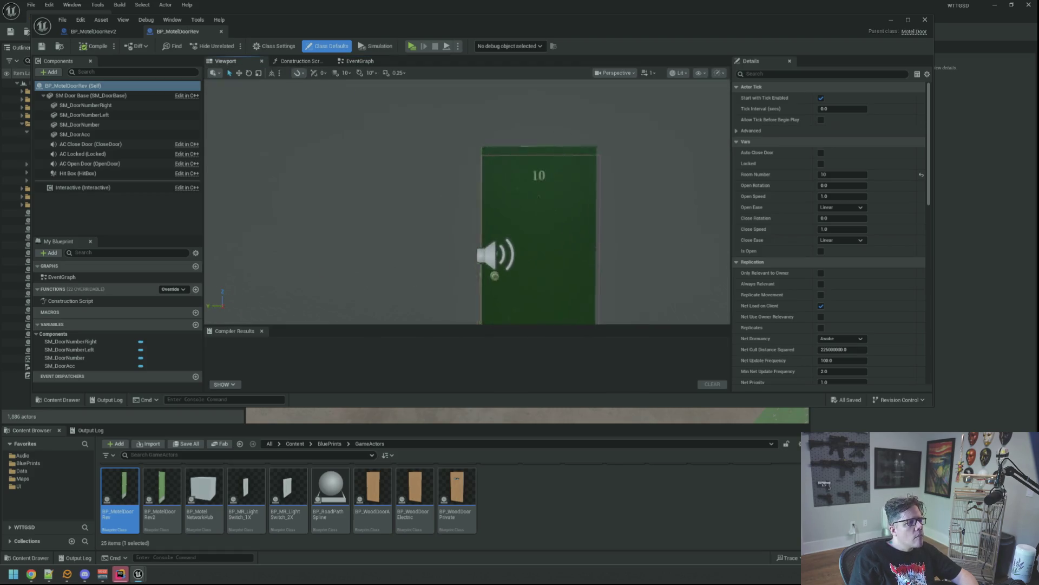
pyautogui.click(462, 153)
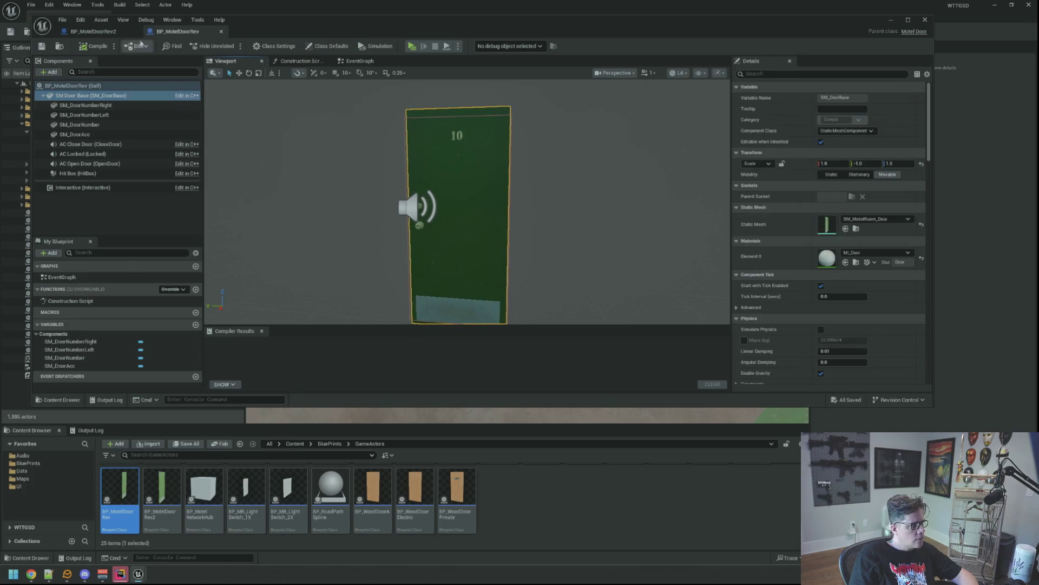
pyautogui.click(96, 31)
# - Set BP_MotelDoorRev2's SM Door Base Scale Y to -1 and compare with BP_MotelDoorRev's door number piece
pyautogui.click(130, 95)
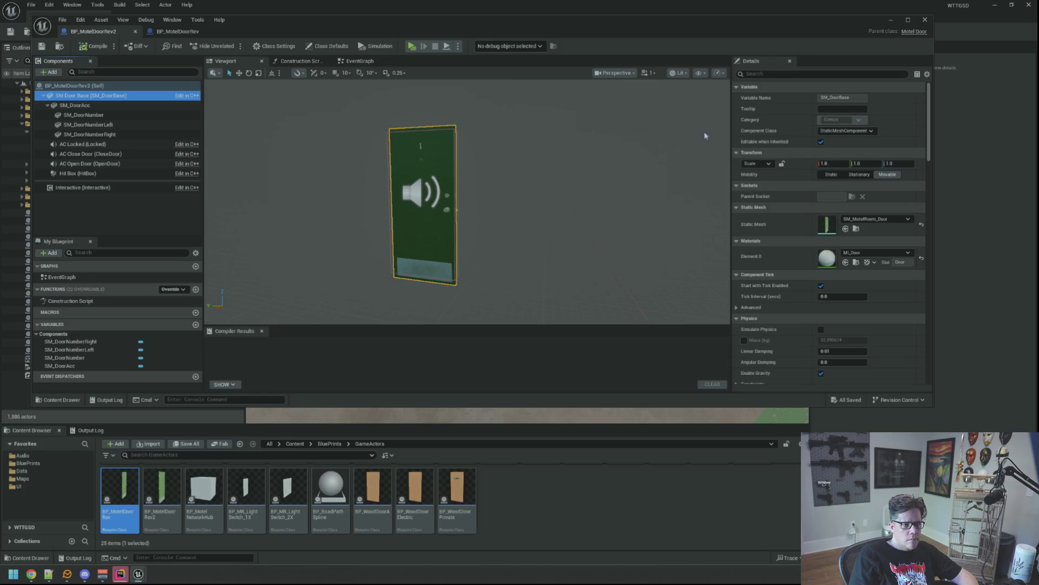
pyautogui.click(871, 163)
pyautogui.write('-1')
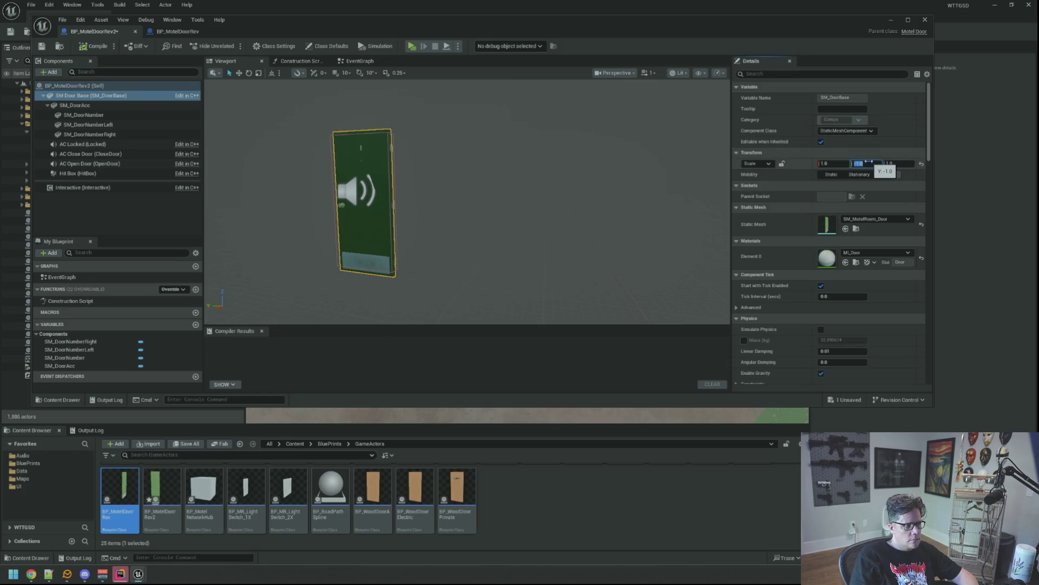
pyautogui.press('Return')
pyautogui.press('f')
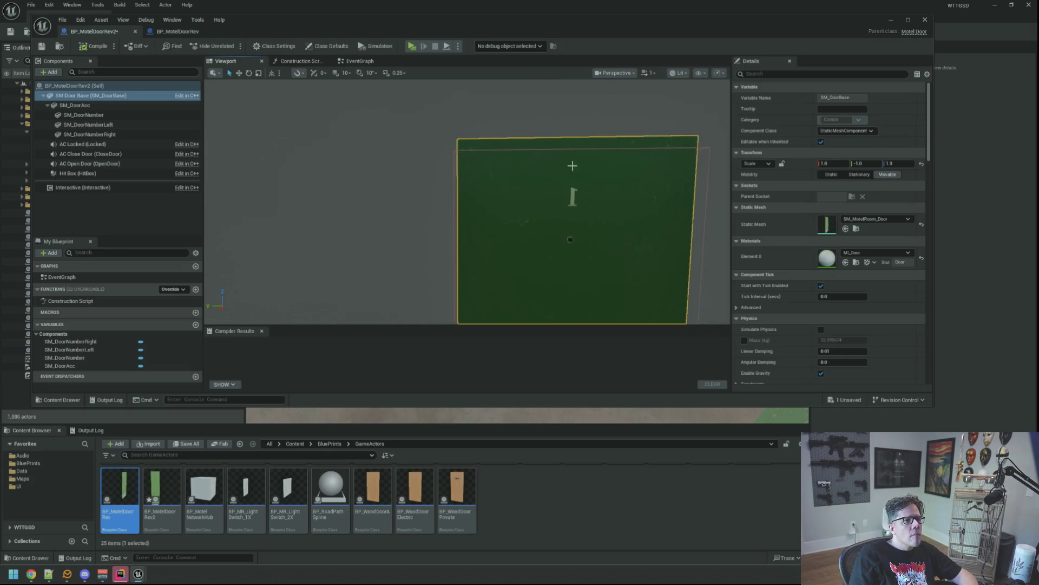
pyautogui.scroll(1, 571, 164)
pyautogui.scroll(2, 564, 160)
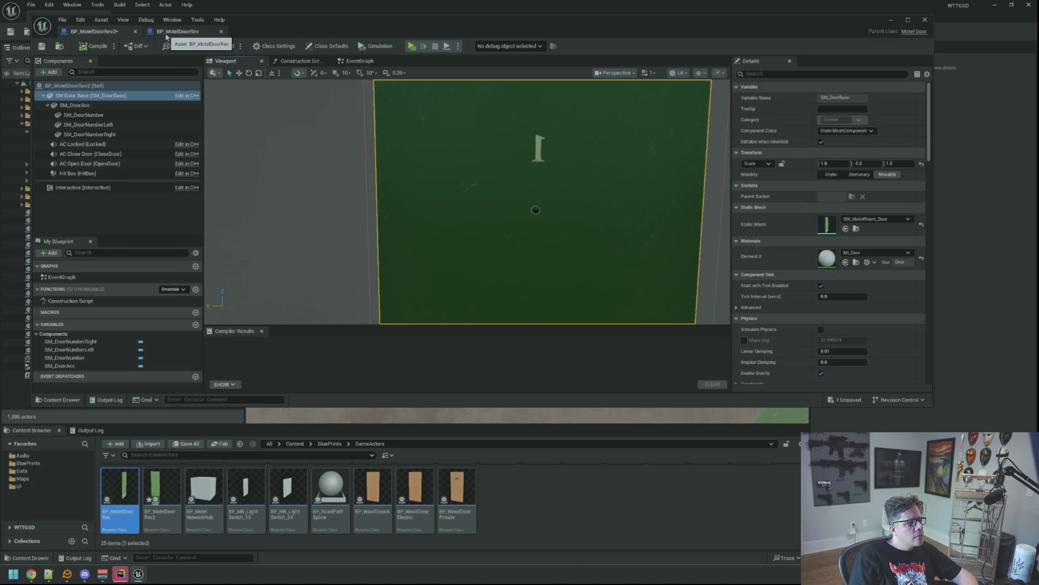
pyautogui.click(177, 31)
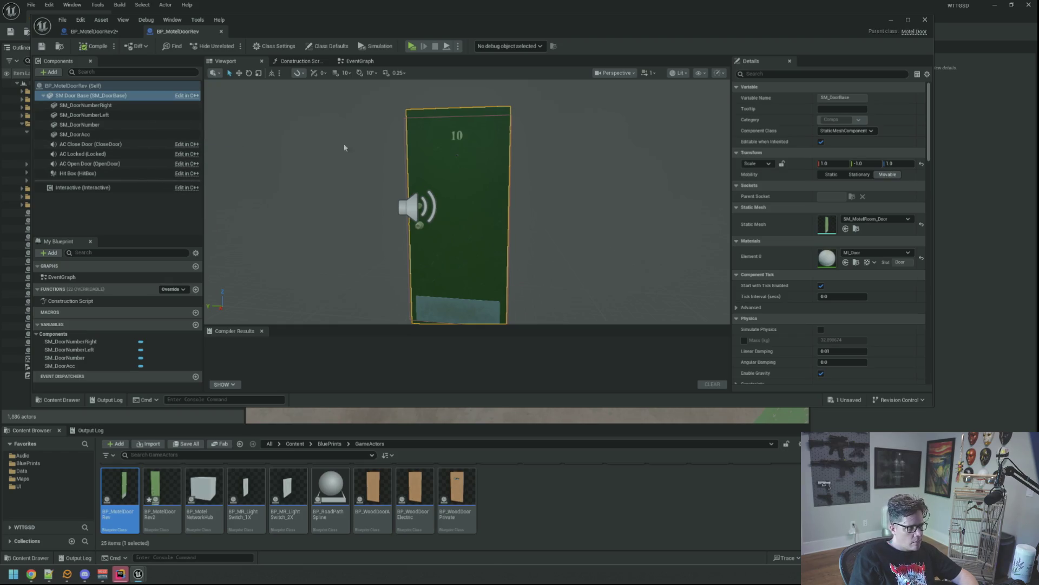
pyautogui.click(459, 134)
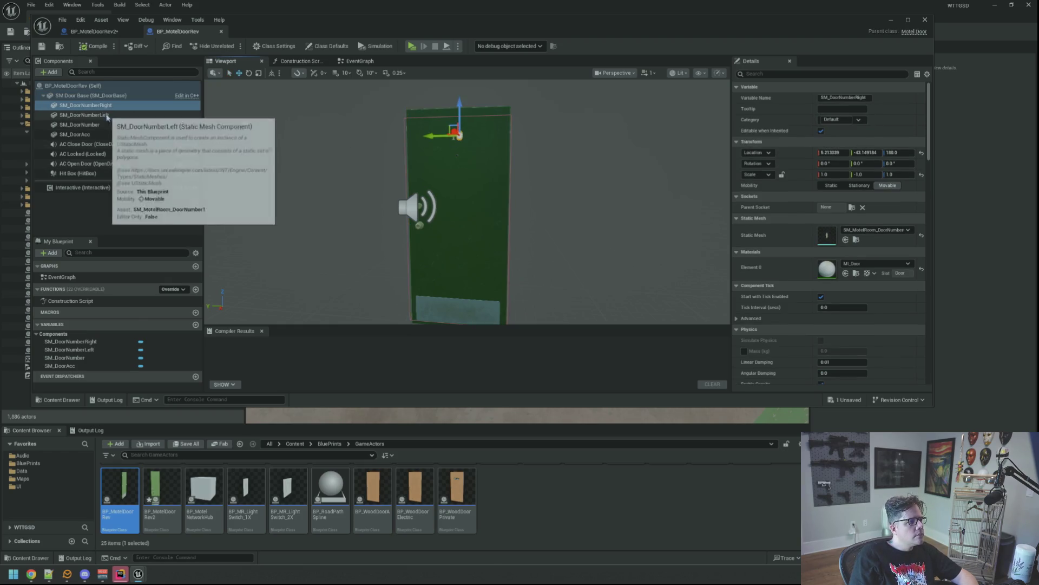
# - Reparent the number meshes in BP_MotelDoorRev2, set both door numbers to Y scale -1, and compile
pyautogui.click(95, 31)
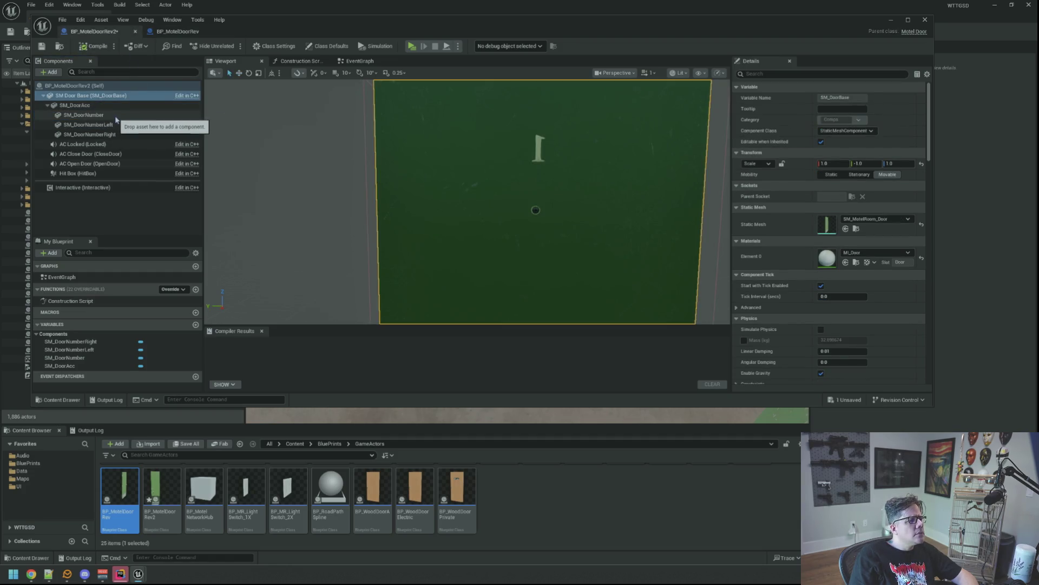
pyautogui.click(84, 115)
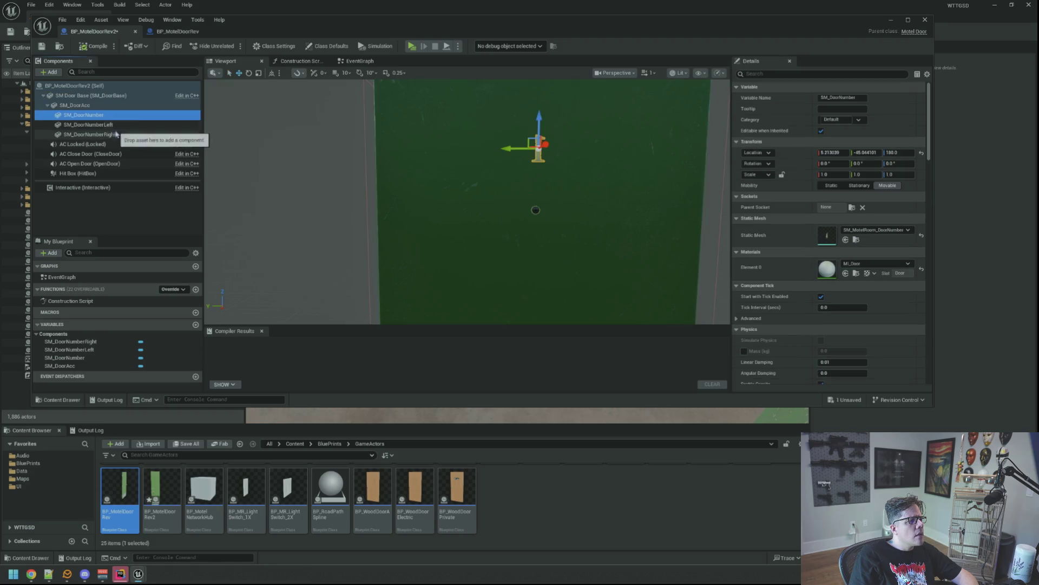
pyautogui.keyDown('shift'); pyautogui.click(89, 133); pyautogui.keyUp('shift')
pyautogui.moveTo(89, 134); pyautogui.dragTo(103, 107)
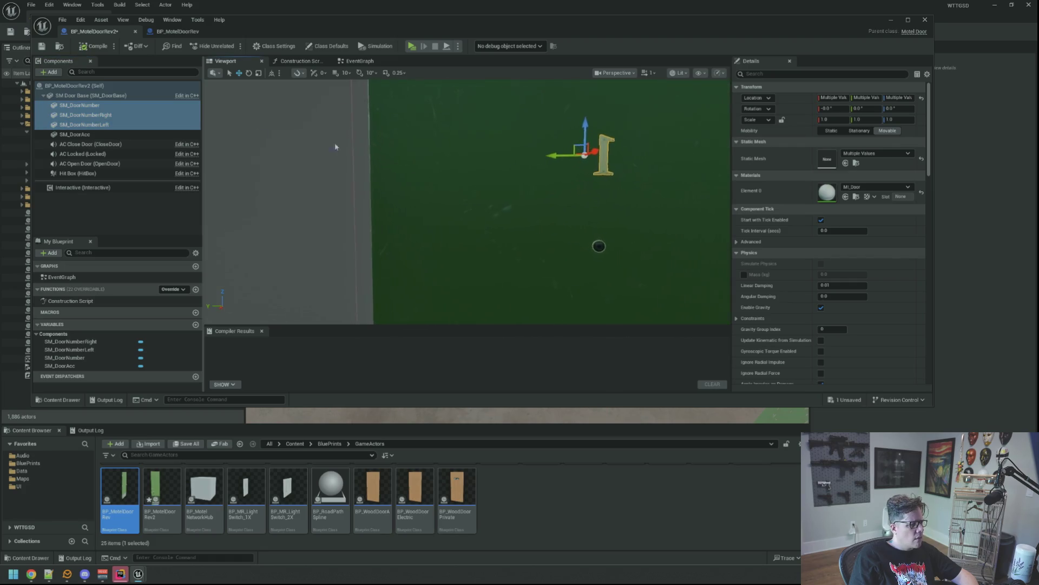
pyautogui.click(117, 119)
pyautogui.keyDown('ctrl'); pyautogui.click(89, 124); pyautogui.keyUp('ctrl')
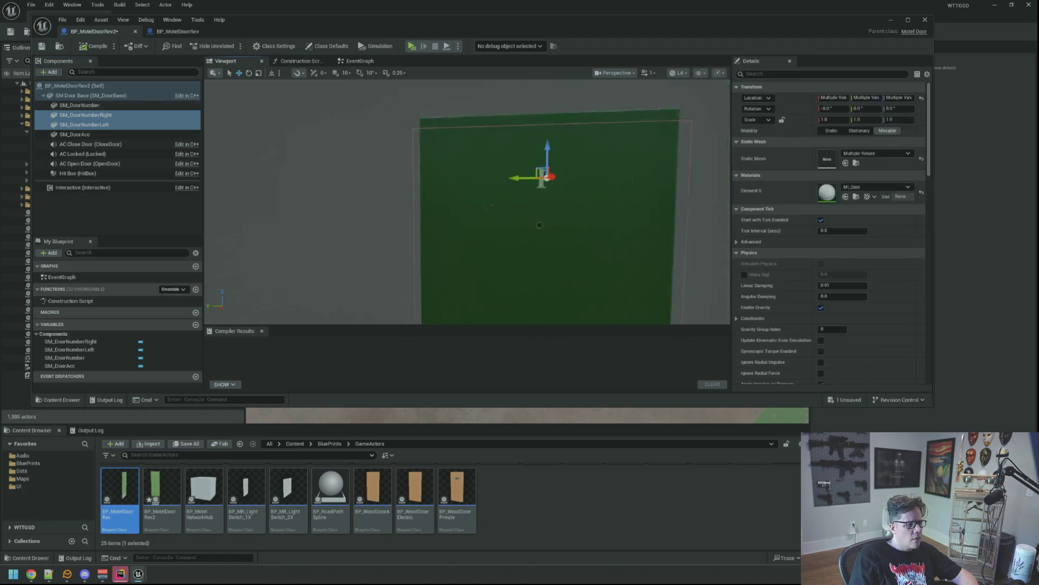
pyautogui.moveTo(428, 177); pyautogui.dragTo(428, 177)
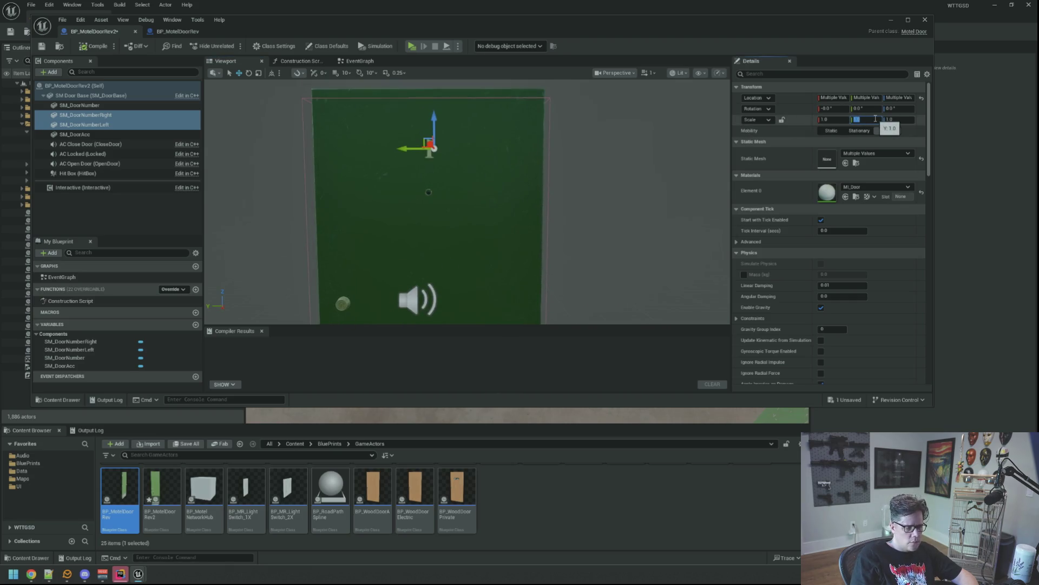
pyautogui.press('Return')
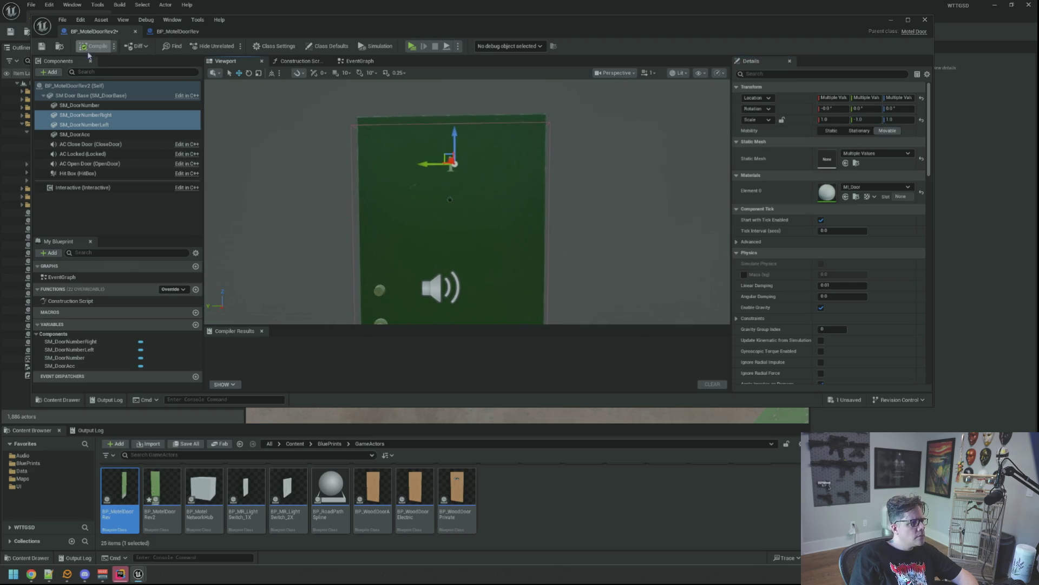
pyautogui.click(87, 51)
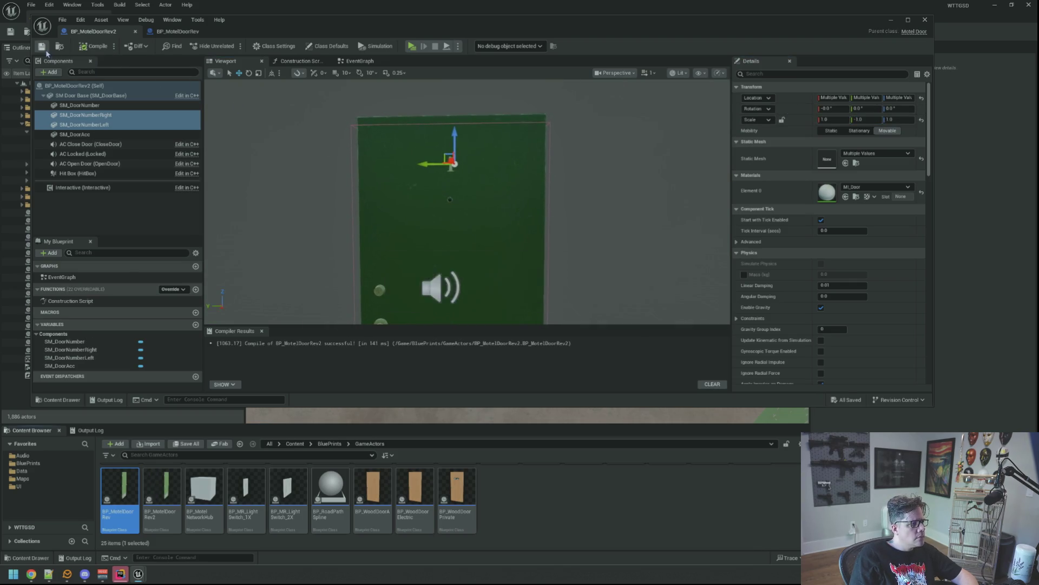
# - Check the 1 mesh against BP_MotelDoorRev and reapply the -1 Y scale on SM_DoorNumber
pyautogui.click(143, 233)
pyautogui.scroll(3, 391, 168)
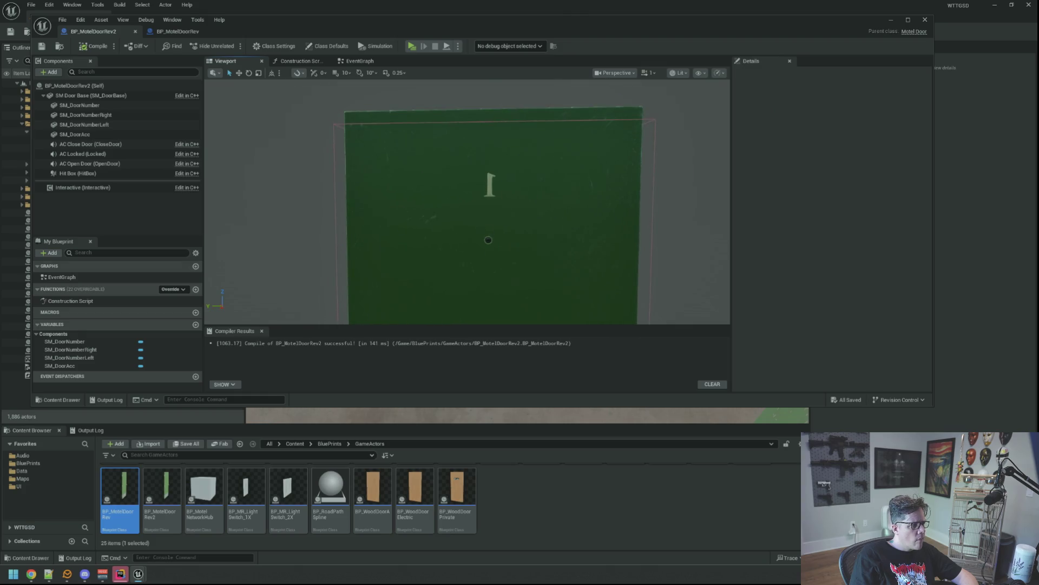
pyautogui.click(81, 105)
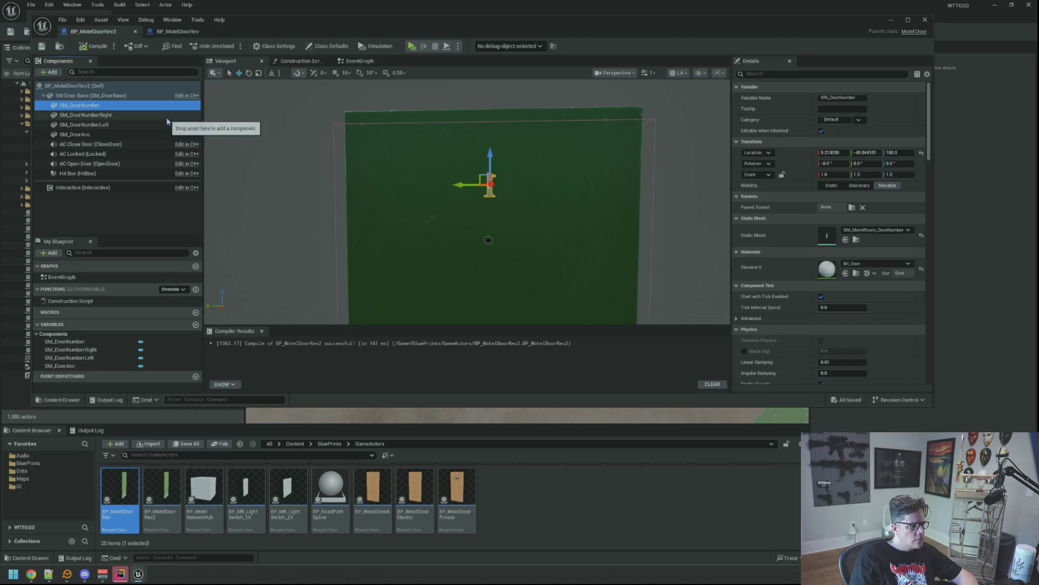
pyautogui.moveTo(431, 187)
pyautogui.mouseDown()
pyautogui.moveTo(468, 202)
pyautogui.moveTo(464, 300)
pyautogui.mouseUp()
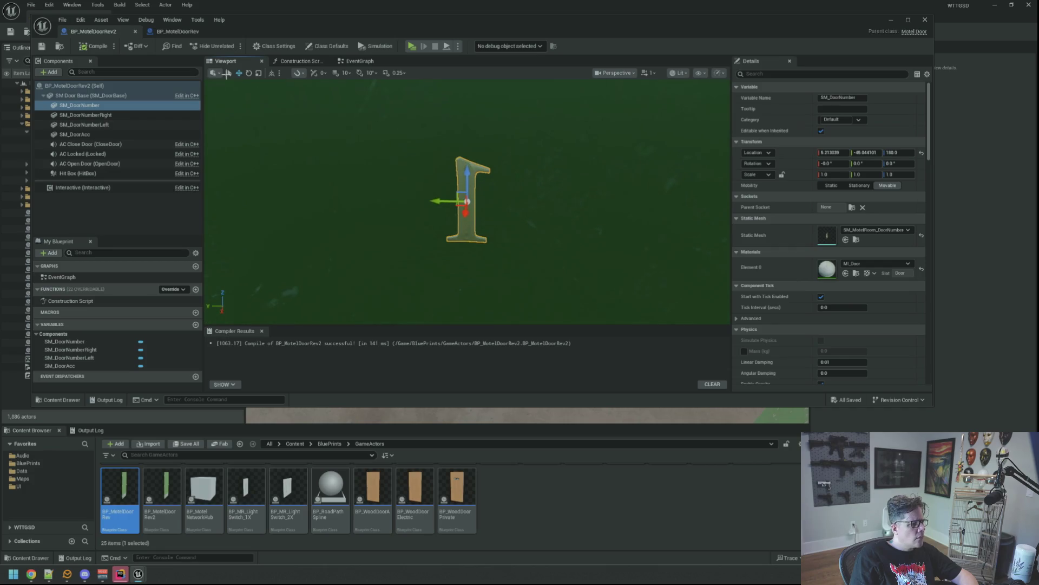
pyautogui.click(194, 33)
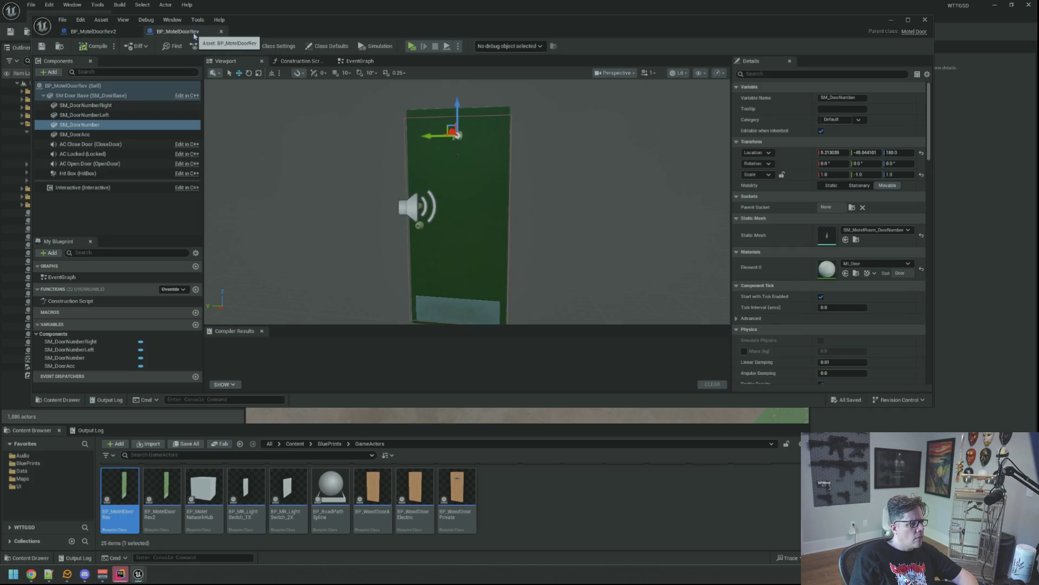
pyautogui.press('f')
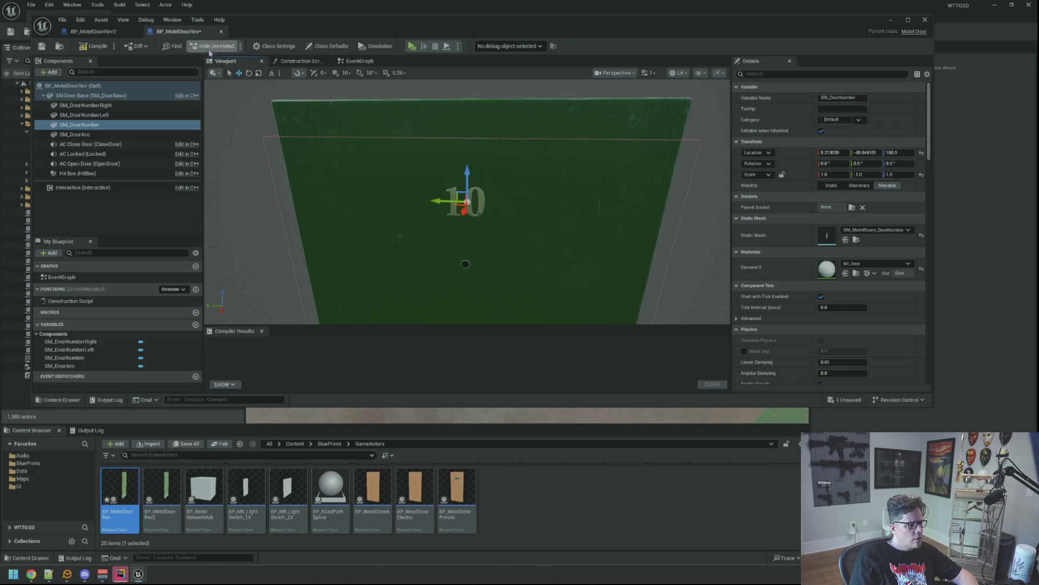
pyautogui.click(115, 33)
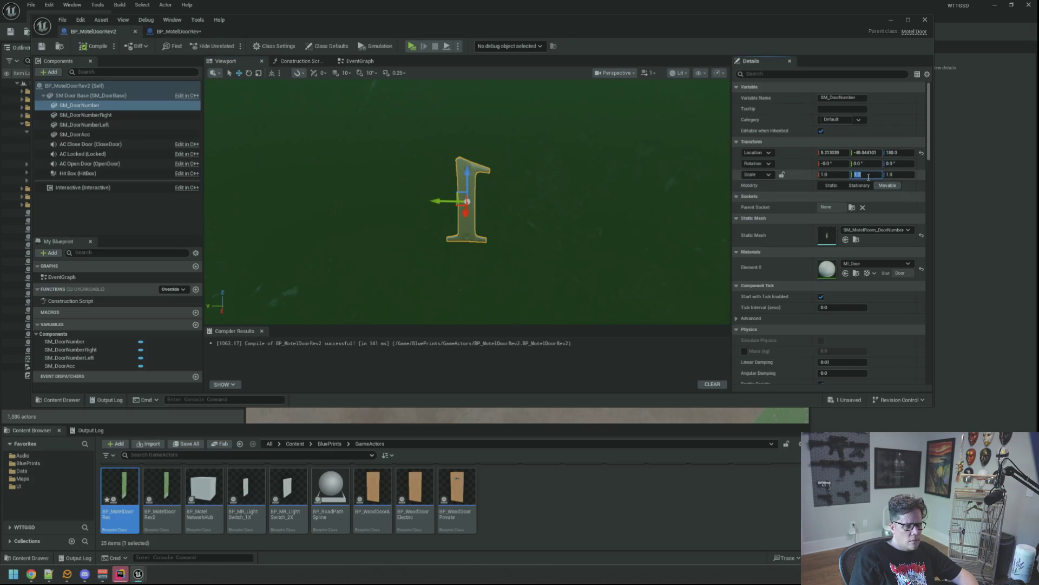
pyautogui.write('-1')
pyautogui.press('Return')
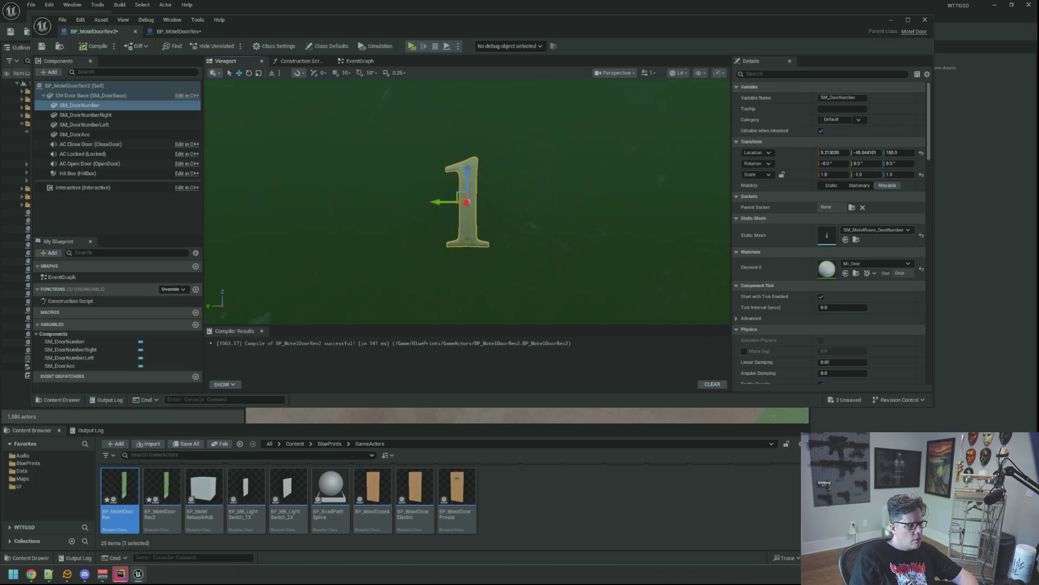
pyautogui.scroll(-5, 566, 220)
pyautogui.scroll(1, 503, 169)
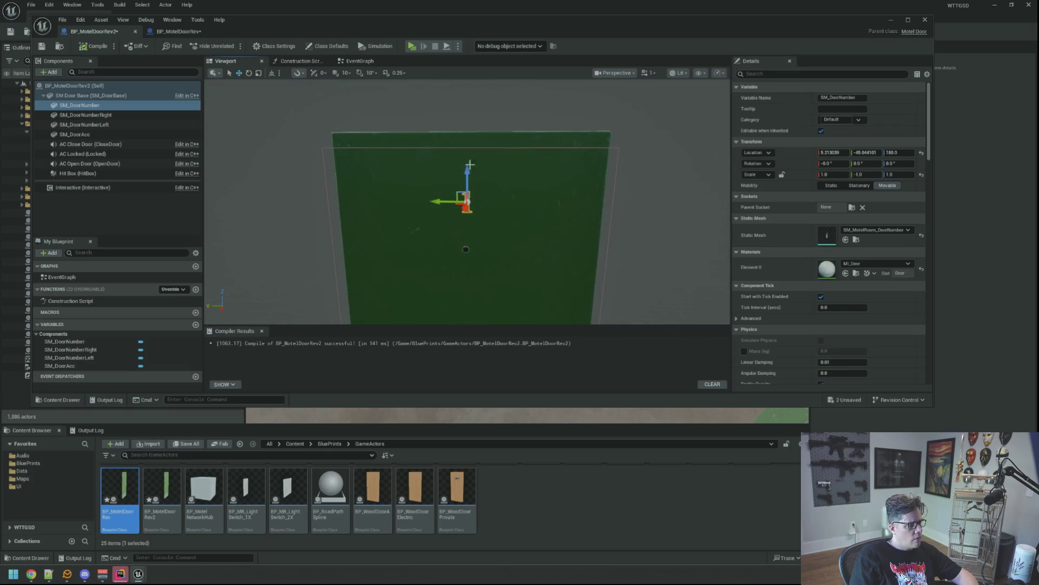
pyautogui.click(98, 115)
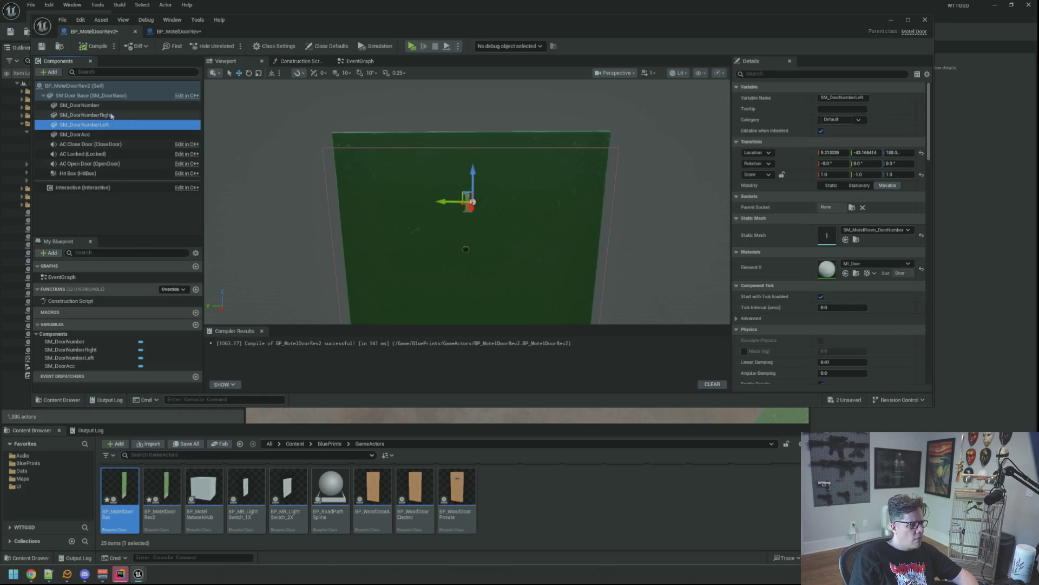
pyautogui.click(109, 106)
# - Compile and save BP_MotelDoorRev2, close BP_MotelDoorRev, and return to the Motel level
pyautogui.click(93, 46)
pyautogui.click(42, 46)
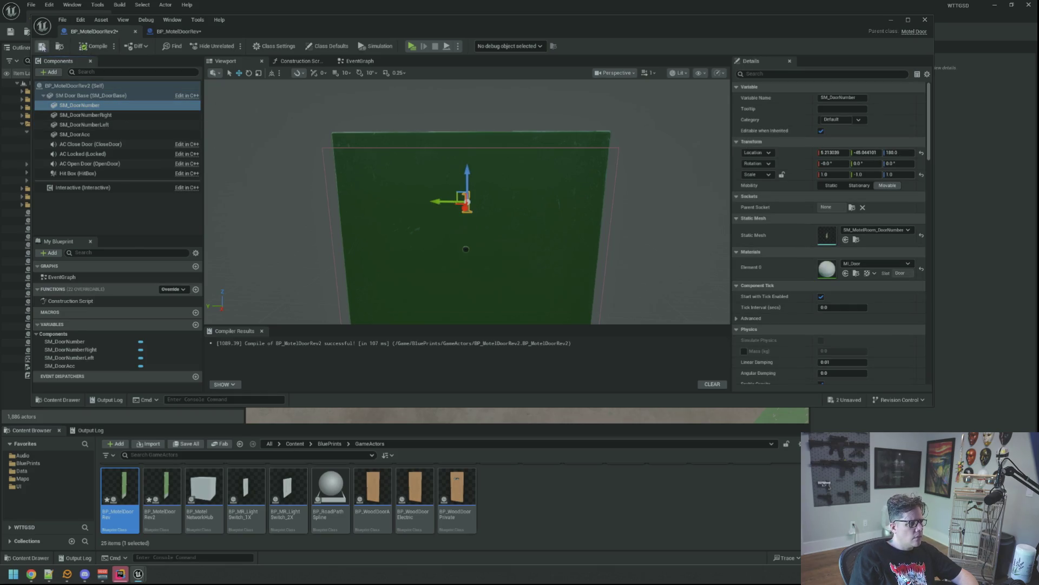
pyautogui.click(200, 31)
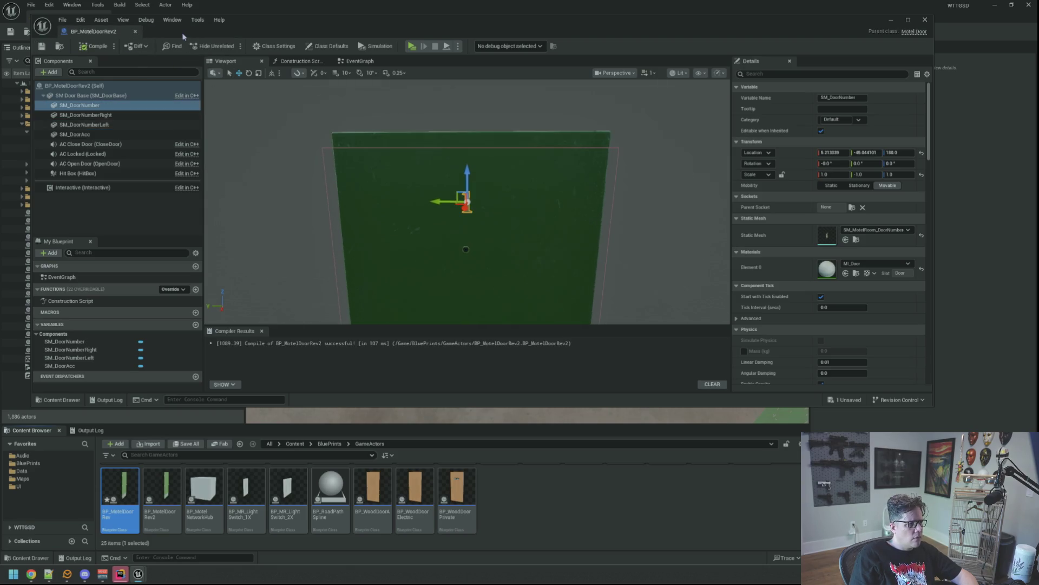
pyautogui.click(135, 31)
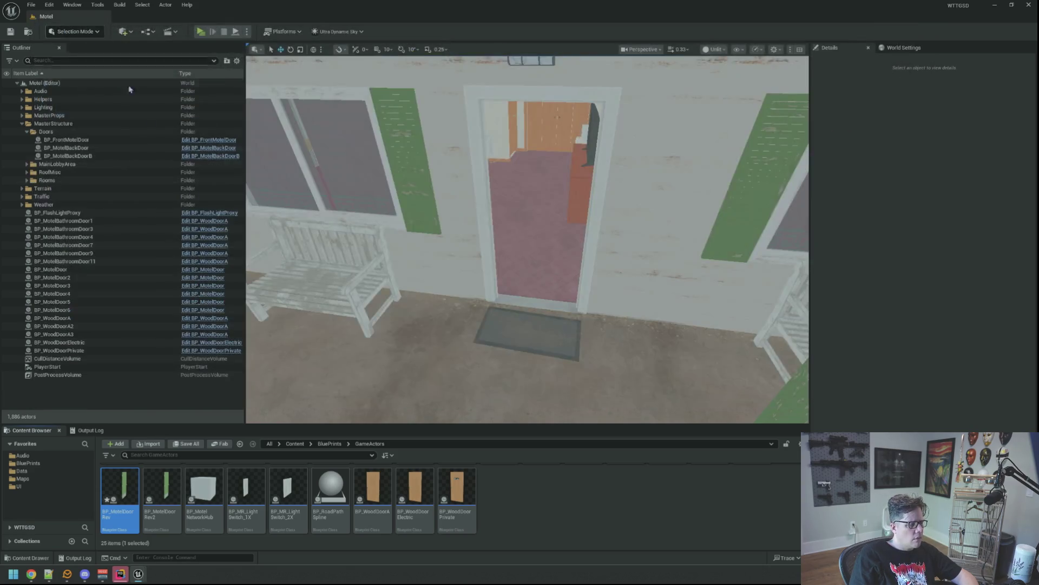
# - Drag a BP_MotelDoorRev2 door from the Content Browser into the motel doorway
pyautogui.press('w')
pyautogui.press('w')
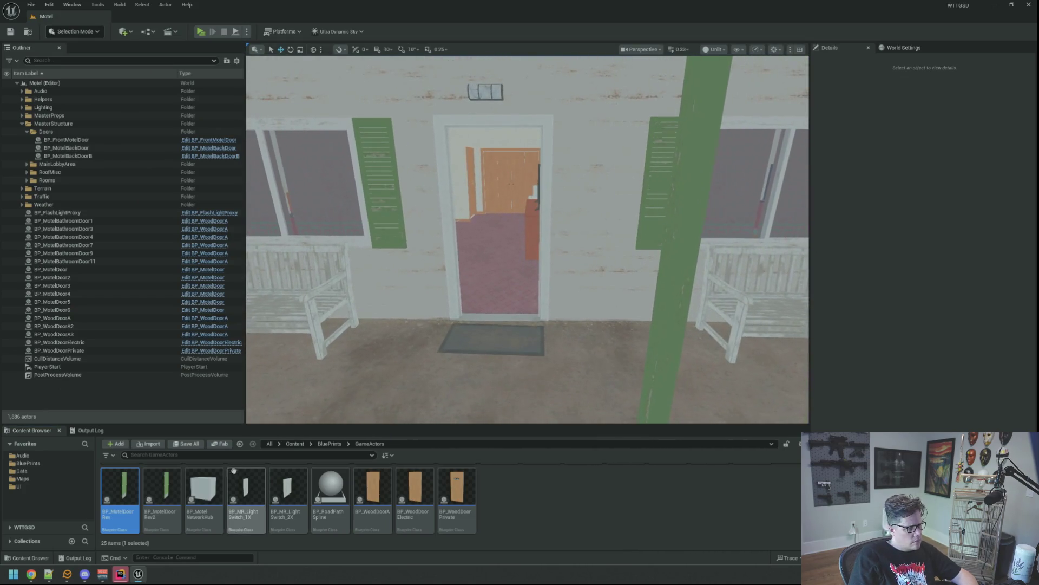
pyautogui.moveTo(162, 499); pyautogui.dragTo(513, 311)
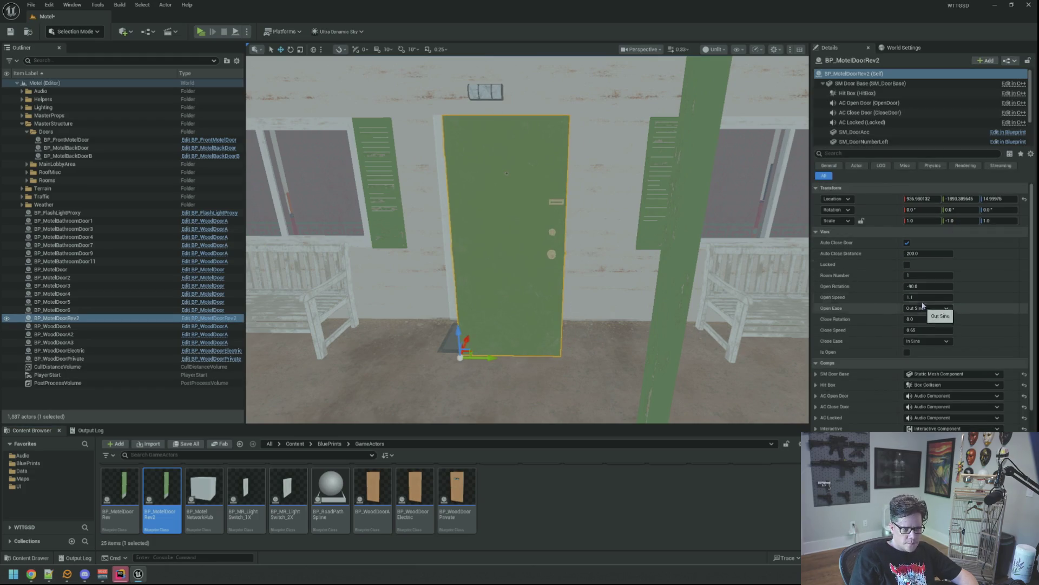
pyautogui.write('2')
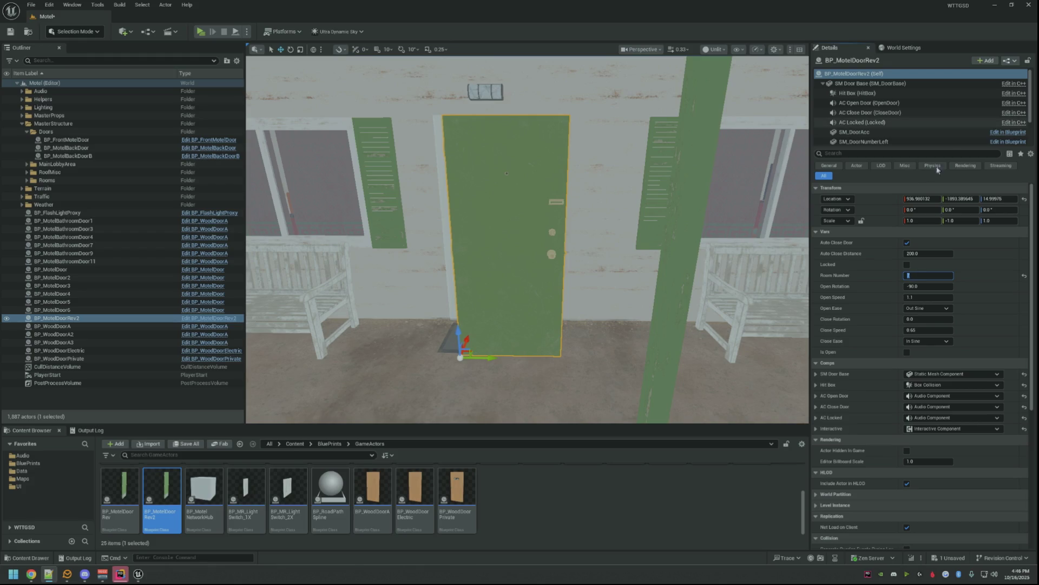
# - Commit room number 7, rename the new door BP_MotelDoor7 and the original BP_MotelDoor1
pyautogui.press('Return')
pyautogui.moveTo(614, 176); pyautogui.dragTo(585, 130)
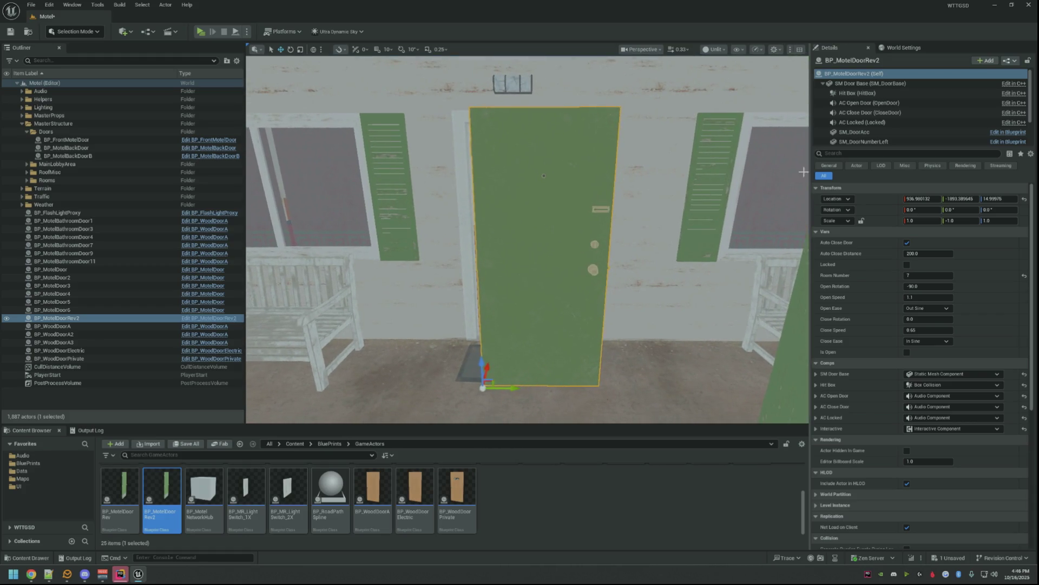
pyautogui.click(98, 342)
pyautogui.click(98, 318)
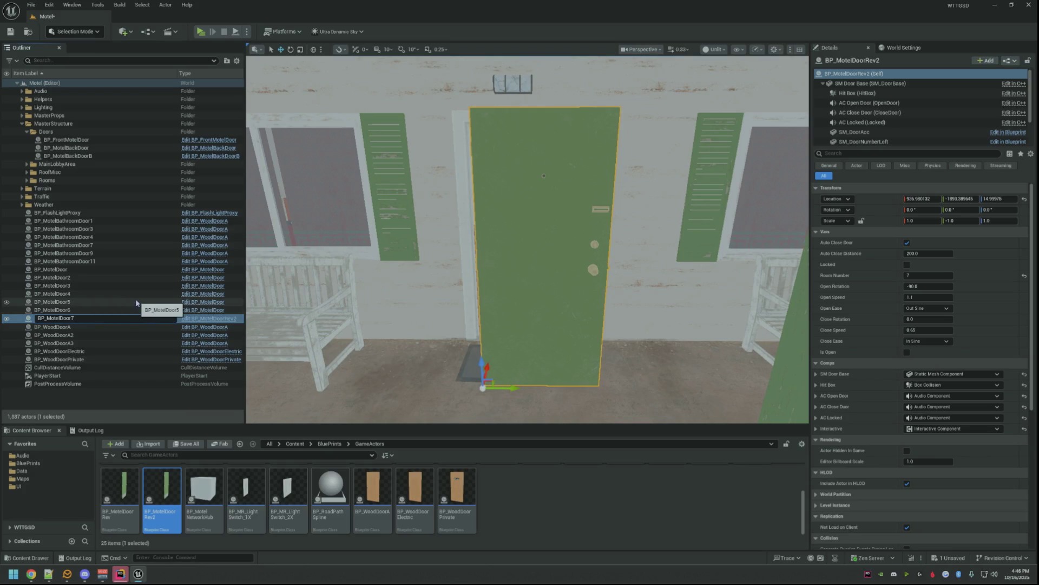
pyautogui.press('Return')
pyautogui.click(97, 269)
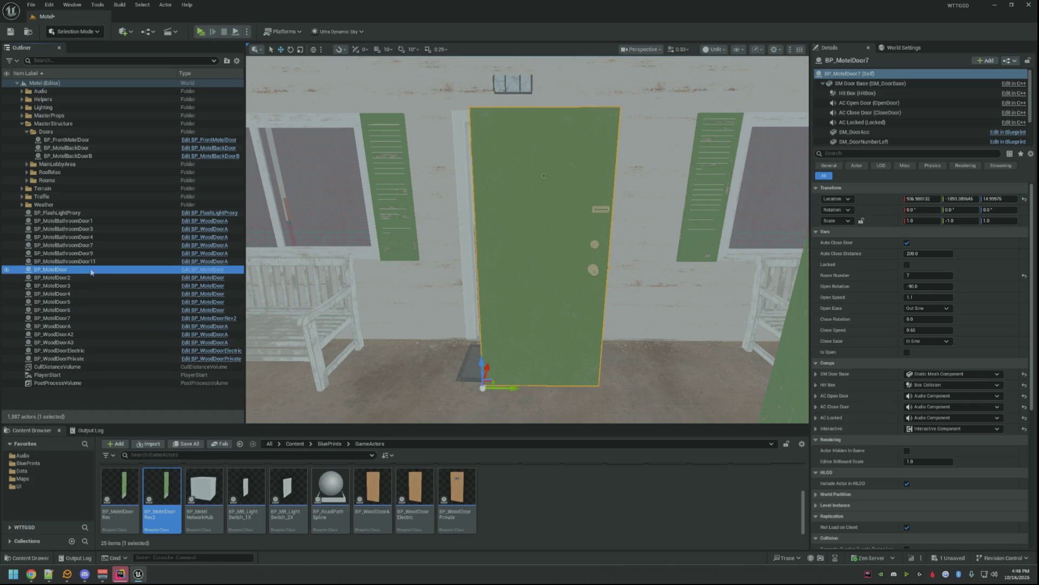
pyautogui.write('1')
pyautogui.press('Return')
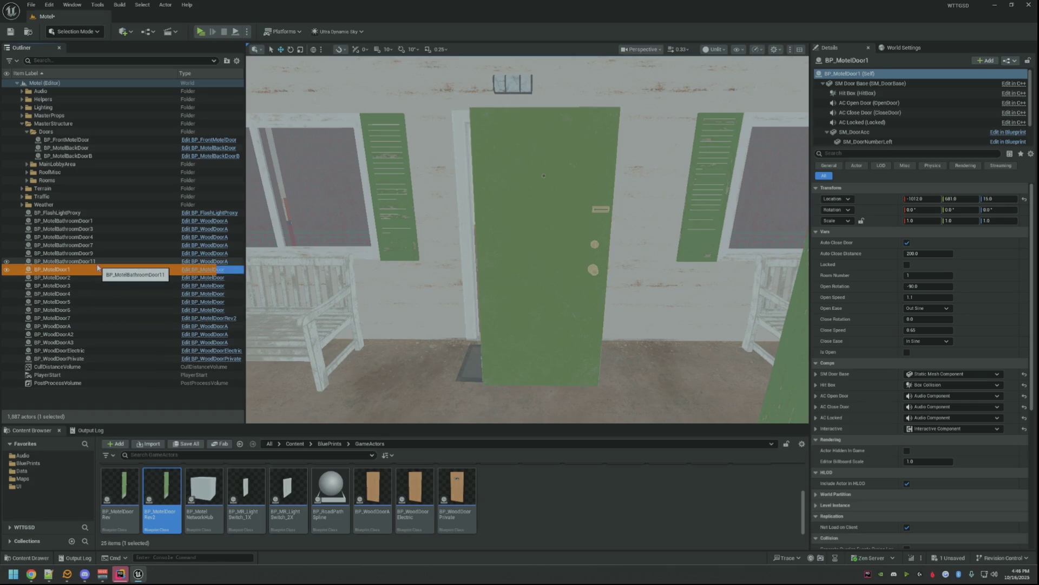
# - Paste the copied transform onto door 7, set Close Rotation to 180, and test Is Open
pyautogui.click(94, 318)
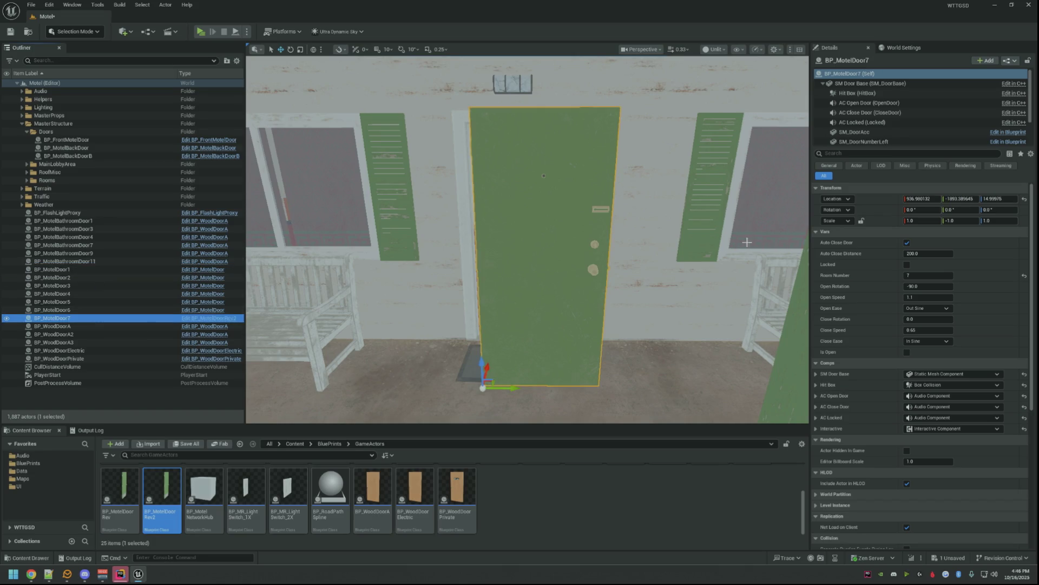
pyautogui.rightClick(882, 199)
pyautogui.click(908, 225)
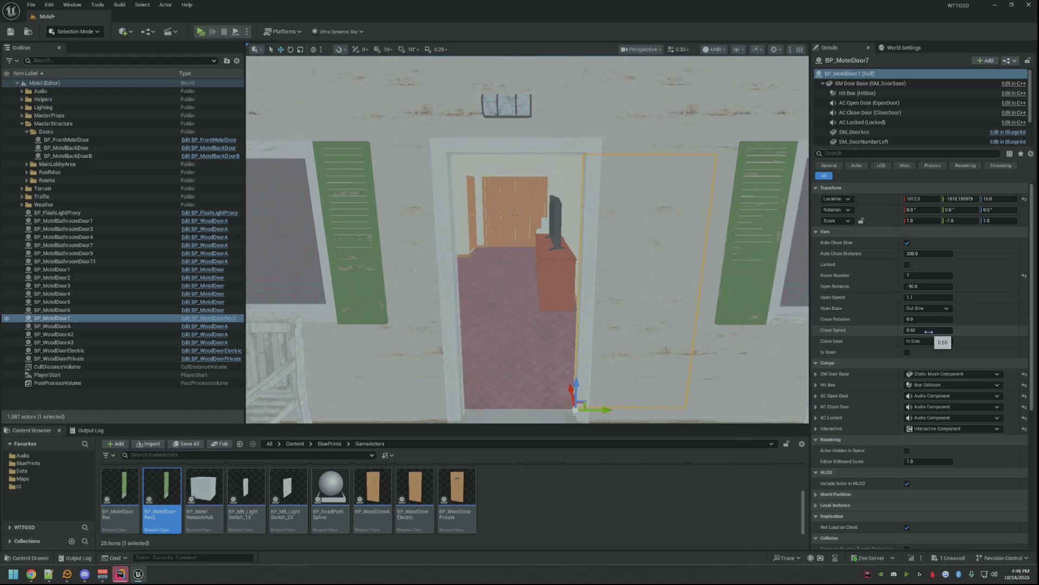
pyautogui.write('0')
pyautogui.press('Return')
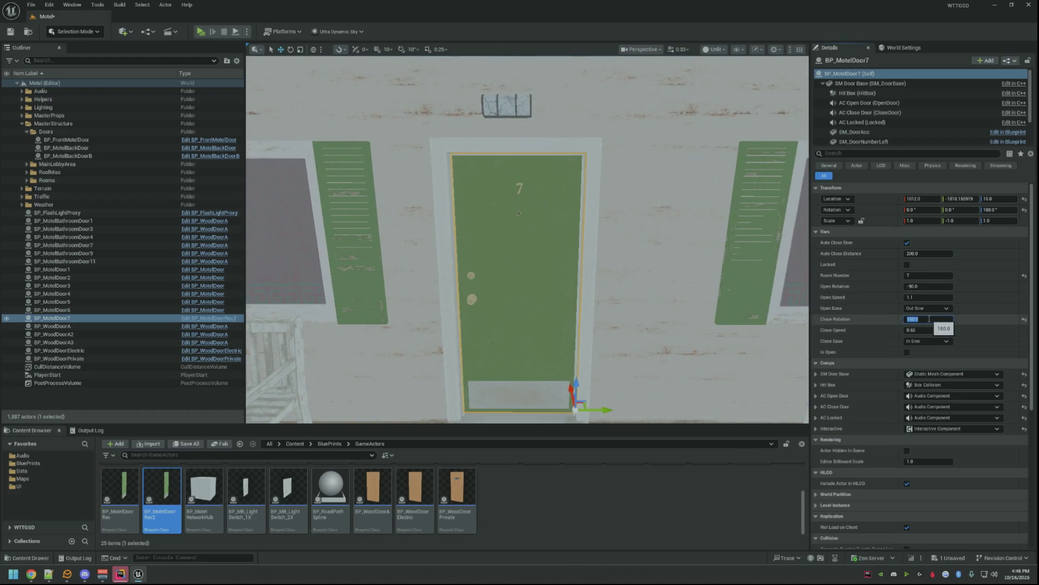
pyautogui.press('f')
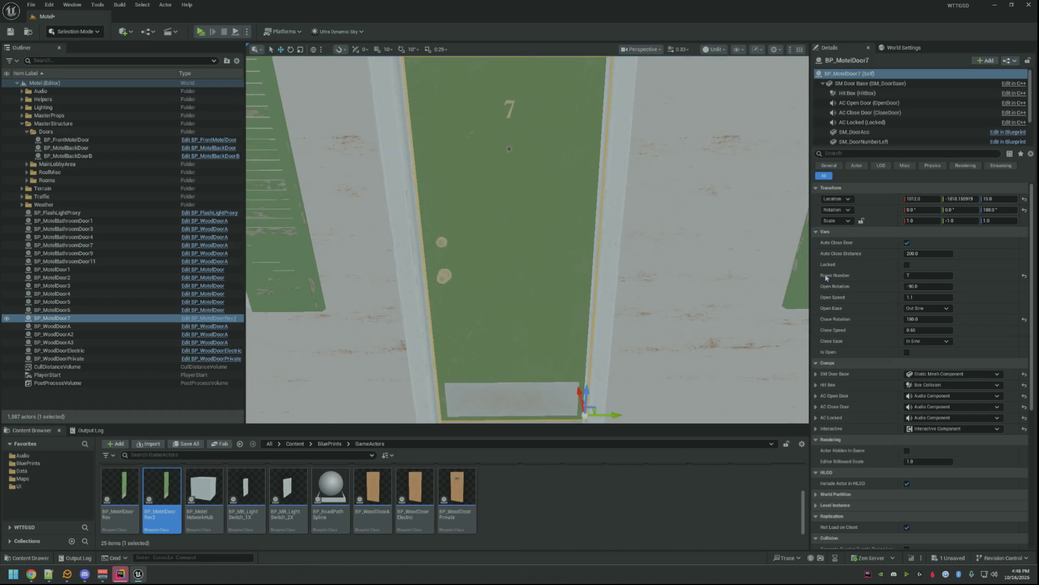
pyautogui.click(907, 352)
pyautogui.click(908, 352)
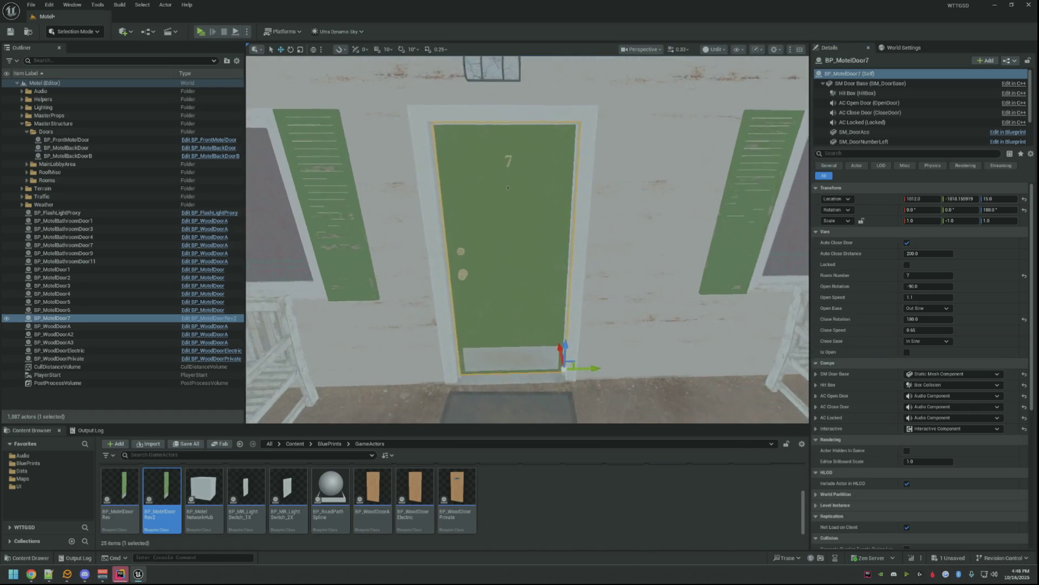
# - Save the level, then duplicate door 7 into the next doorway
pyautogui.hotkey('ctrl', 's')
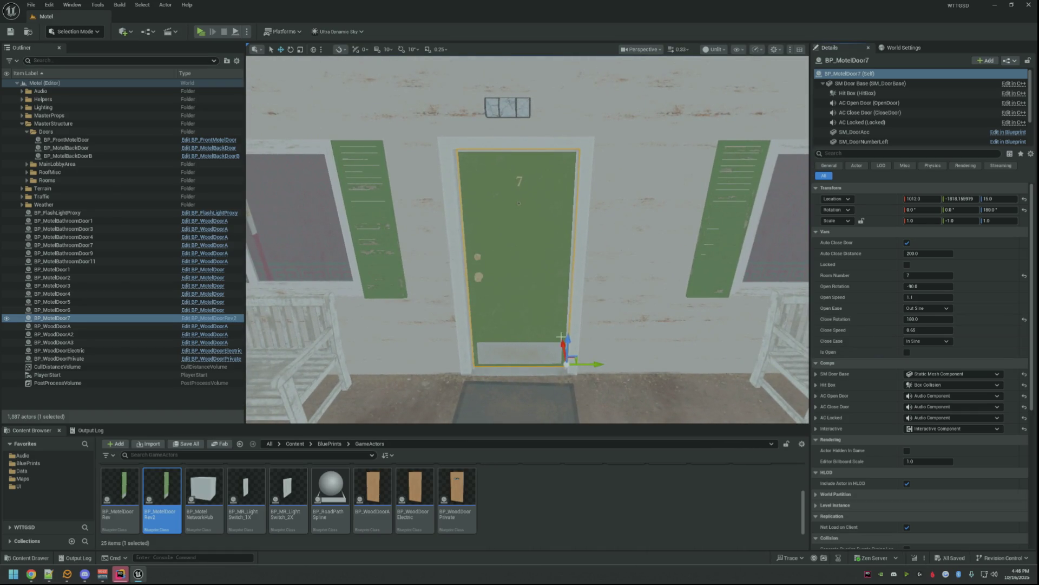
pyautogui.click(558, 522)
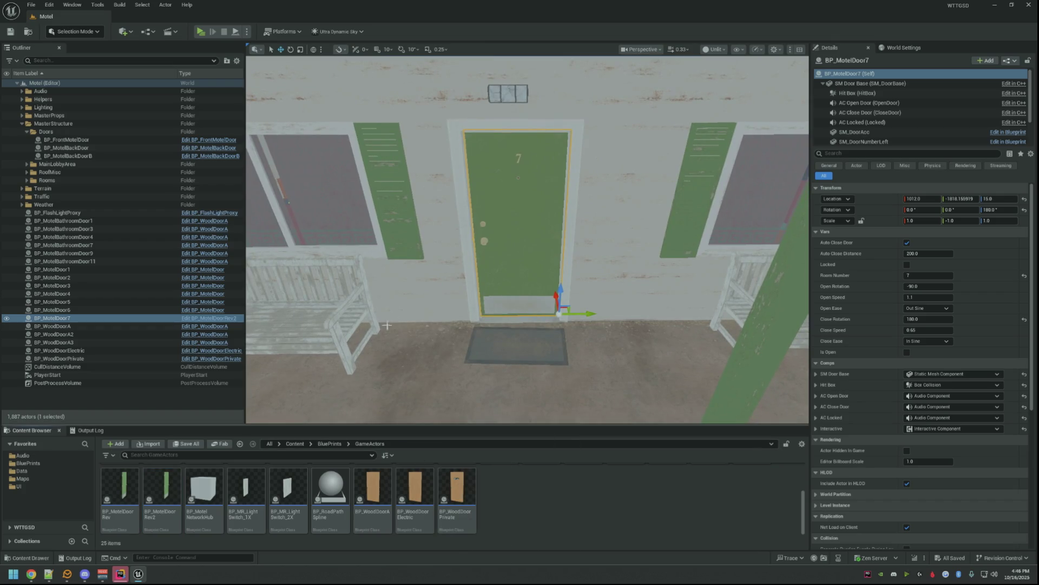
pyautogui.scroll(3, 528, 244)
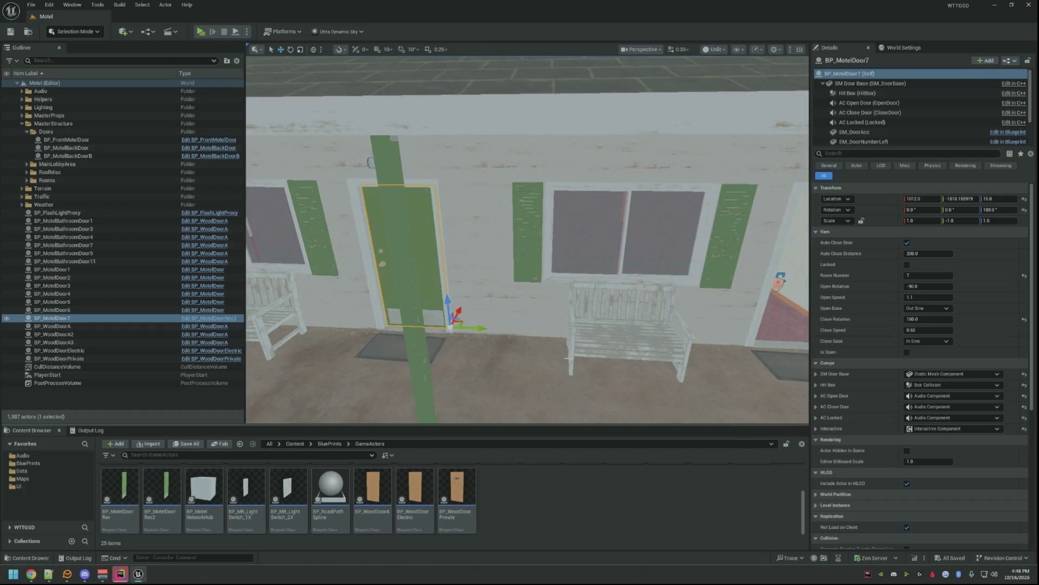
pyautogui.hotkey('ctrl', 'd')
pyautogui.moveTo(467, 331); pyautogui.dragTo(601, 333)
# - Position door 8 in the next doorway and frame it in view
pyautogui.press('d')
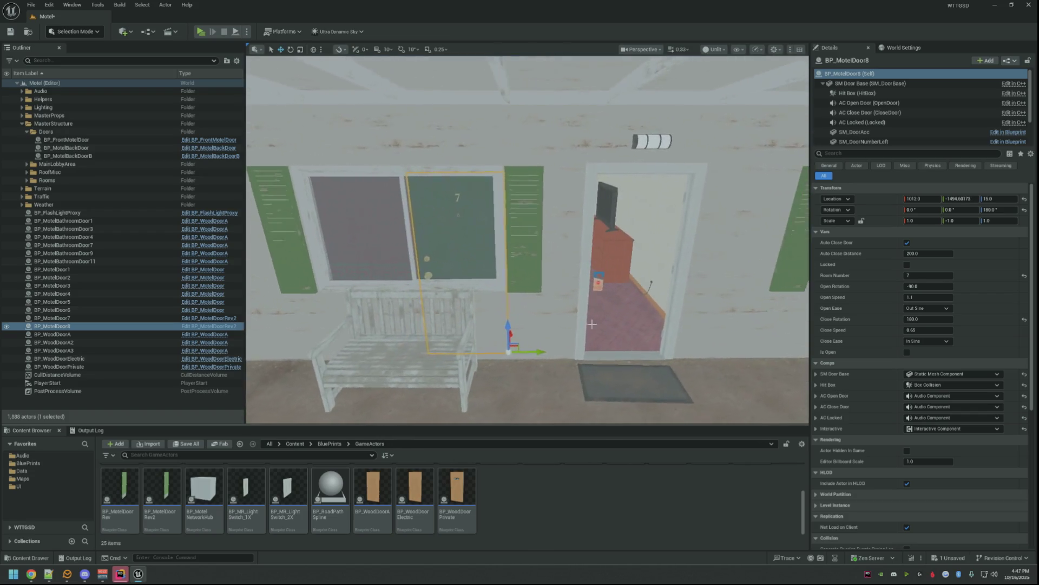
pyautogui.write('8')
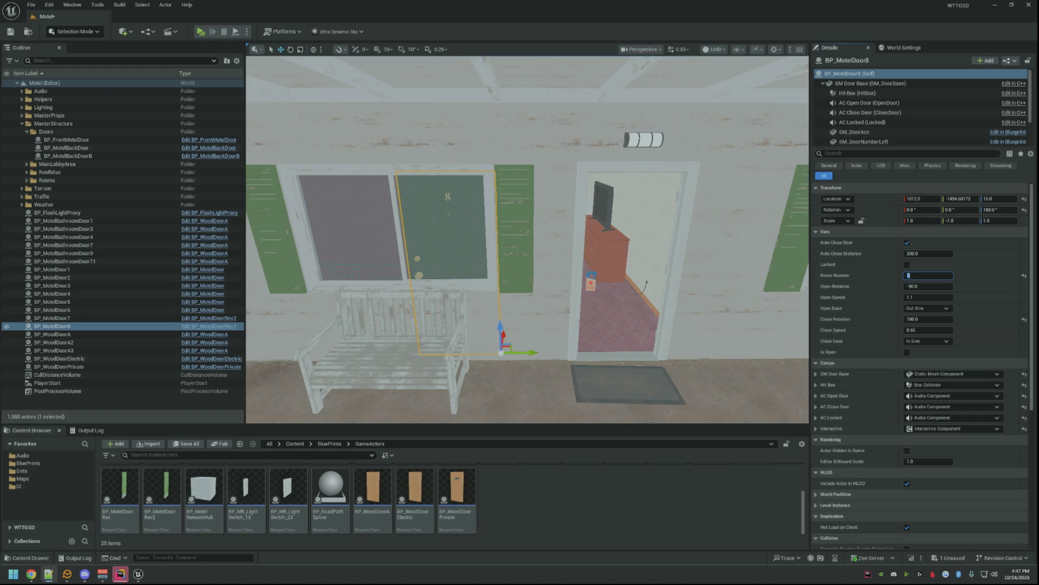
pyautogui.rightClick(880, 195)
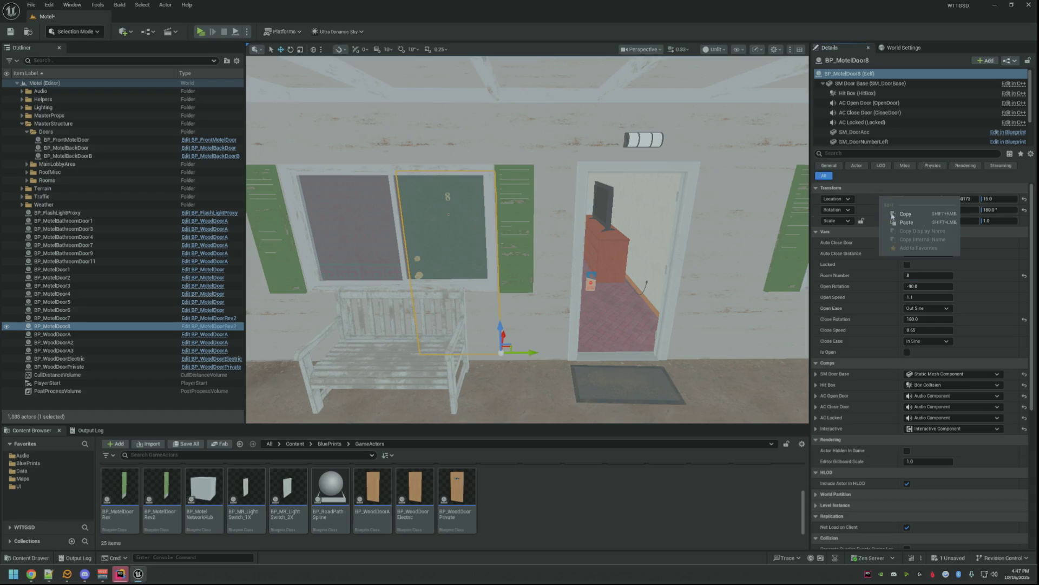
pyautogui.press('Escape')
pyautogui.press('f')
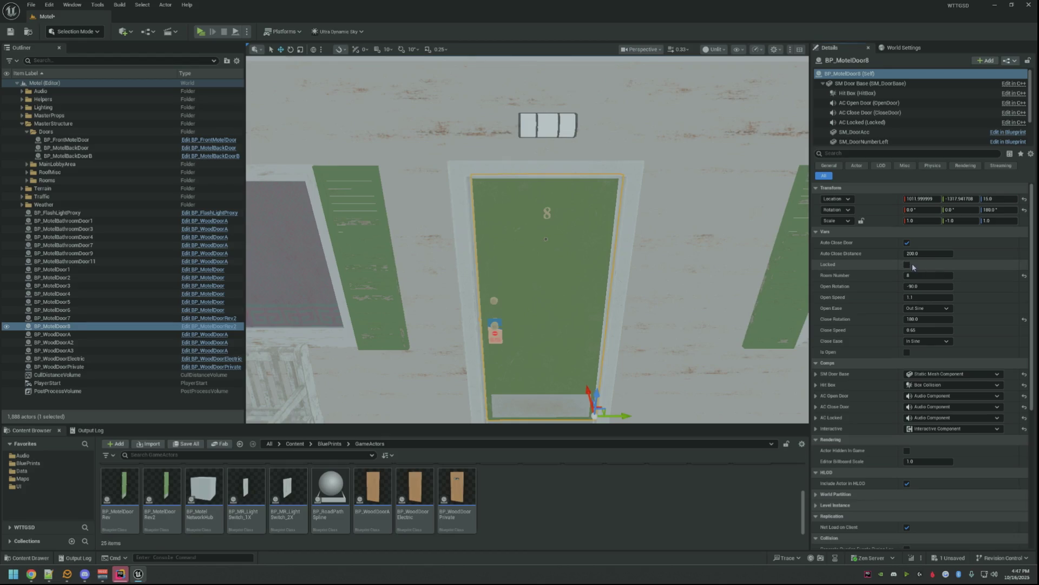
# - Lock and hard-lock door 8 with reason OccupiedRoom, then duplicate it as door 9
pyautogui.click(907, 264)
pyautogui.click(907, 299)
pyautogui.click(965, 310)
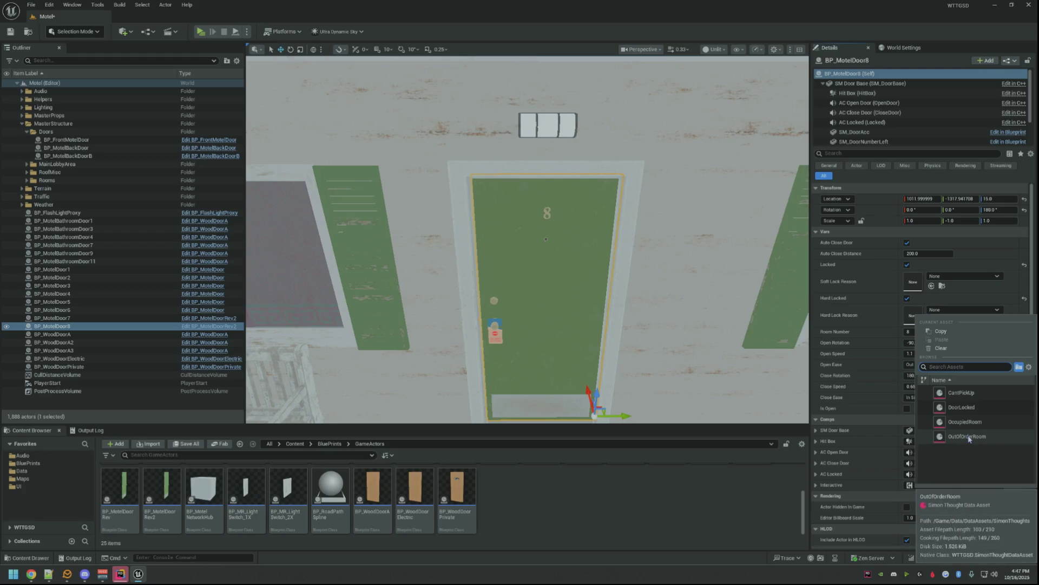
pyautogui.click(964, 421)
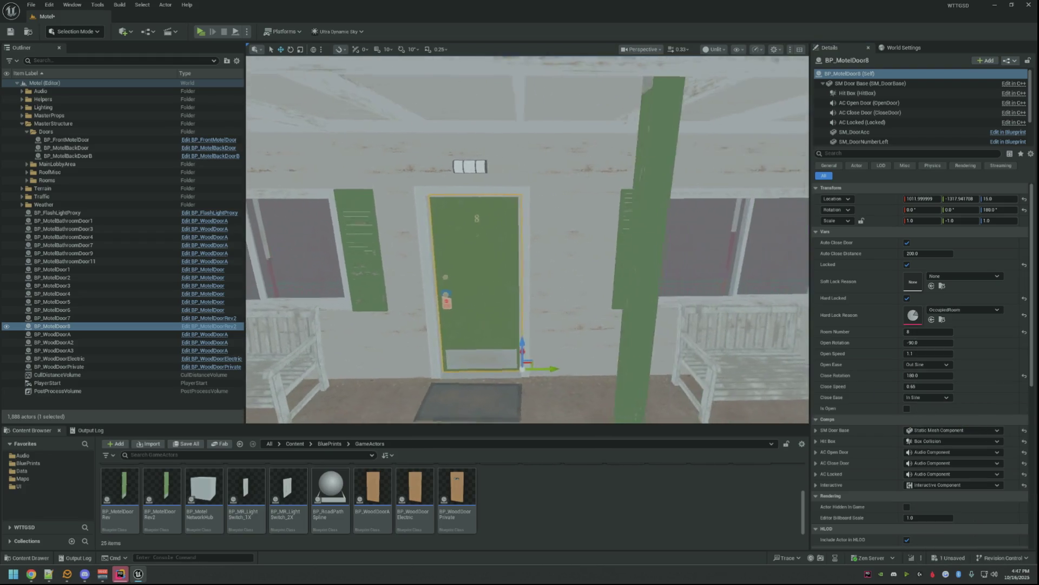
pyautogui.scroll(1, 528, 240)
pyautogui.hotkey('ctrl', 'd')
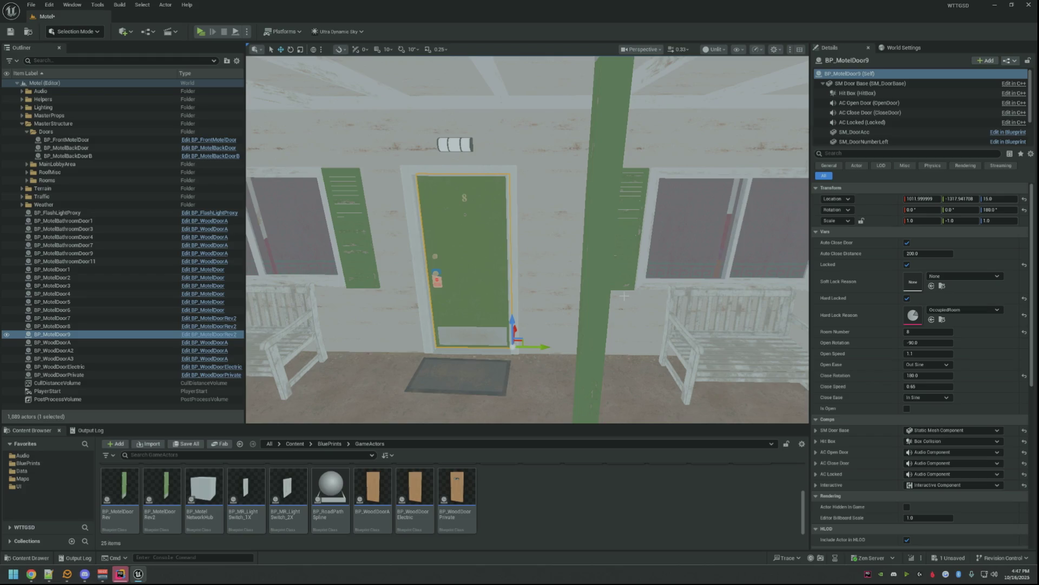
# - Move the copy along the wall and paste the doorway location onto door 9
pyautogui.moveTo(541, 345)
pyautogui.mouseDown()
pyautogui.moveTo(497, 360)
pyautogui.moveTo(574, 363)
pyautogui.mouseUp()
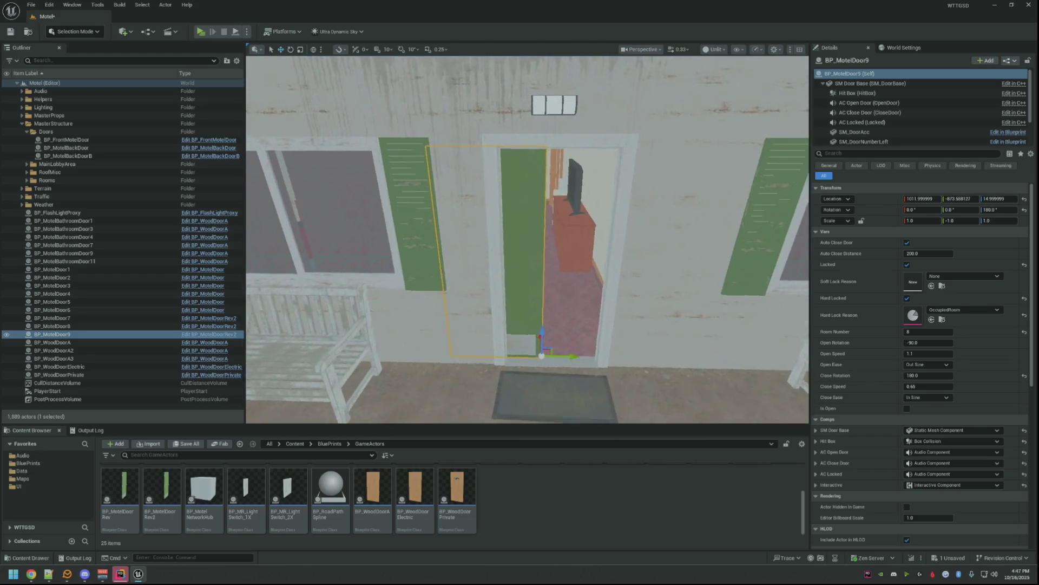
pyautogui.press('a')
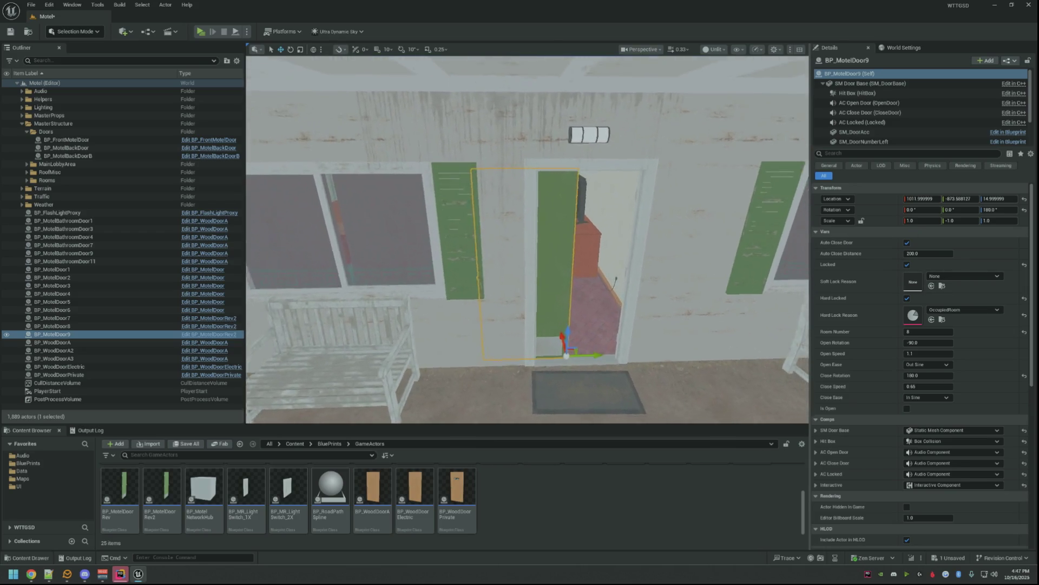
pyautogui.press('e')
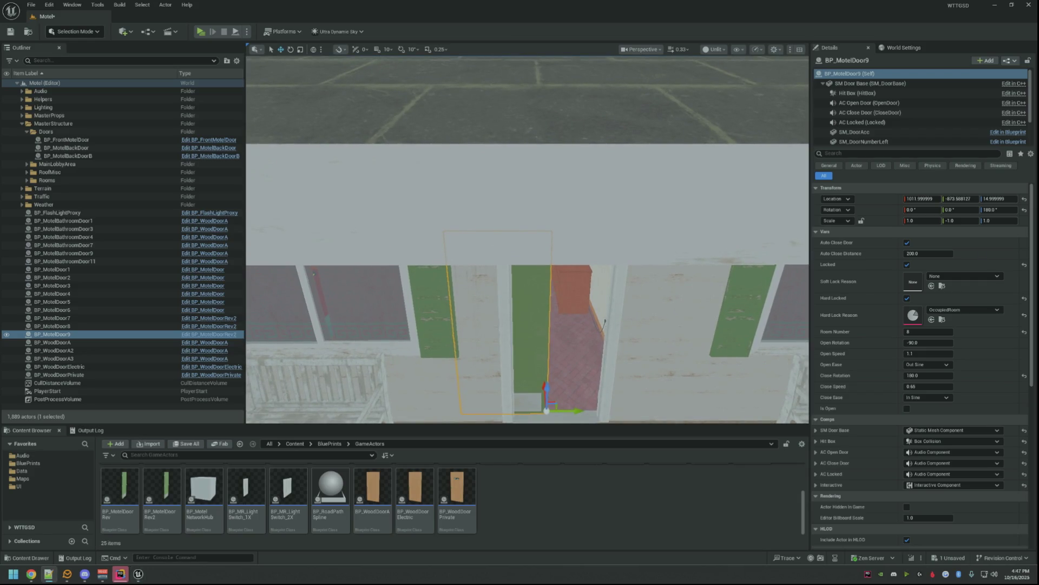
pyautogui.rightClick(891, 200)
pyautogui.click(909, 227)
pyautogui.press('f')
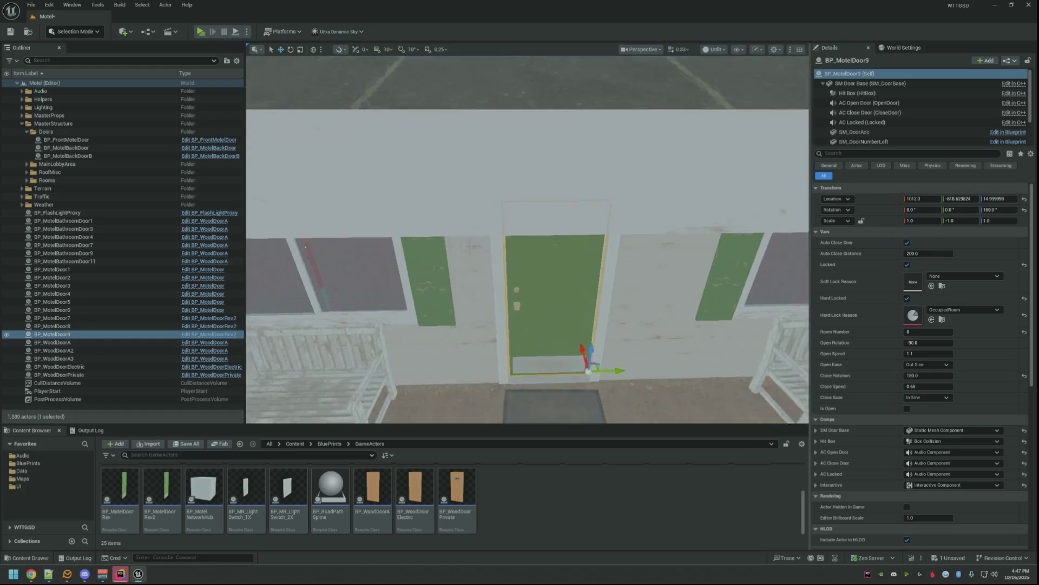
# - Set room number 9, reset Hard Locked and Locked to unlock it, save, and duplicate toward room 10
pyautogui.click(925, 333)
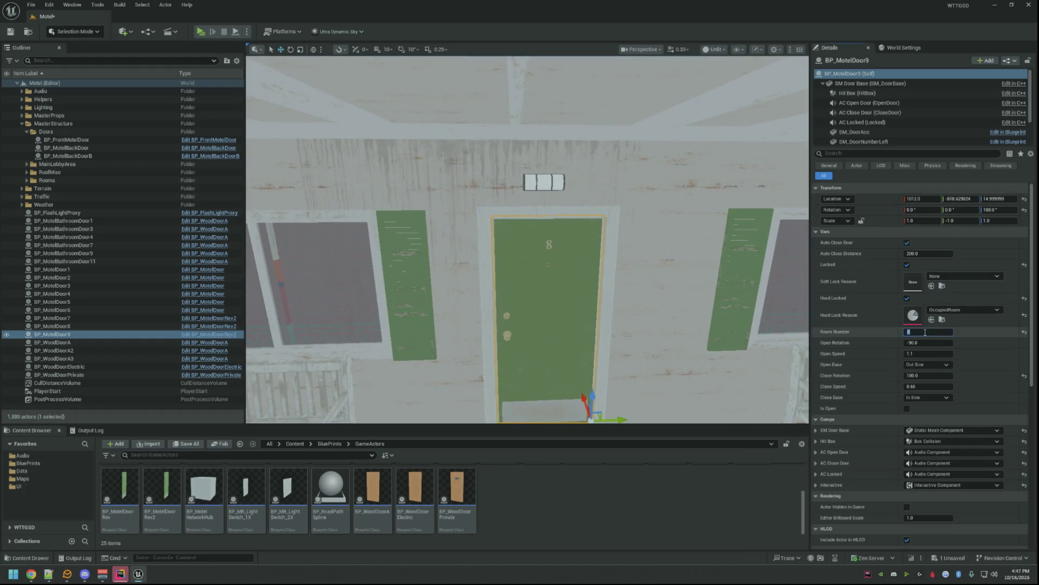
pyautogui.write('9')
pyautogui.press('Return')
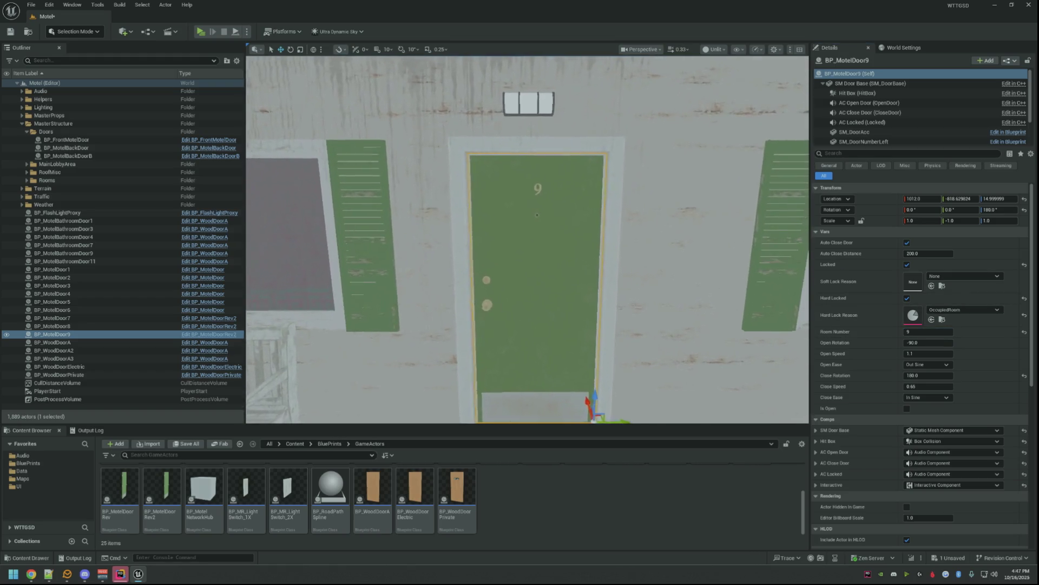
pyautogui.click(1024, 298)
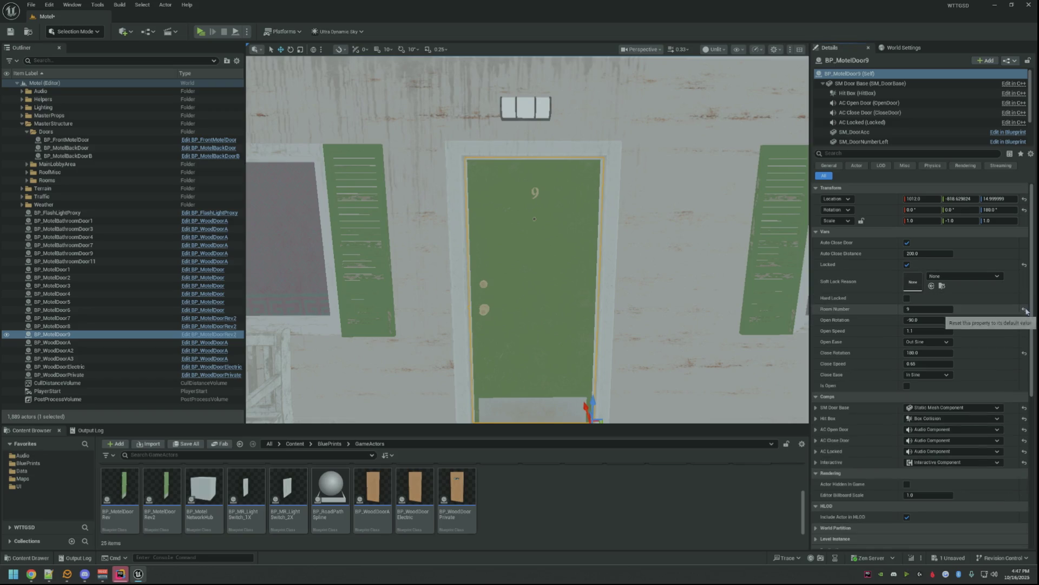
pyautogui.click(1023, 265)
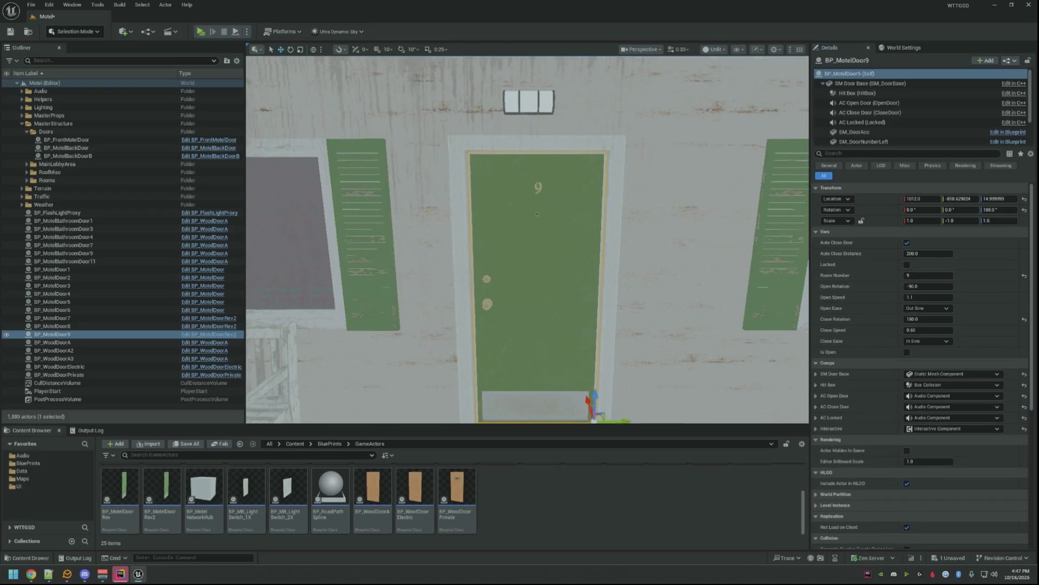
pyautogui.click(11, 31)
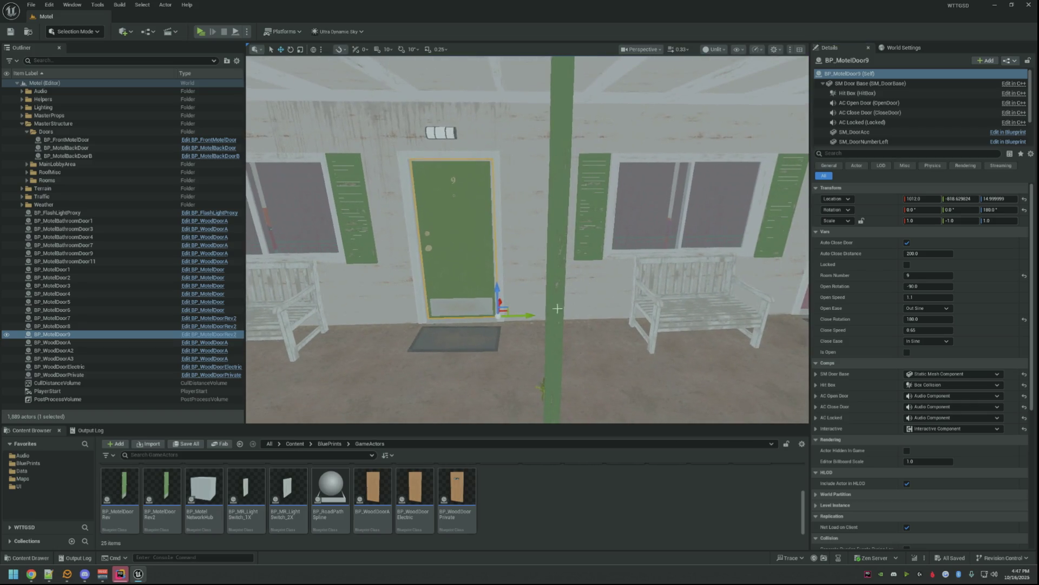
pyautogui.hotkey('ctrl', 'd')
pyautogui.moveTo(562, 304); pyautogui.dragTo(603, 293)
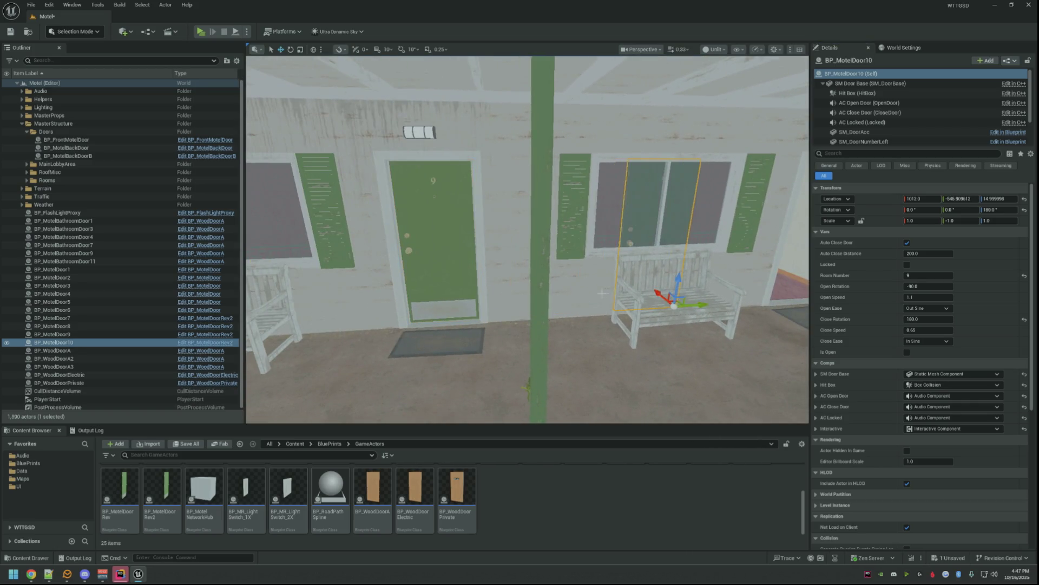
# - Paste the doorway location so door 10 fills its frame
pyautogui.press('d')
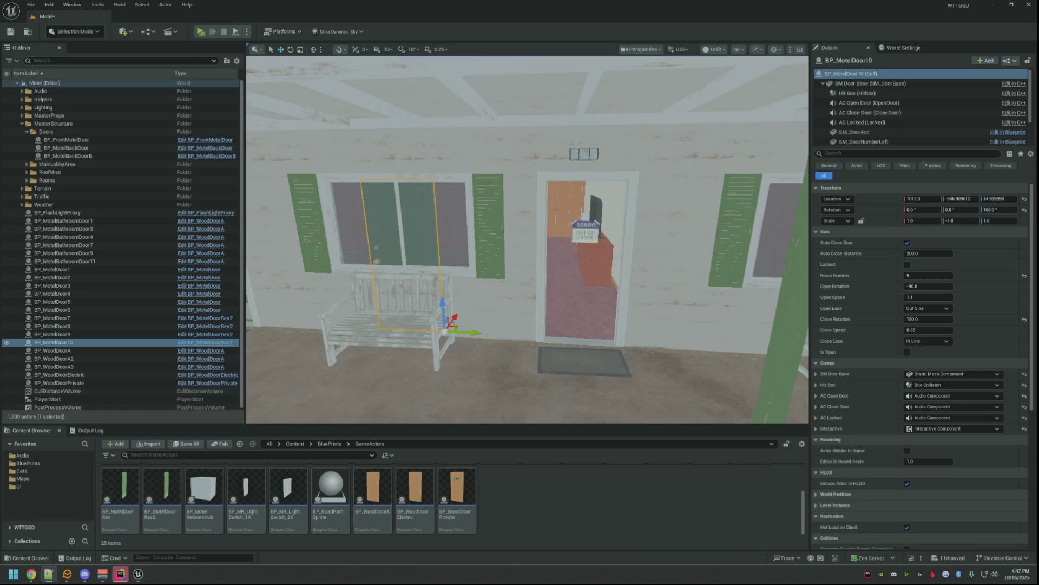
pyautogui.rightClick(879, 201)
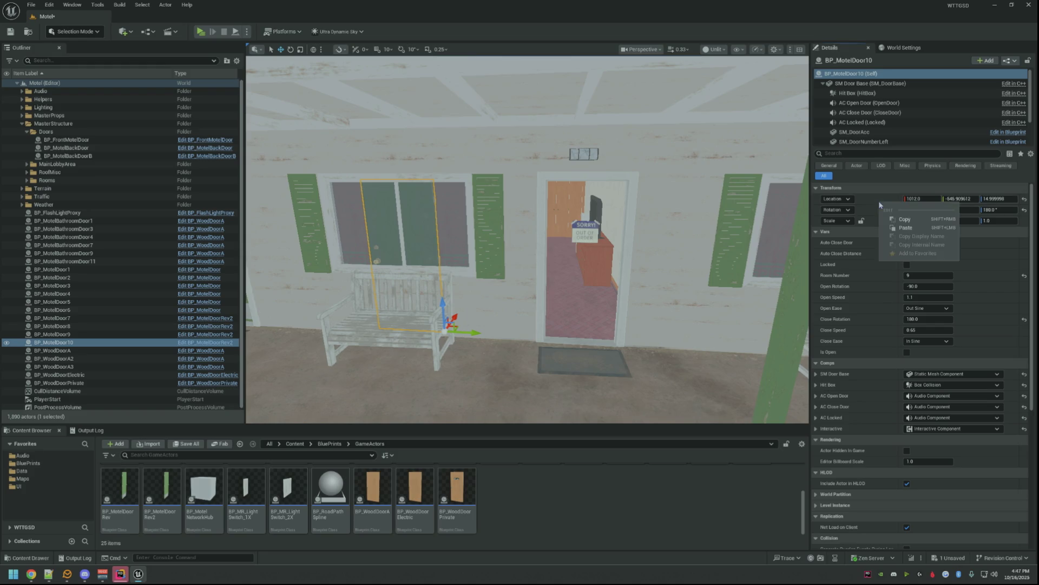
pyautogui.click(910, 220)
pyautogui.moveTo(683, 219); pyautogui.dragTo(711, 237)
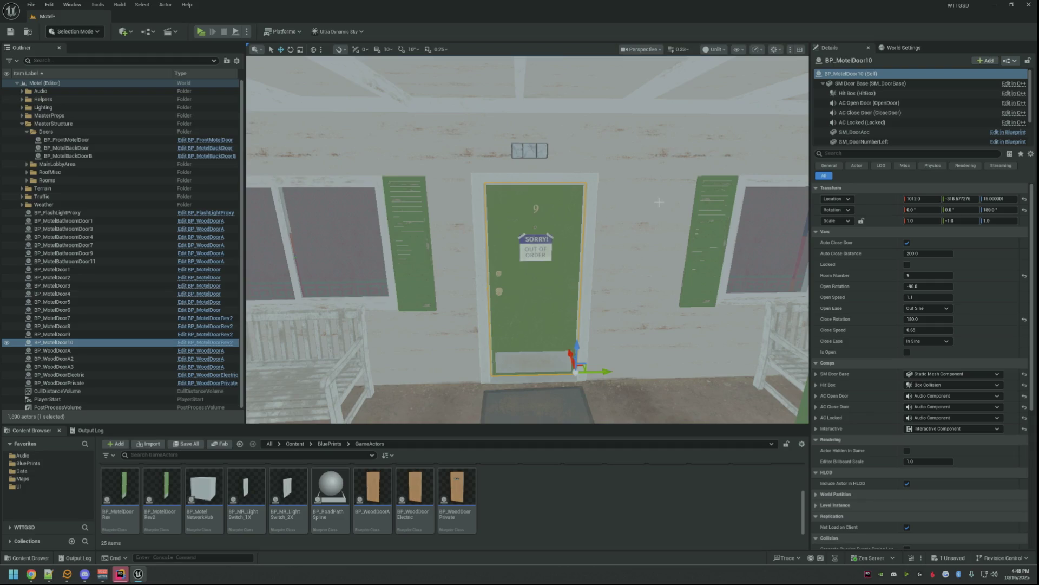
# - Set room number 10, save the level, and open BP_MotelDoorRev from the Content Browser
pyautogui.click(937, 279)
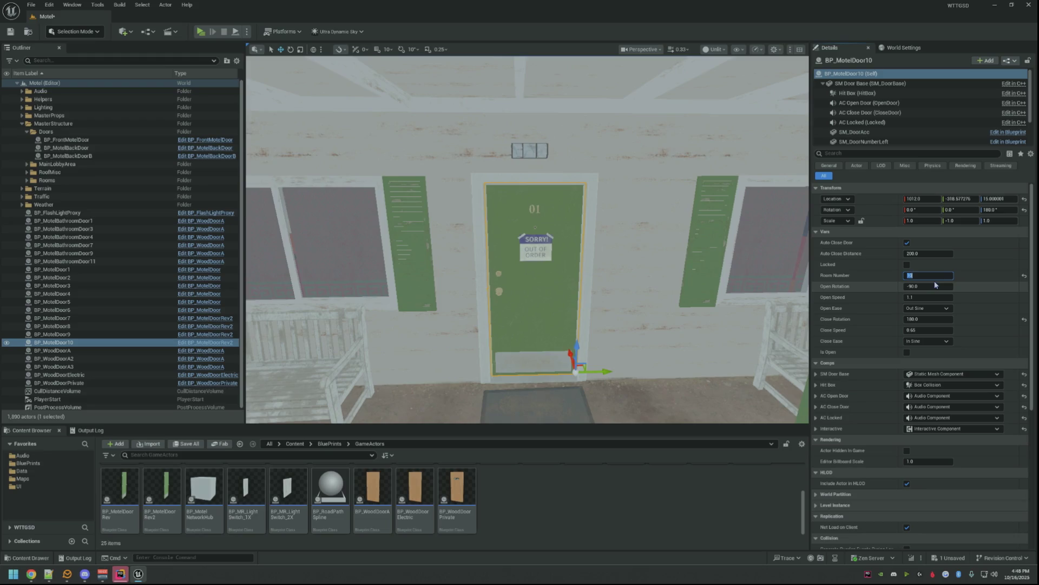
pyautogui.write('10')
pyautogui.press('Return')
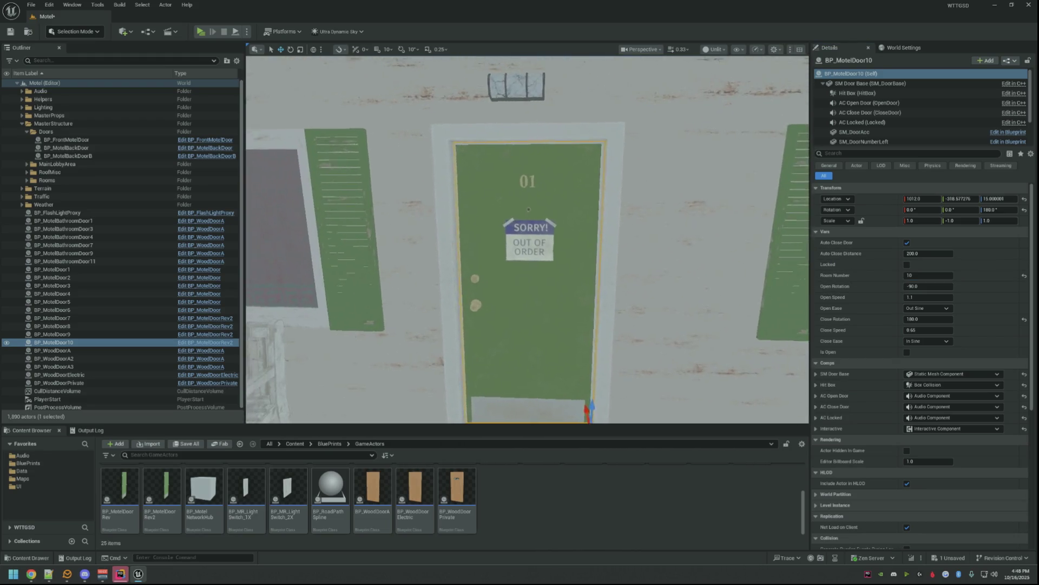
pyautogui.hotkey('ctrl', 's')
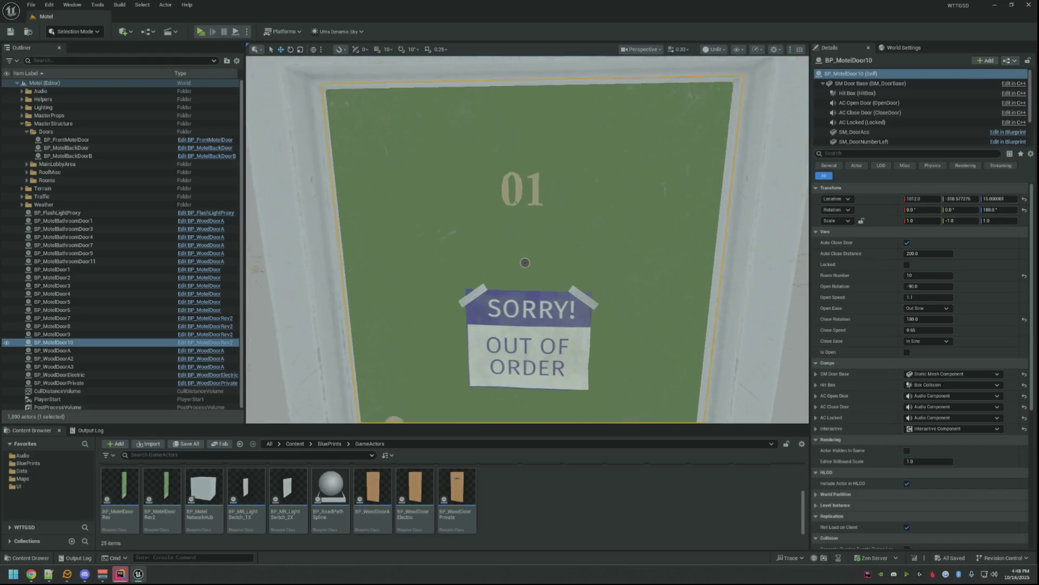
pyautogui.click(120, 495)
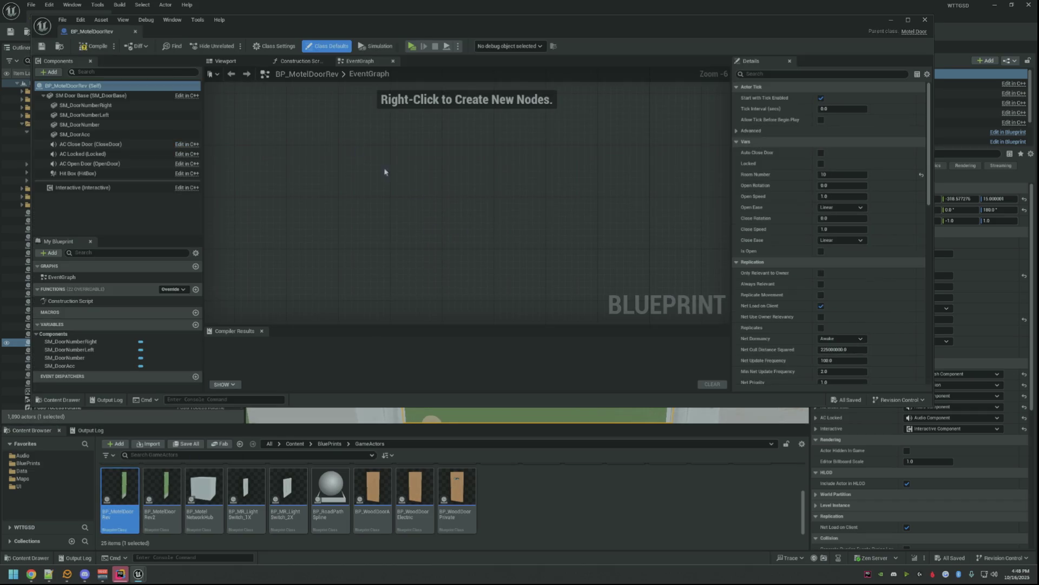
# - Open BP_MotelDoorRev2's viewport, frame the door, and commit a new default room number
pyautogui.click(224, 60)
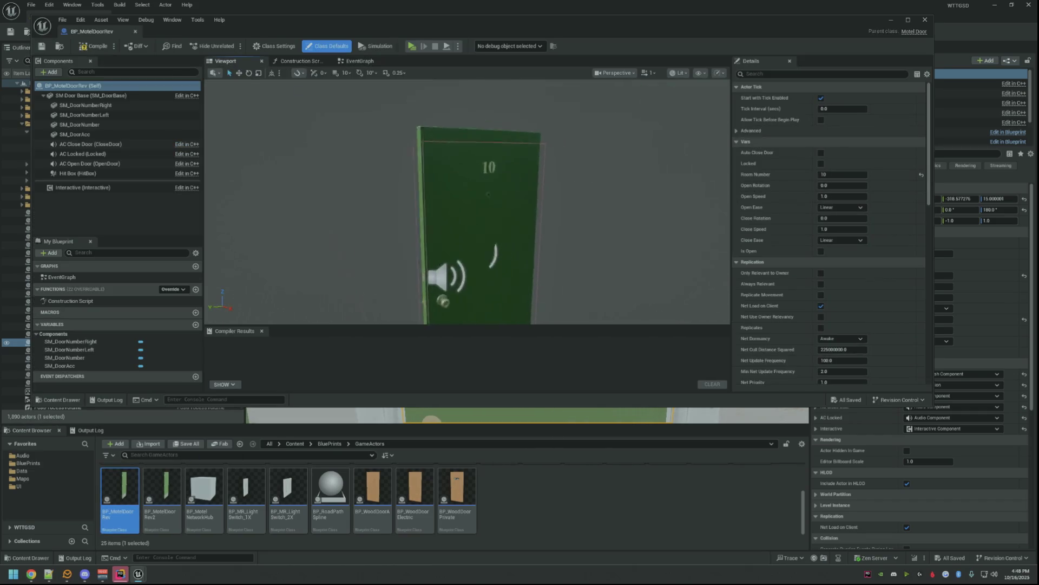
pyautogui.doubleClick(161, 496)
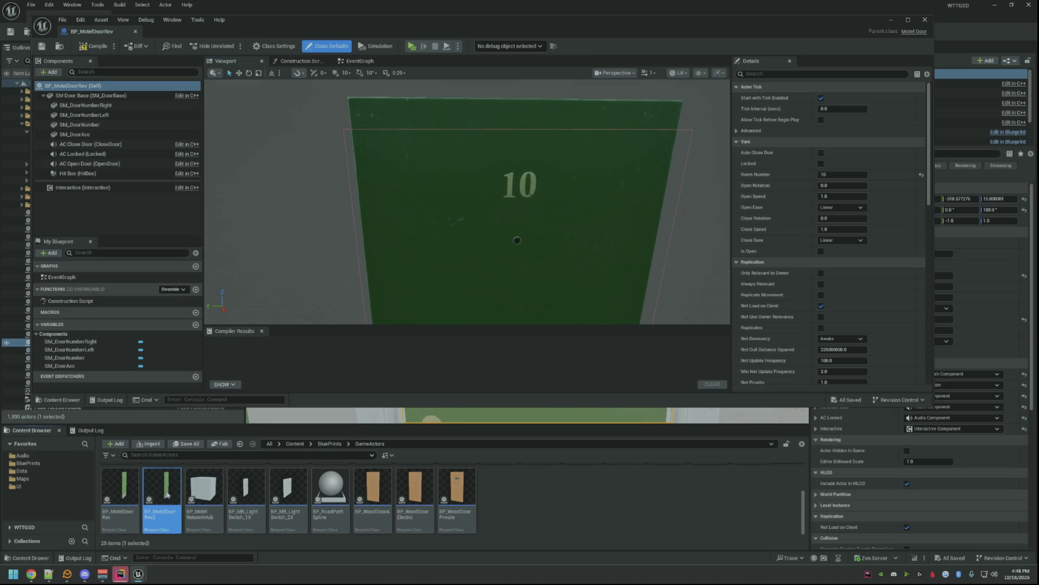
pyautogui.click(225, 61)
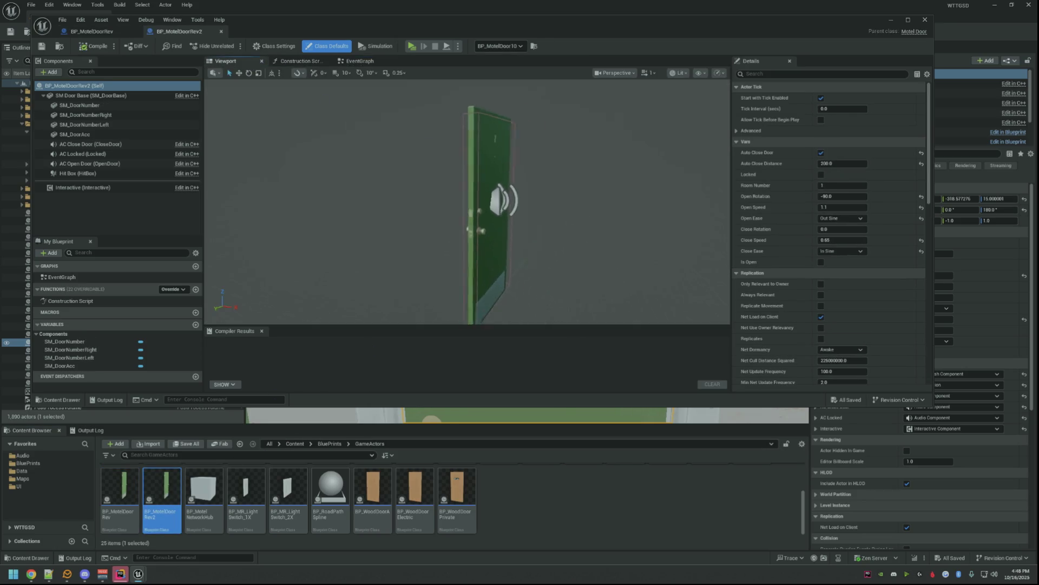
pyautogui.press('f')
pyautogui.scroll(3, 437, 187)
pyautogui.scroll(-3, 438, 187)
pyautogui.scroll(3, 438, 187)
pyautogui.scroll(-1, 438, 187)
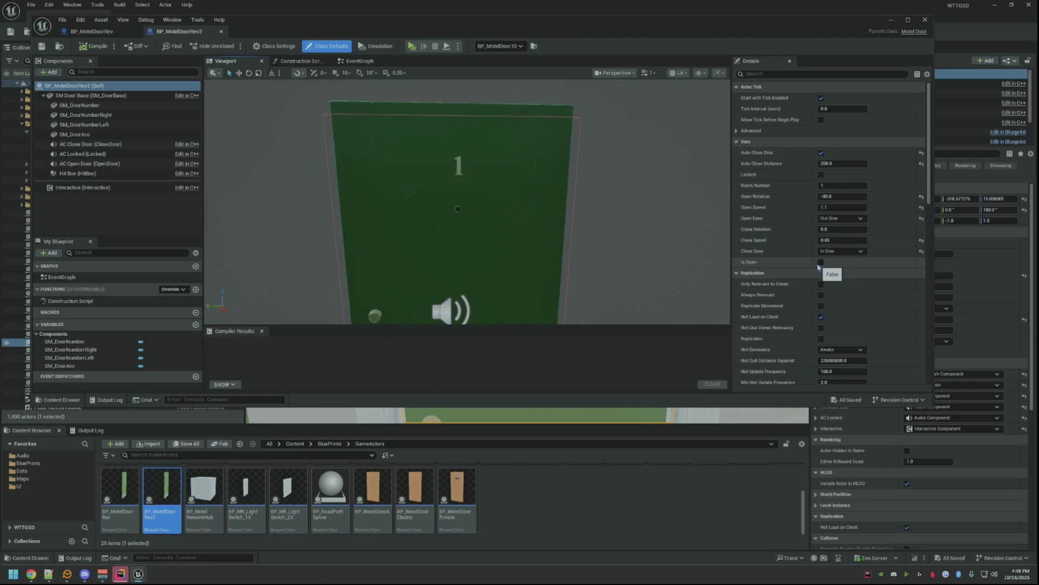
pyautogui.write('0')
pyautogui.press('Return')
# - Copy the left number mesh location from BP_MotelDoorRev and paste it into BP_MotelDoorRev2
pyautogui.click(94, 31)
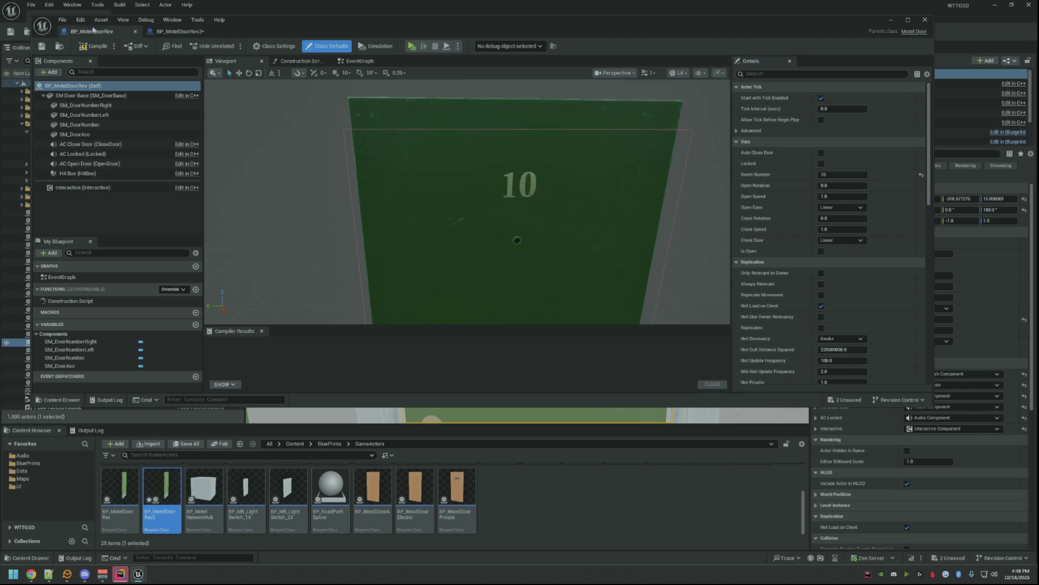
pyautogui.click(511, 173)
pyautogui.rightClick(791, 153)
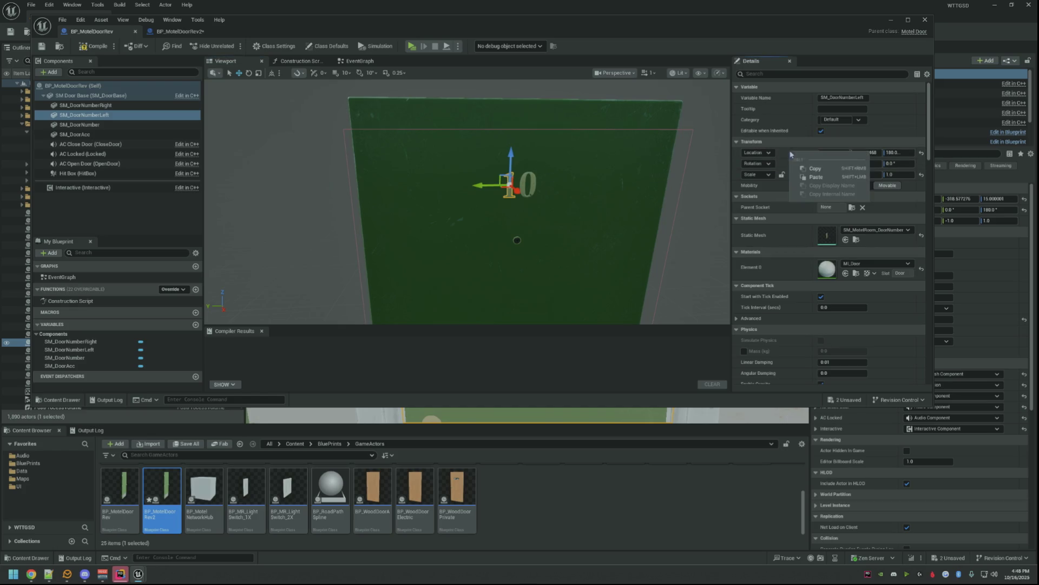
pyautogui.click(815, 168)
pyautogui.click(181, 31)
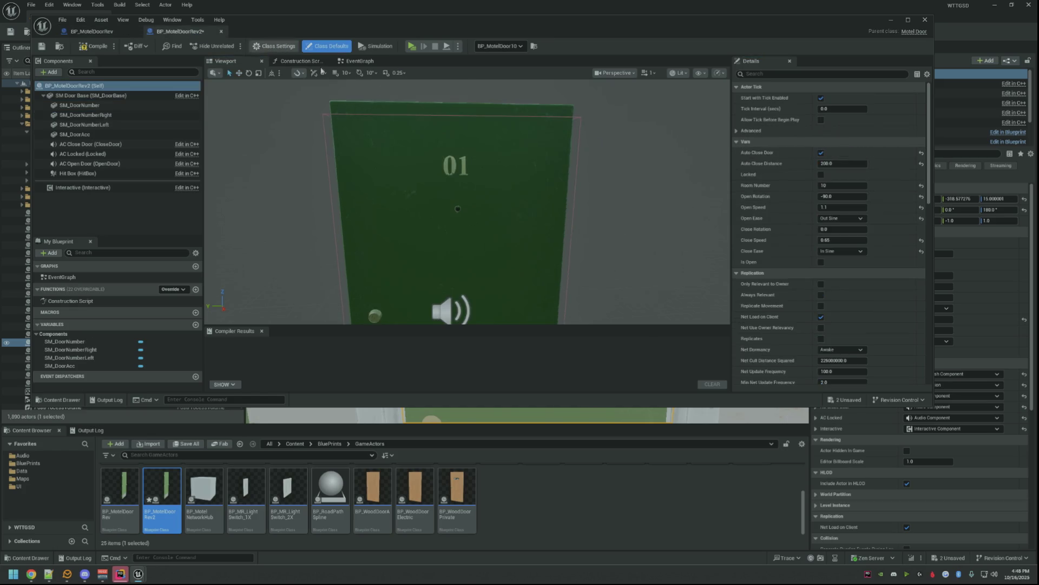
pyautogui.click(463, 166)
pyautogui.rightClick(778, 152)
pyautogui.click(820, 176)
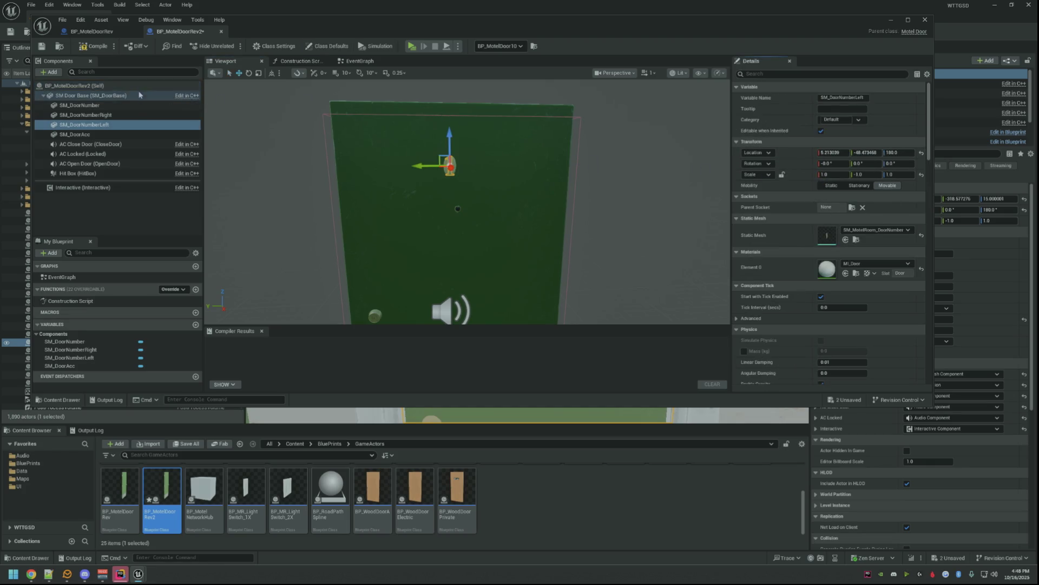
# - Copy the right number mesh location from BP_MotelDoorRev onto SM_DoorNumberRight in BP_MotelDoorRev2
pyautogui.click(114, 32)
pyautogui.click(85, 105)
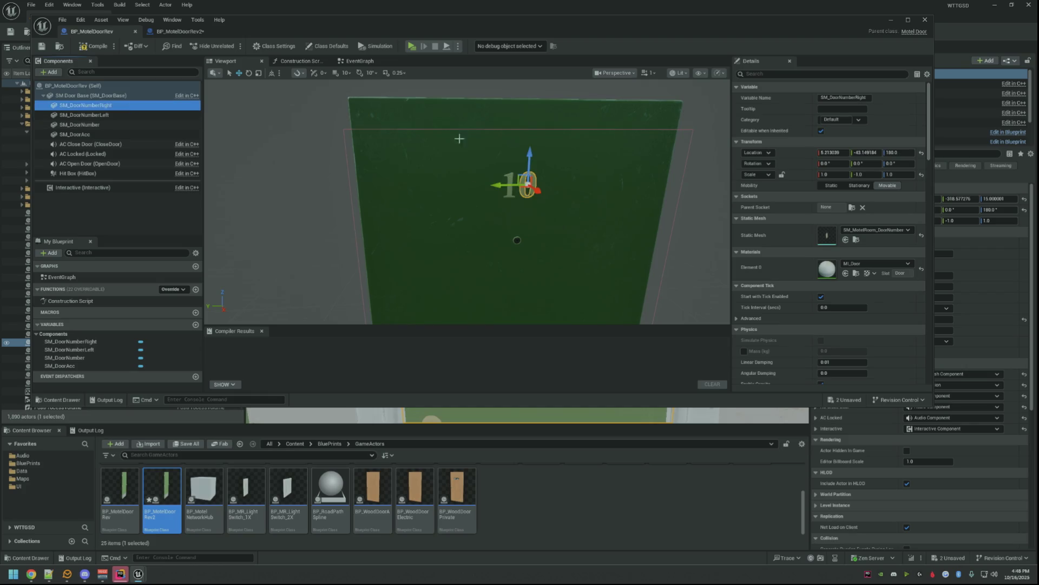
pyautogui.rightClick(806, 156)
pyautogui.click(828, 174)
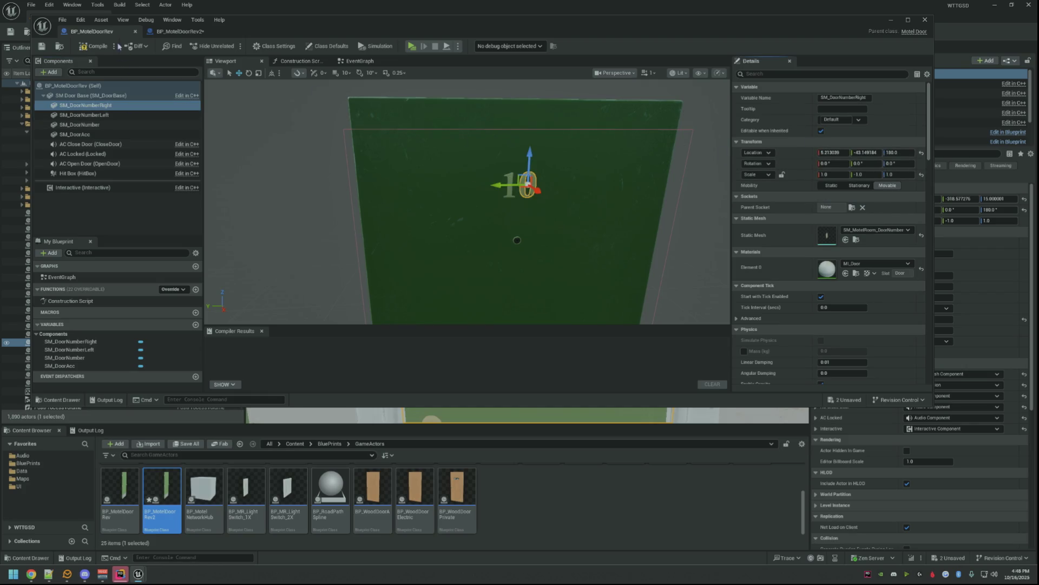
pyautogui.click(181, 32)
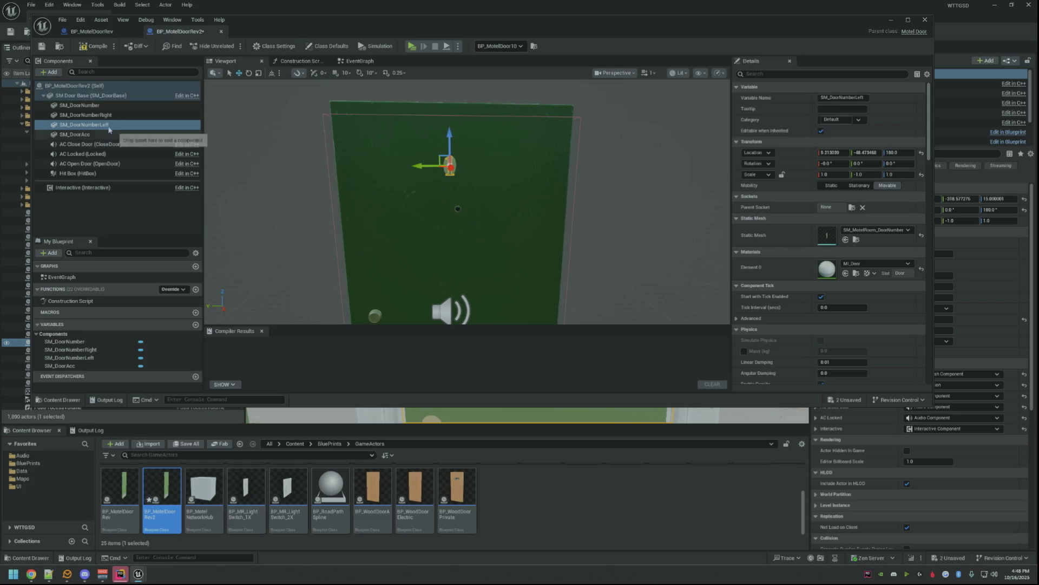
pyautogui.press('Up')
pyautogui.rightClick(795, 150)
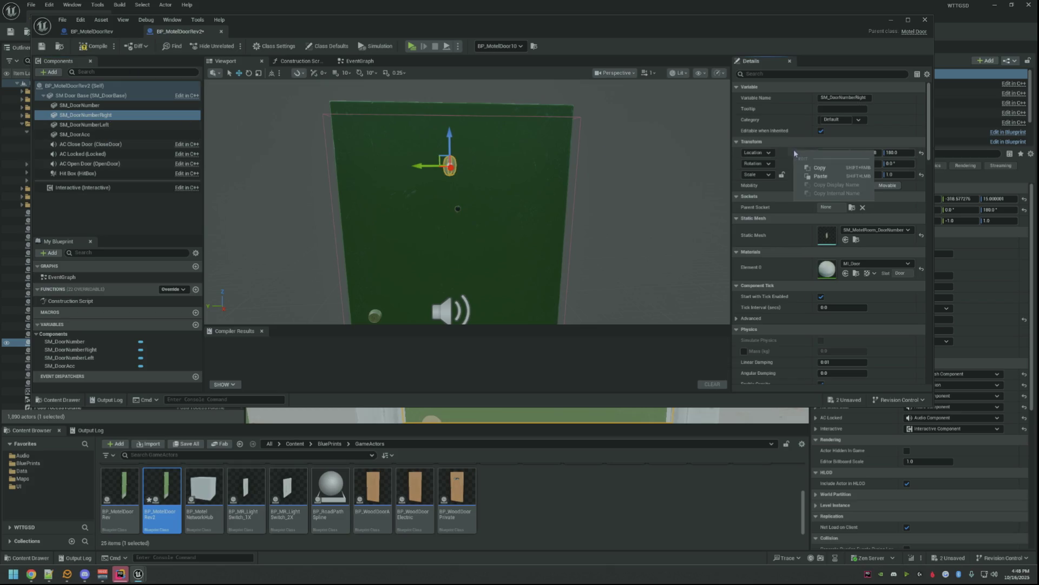
pyautogui.click(811, 178)
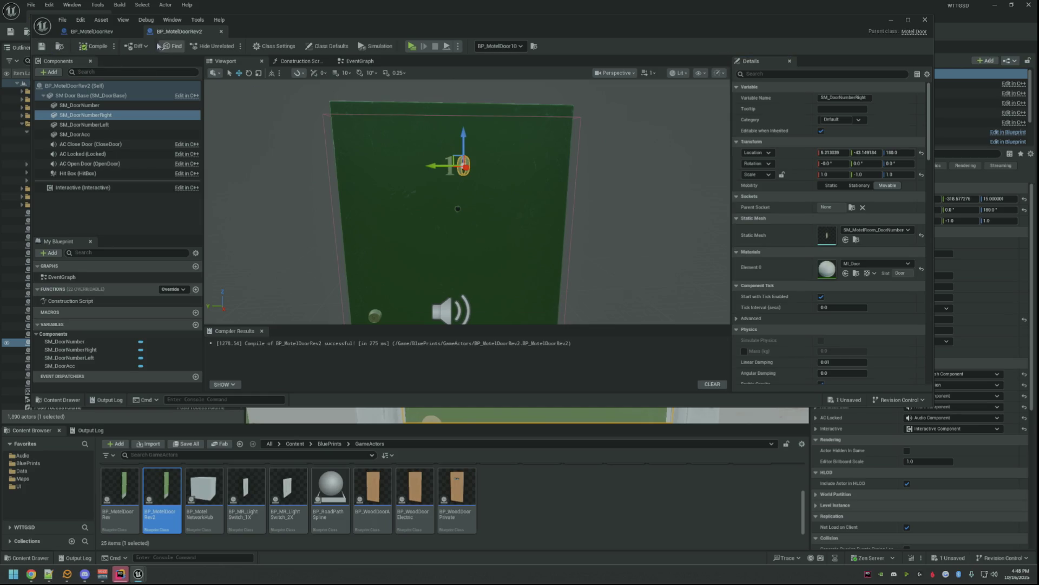
# - Compile the blueprint, close the editor, and fly back along the motel walkway
pyautogui.click(94, 31)
pyautogui.click(41, 47)
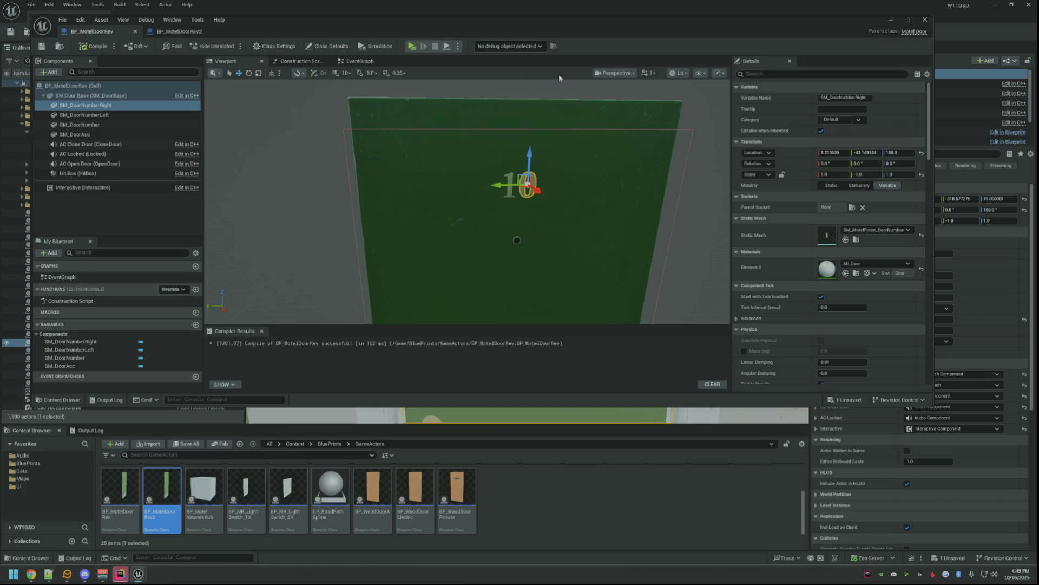
pyautogui.click(890, 19)
pyautogui.moveTo(577, 188); pyautogui.dragTo(589, 220)
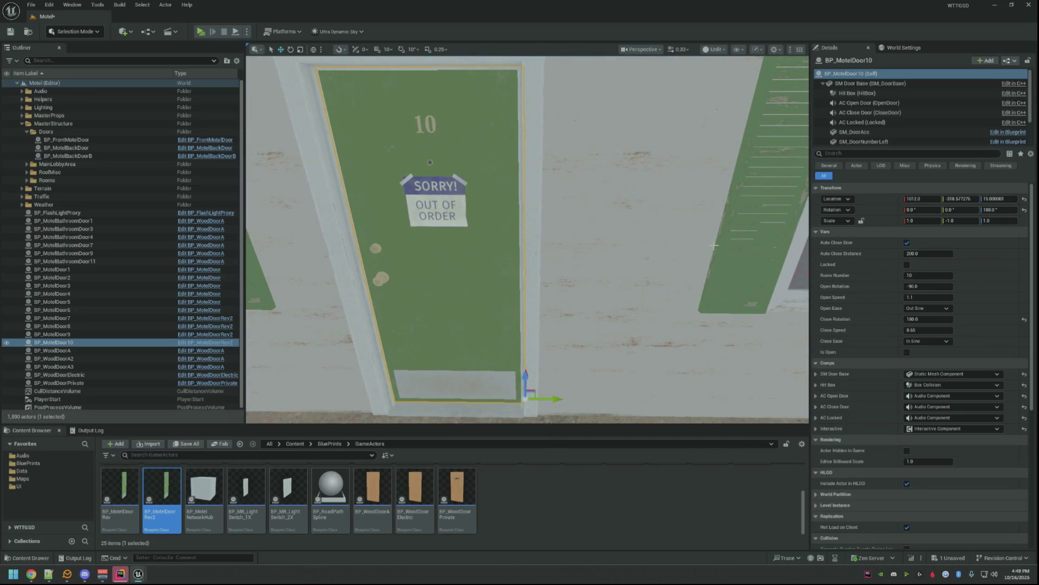
# - Focus BP_MotelDoor10 from the Outliner and tick Locked and Hard Locked
pyautogui.click(75, 351)
pyautogui.doubleClick(82, 342)
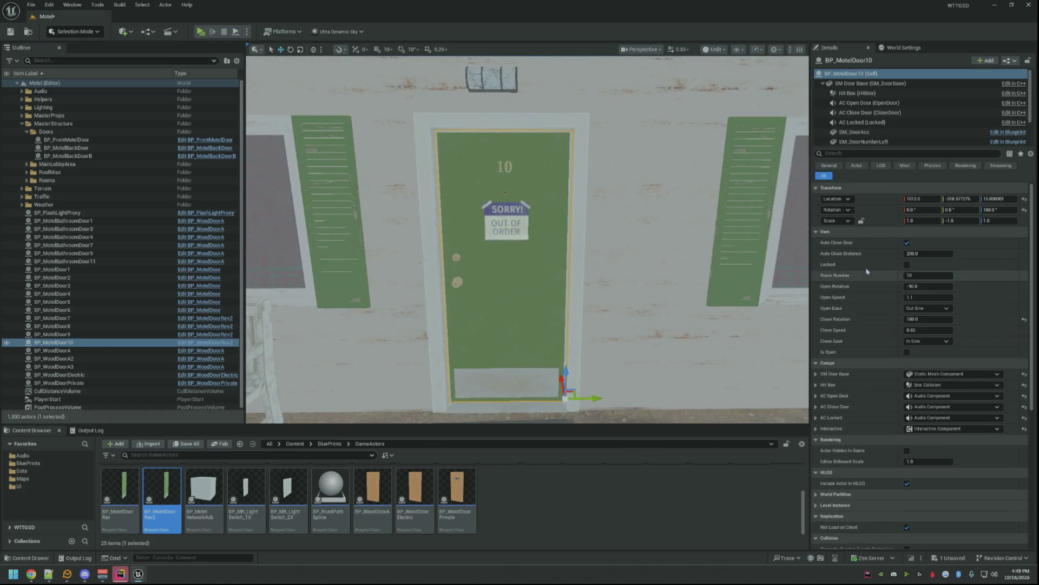
pyautogui.click(907, 264)
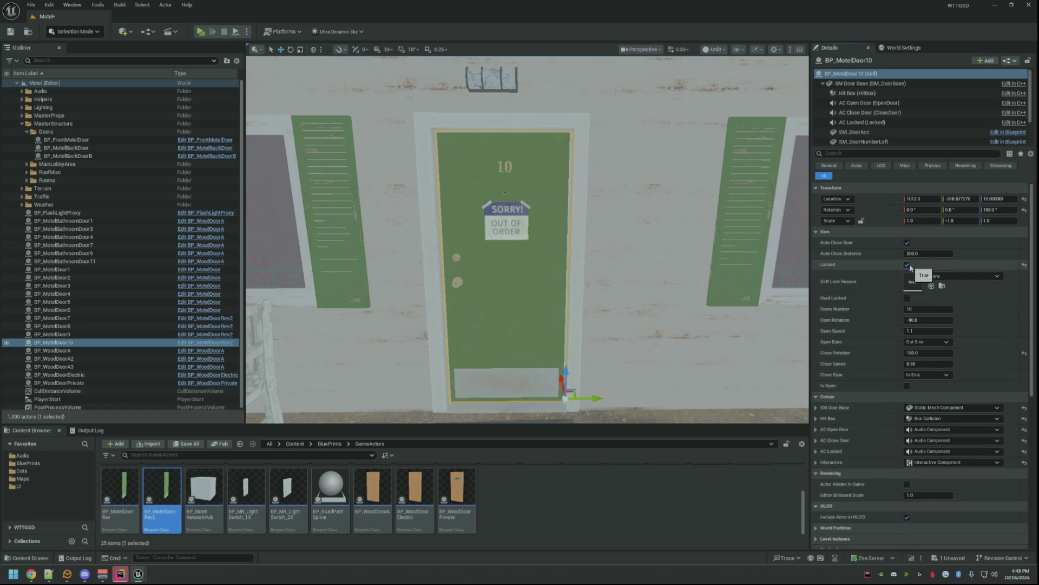
pyautogui.click(907, 298)
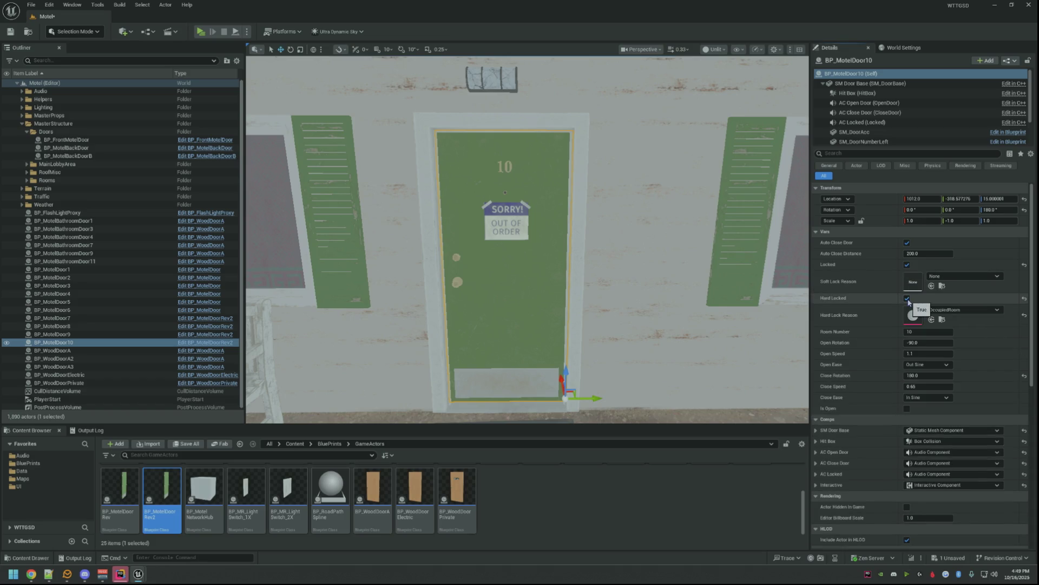
# - Set door 10's Hard Lock Reason to OutOfOrderRoom and look along the porch
pyautogui.click(964, 309)
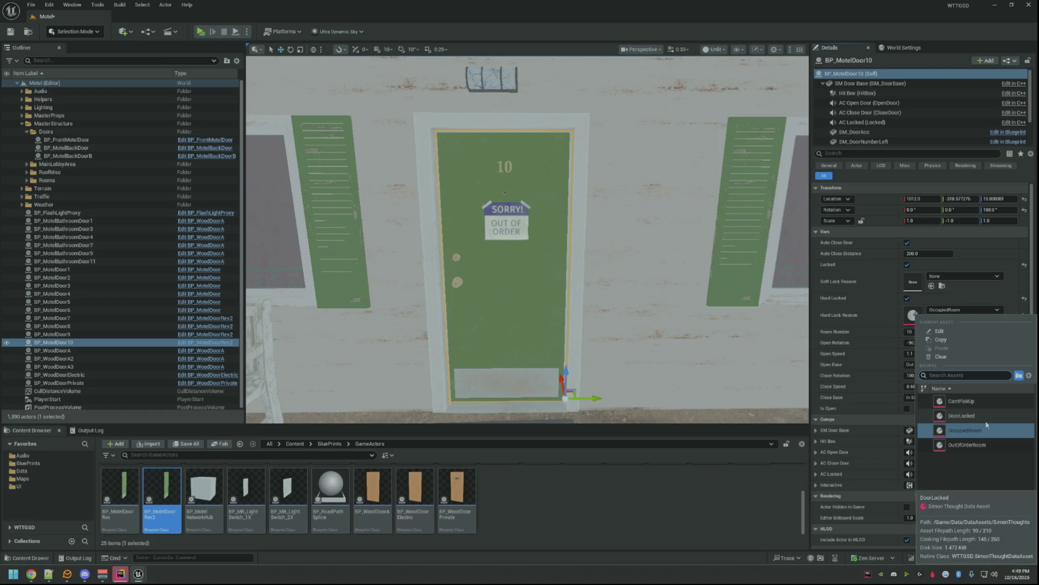
pyautogui.click(970, 443)
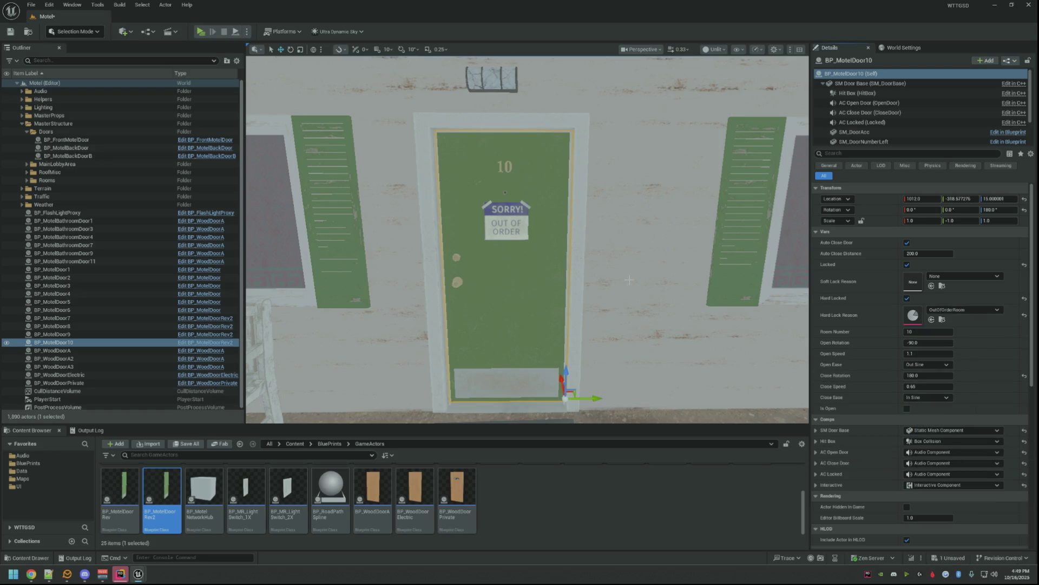
pyautogui.moveTo(631, 280); pyautogui.dragTo(569, 276)
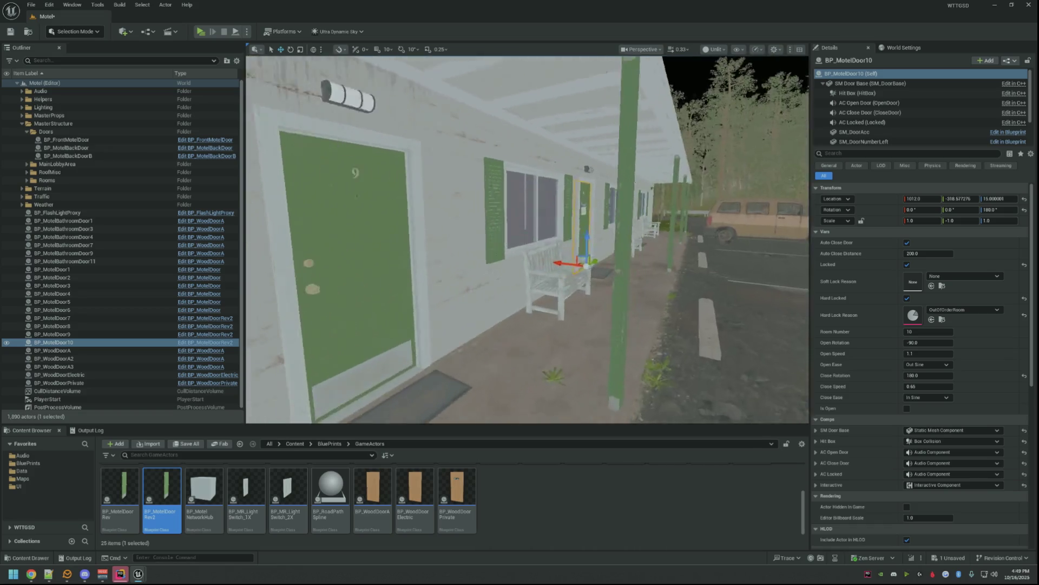
pyautogui.press('f')
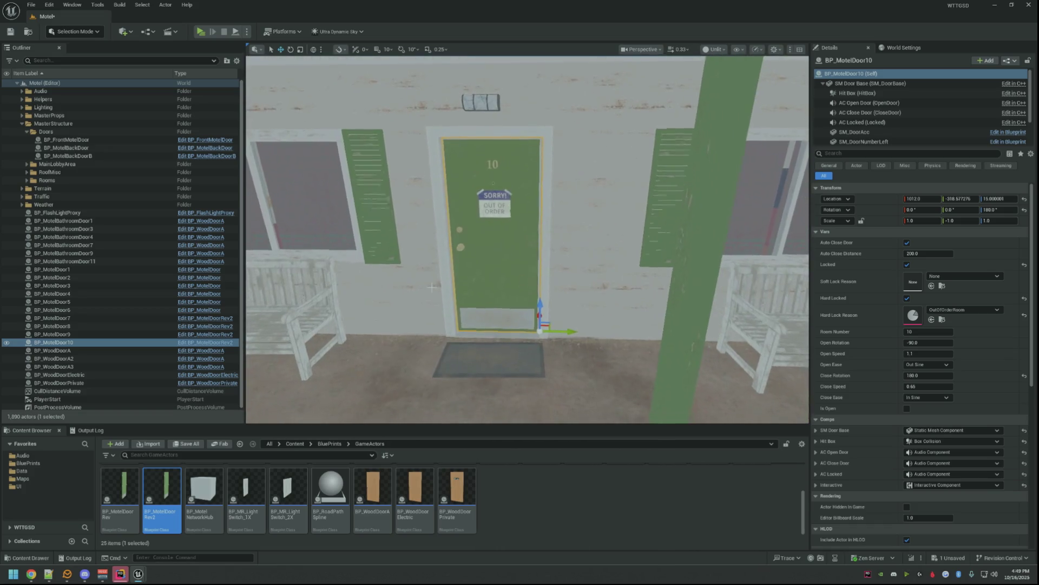
pyautogui.moveTo(431, 286)
pyautogui.mouseDown()
pyautogui.moveTo(541, 343)
pyautogui.moveTo(479, 336)
pyautogui.mouseUp()
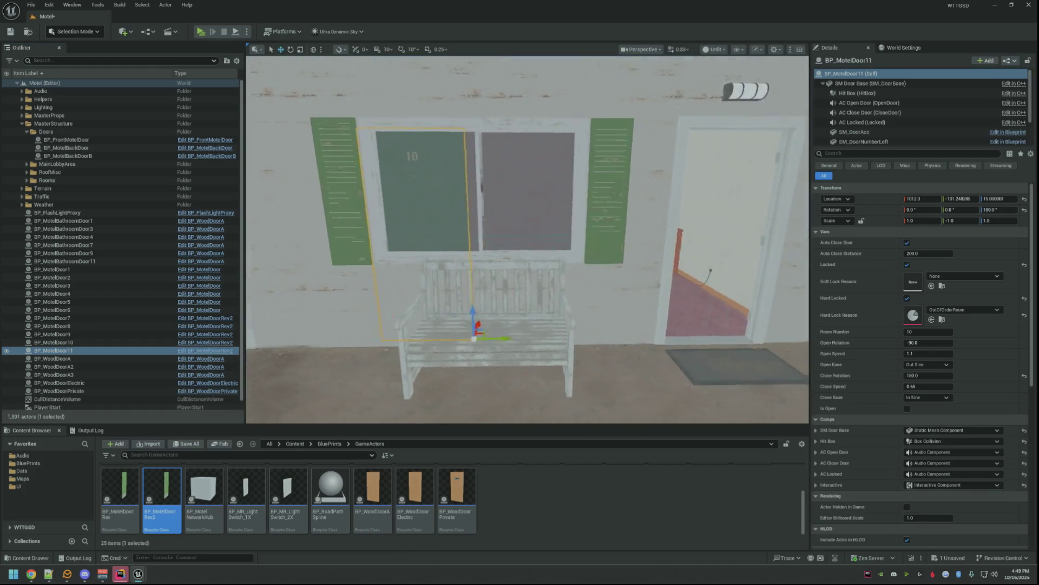
# - Slide door 11 toward its frame and paste the doorway location
pyautogui.moveTo(479, 338); pyautogui.dragTo(571, 360)
pyautogui.scroll(2, 527, 244)
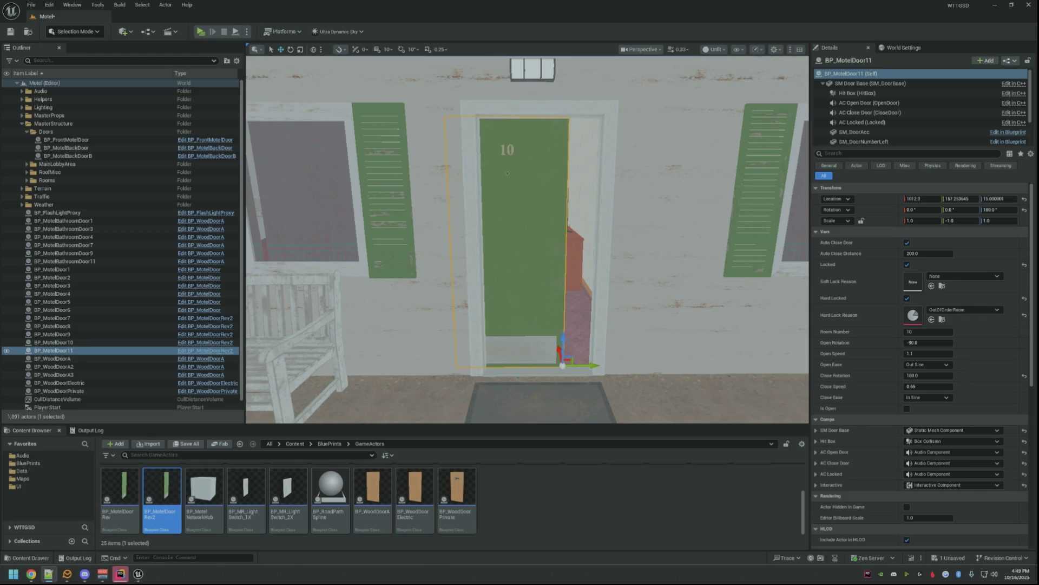
pyautogui.rightClick(866, 197)
pyautogui.click(894, 225)
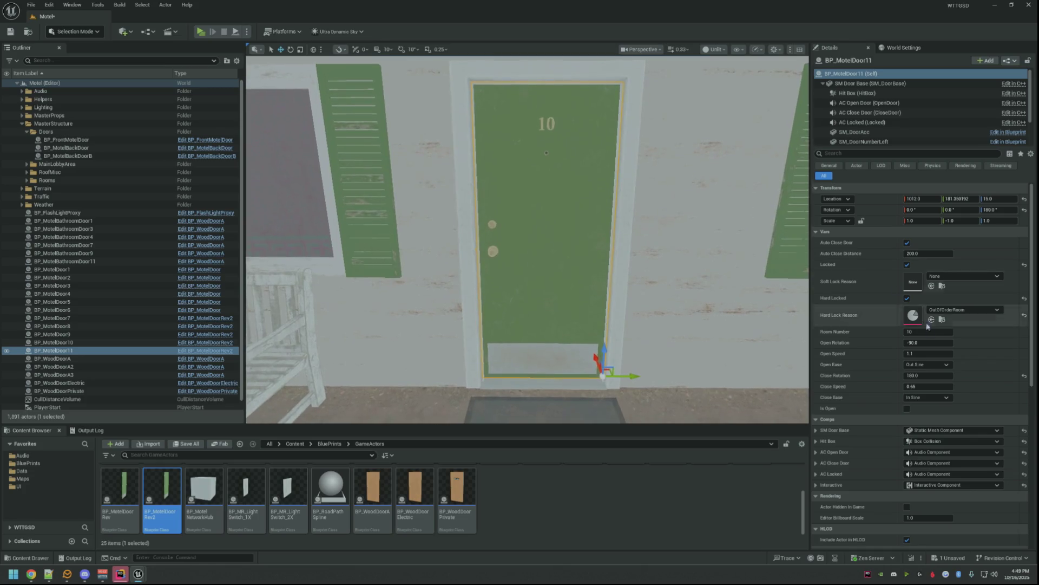
pyautogui.write('11')
# - Confirm room number 11 and untick Hard Locked and Locked
pyautogui.press('Return')
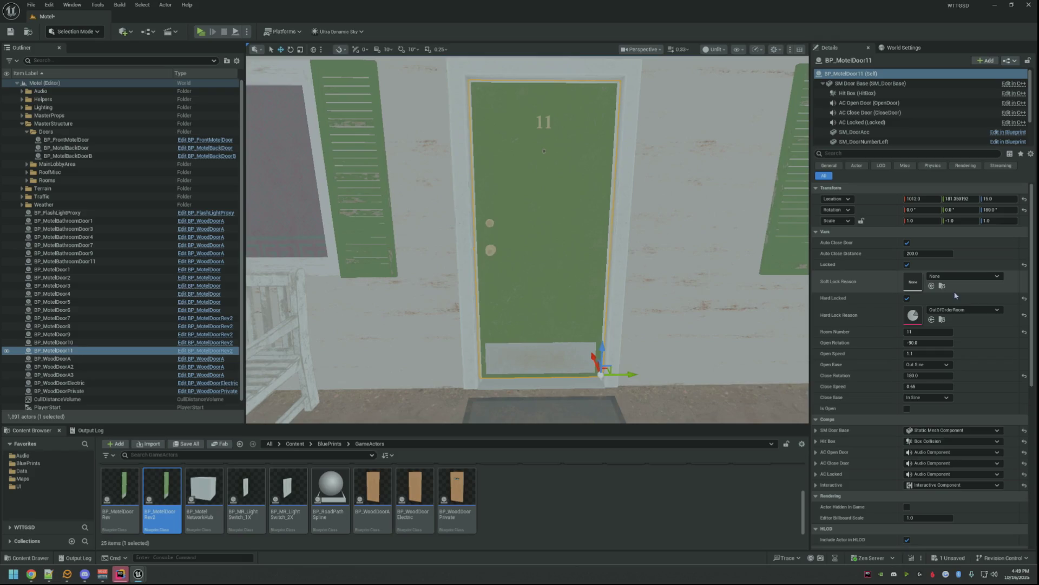
pyautogui.click(1024, 297)
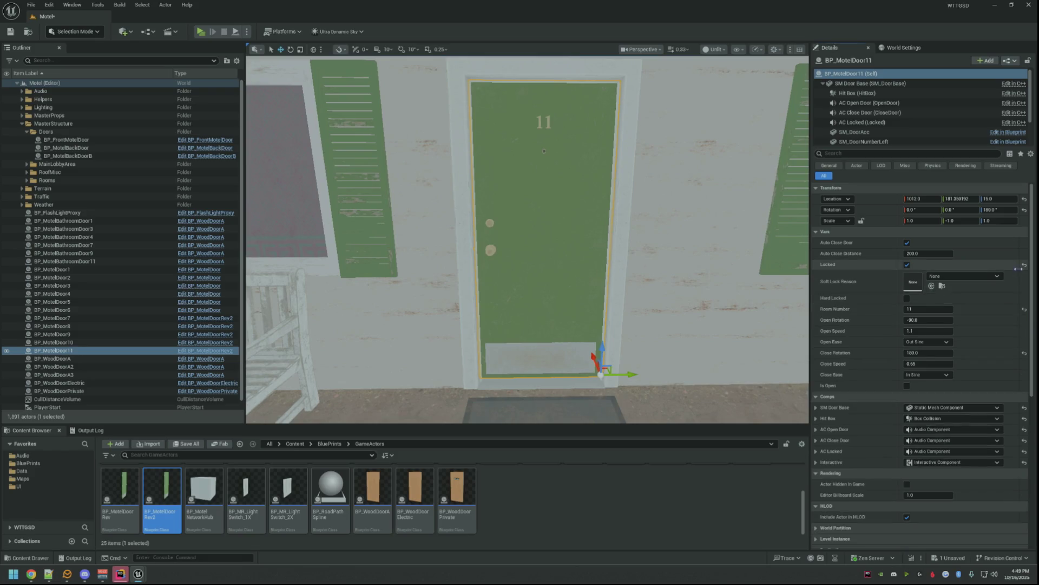
pyautogui.click(1024, 266)
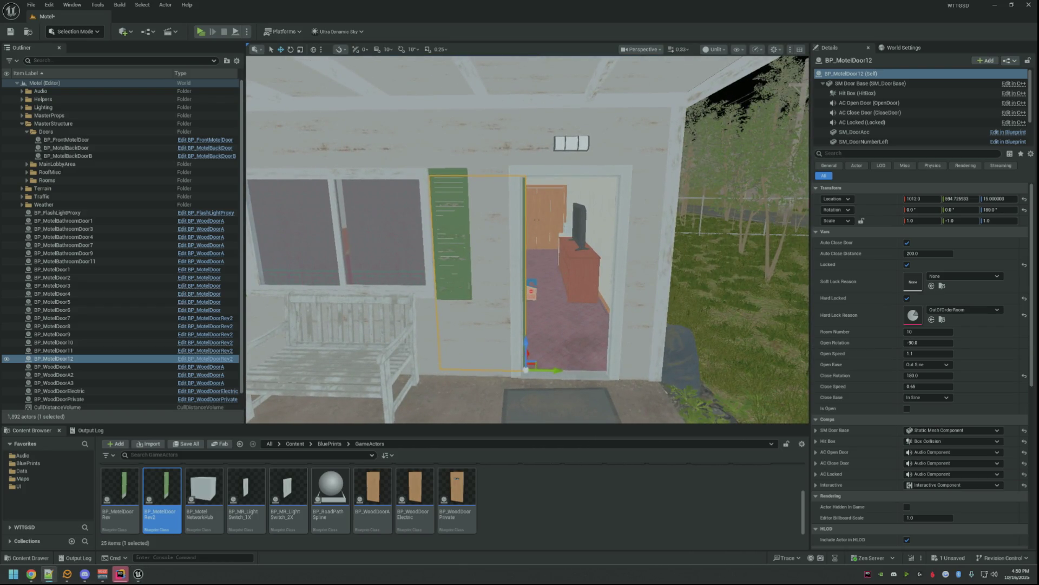
pyautogui.scroll(-1, 822, 235)
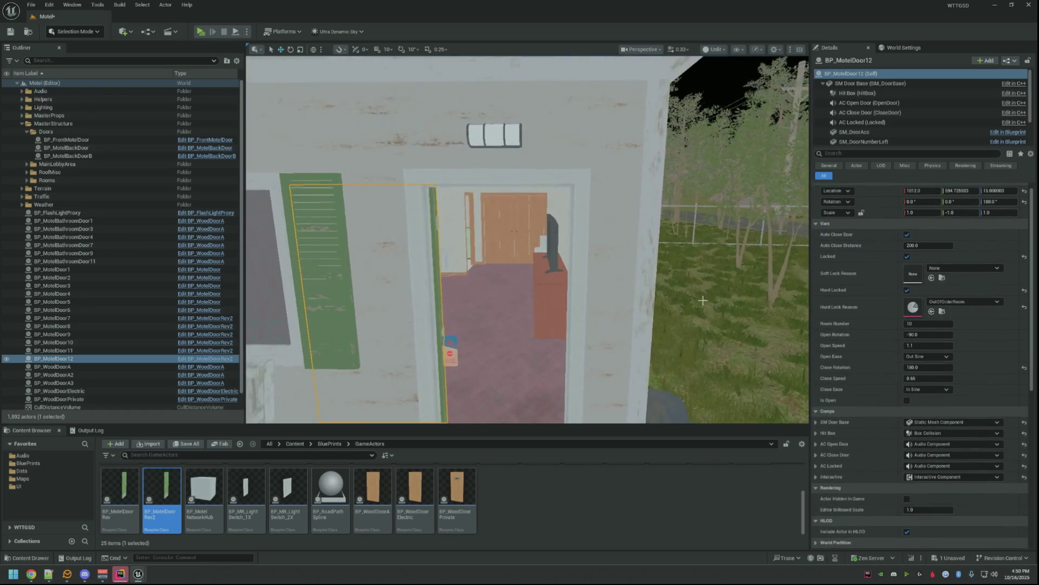
# - Paste the location to seat door 12 in its frame and set room number 12
pyautogui.rightClick(881, 196)
pyautogui.click(904, 215)
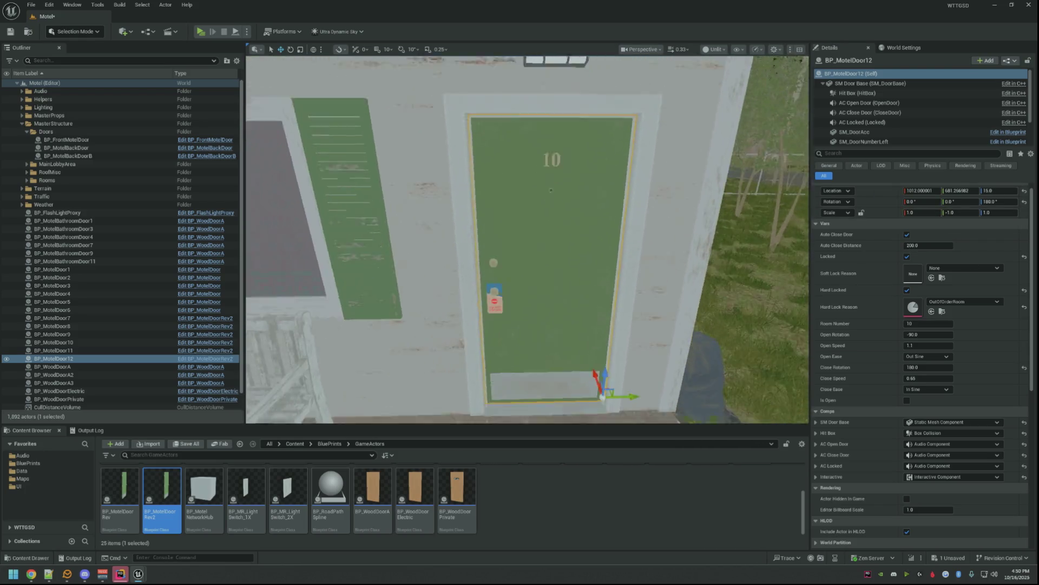
pyautogui.scroll(5, 528, 240)
pyautogui.scroll(-5, 528, 240)
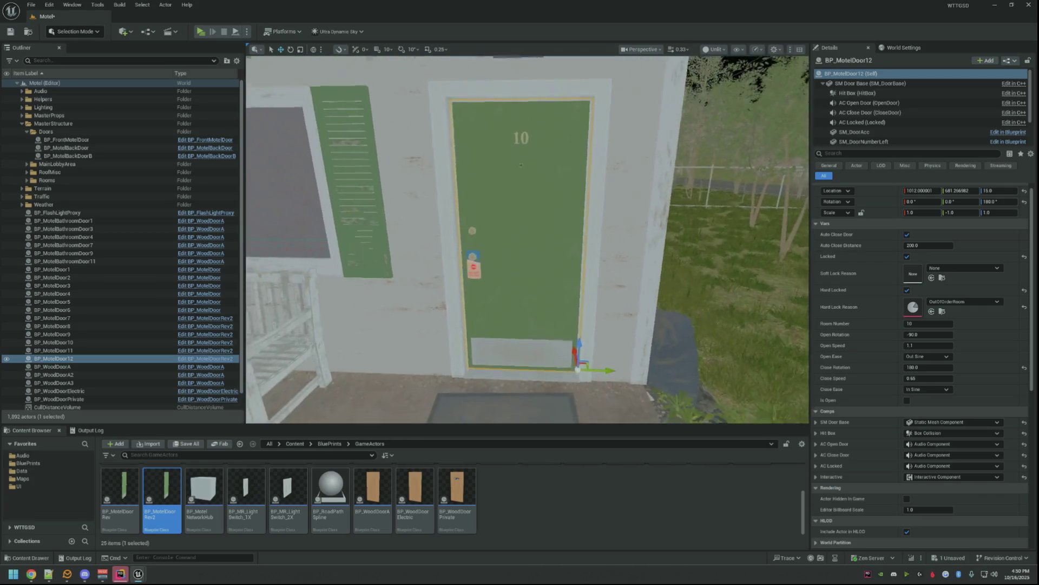
pyautogui.moveTo(527, 239)
pyautogui.mouseDown()
pyautogui.moveTo(527, 268)
pyautogui.moveTo(528, 227)
pyautogui.moveTo(527, 252)
pyautogui.mouseUp()
pyautogui.click(930, 324)
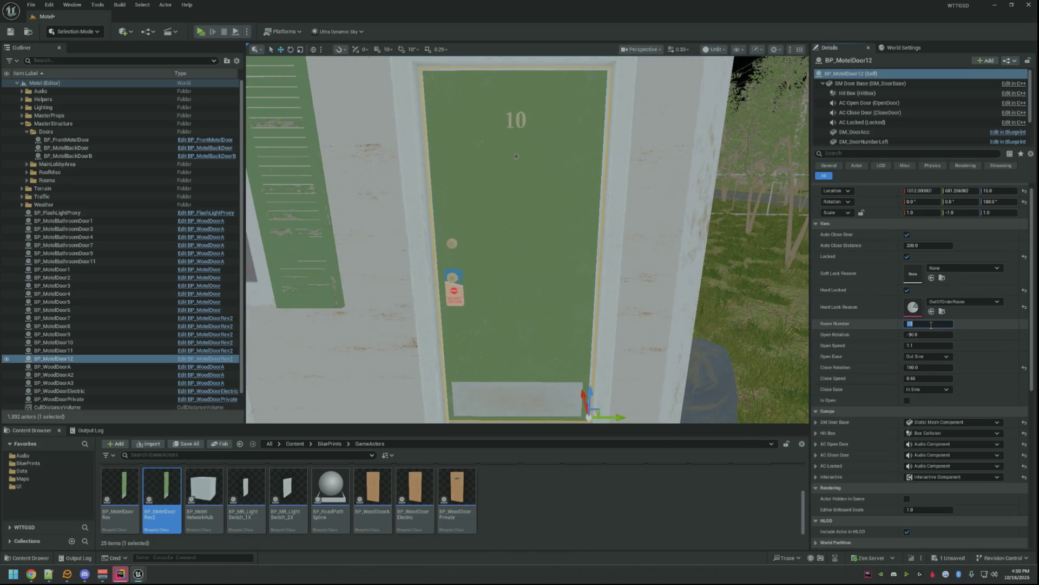
pyautogui.write('12')
pyautogui.press('Return')
# - Set Hard Lock Reason to OccupiedRoom, collapse the Doors and MasterStructure folders, and deselect
pyautogui.click(962, 302)
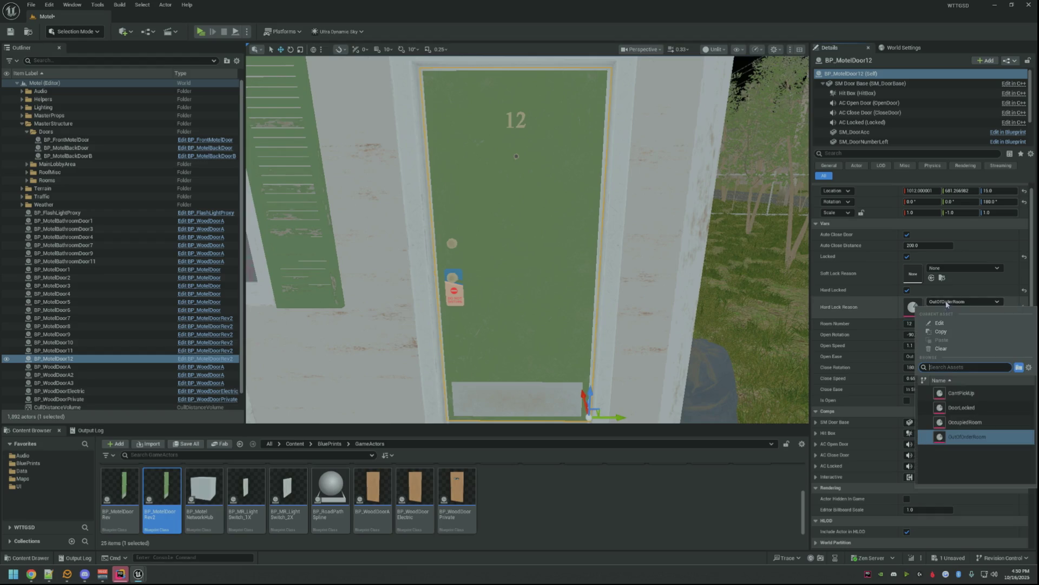
pyautogui.click(961, 427)
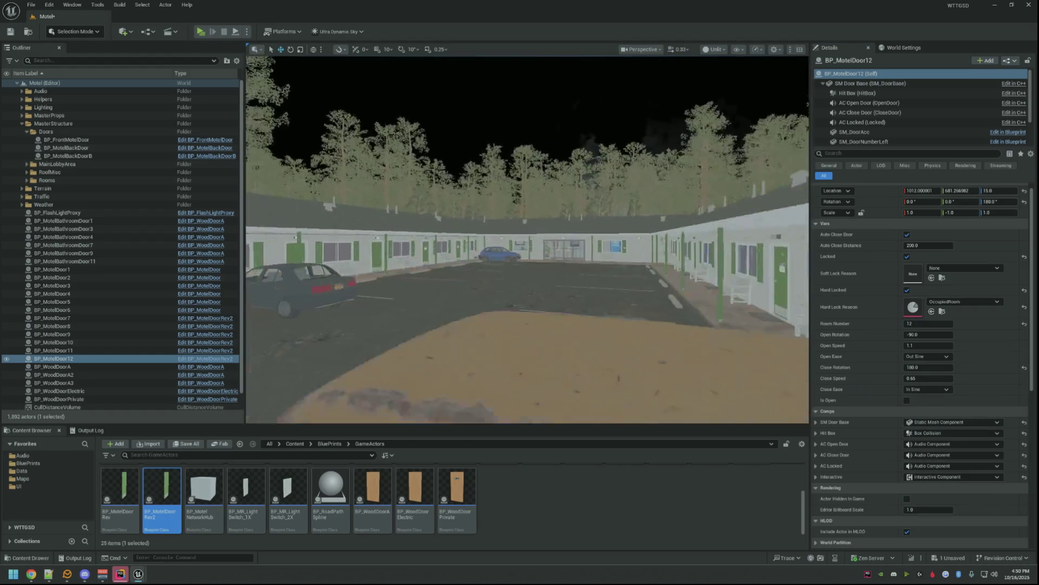
pyautogui.click(27, 131)
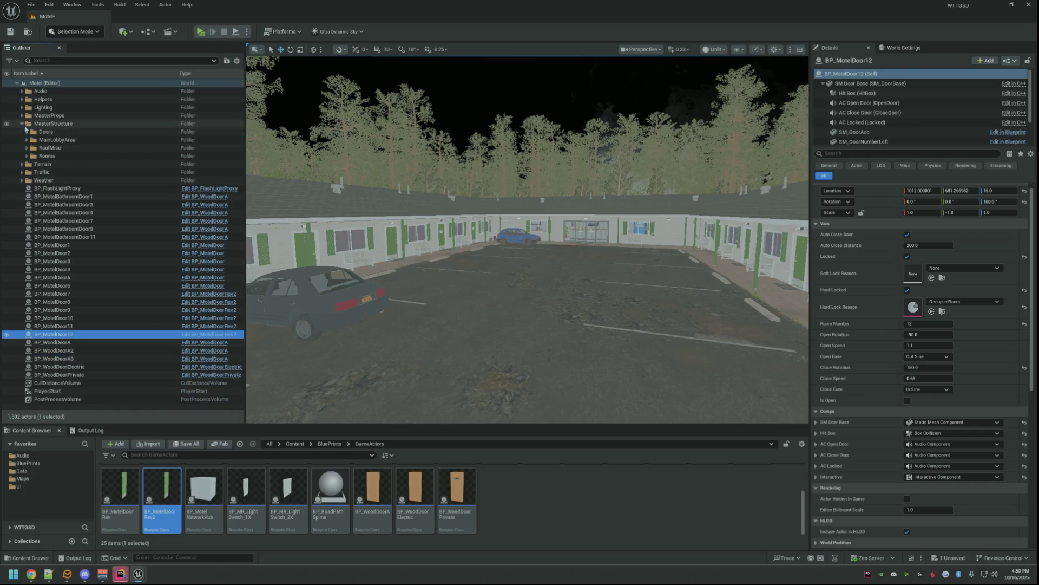
pyautogui.click(23, 122)
pyautogui.press('Escape')
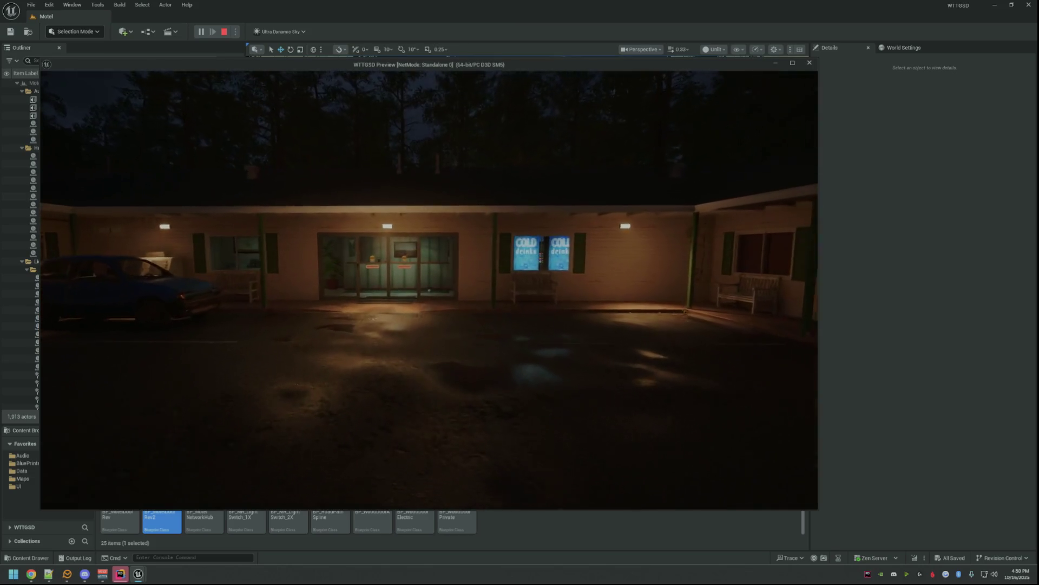
# - Walk across the parking lot, into the lobby, back out and onto the walkway beside the green room door
pyautogui.press('w')
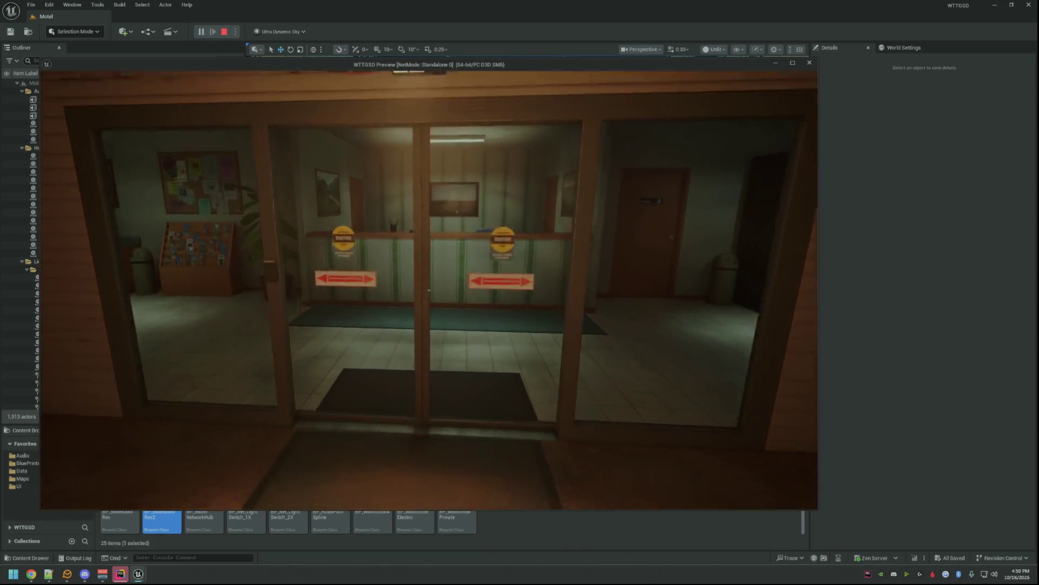
pyautogui.press('w')
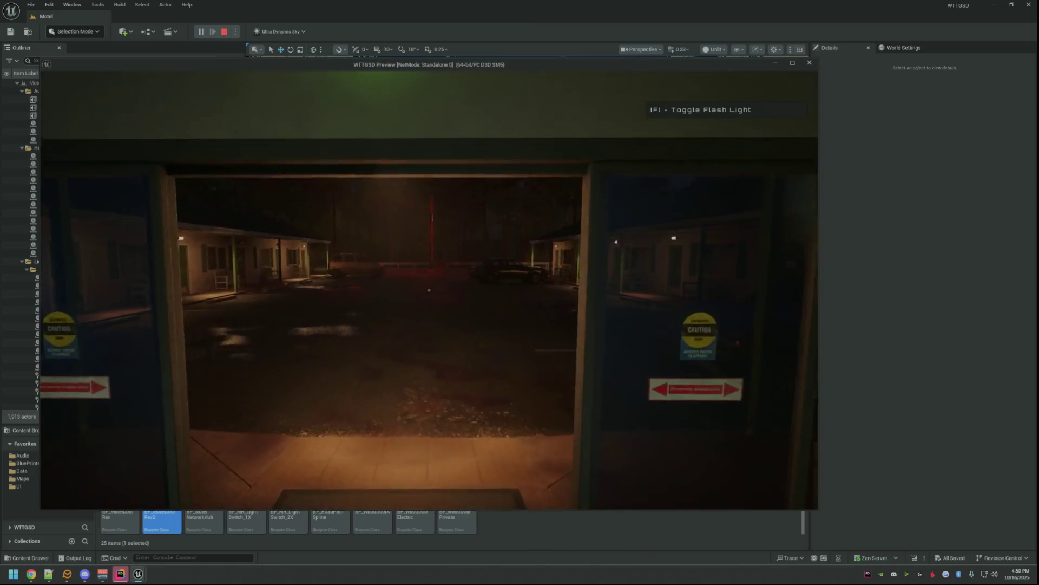
pyautogui.press('w')
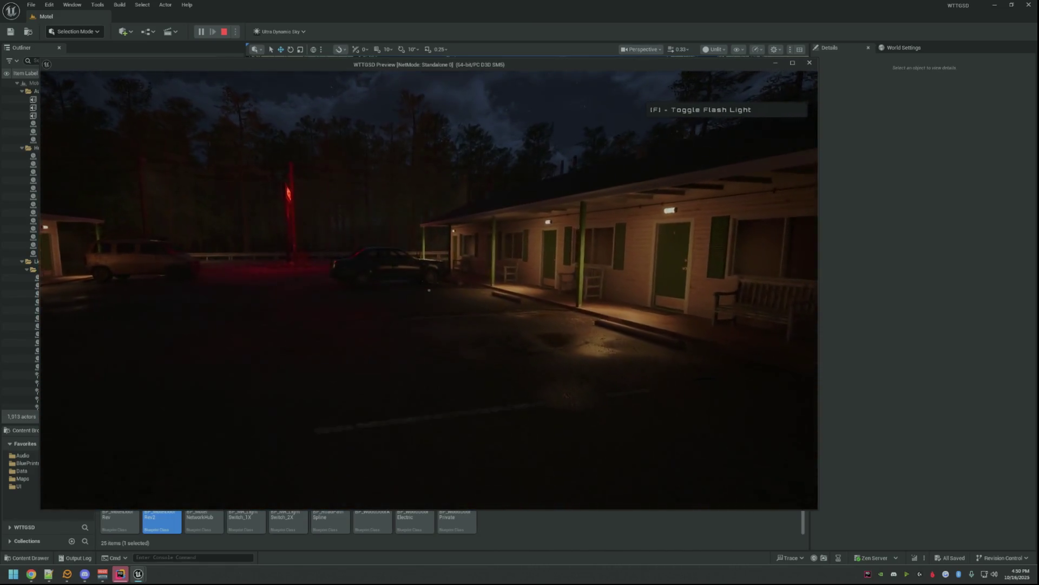
pyautogui.press('w')
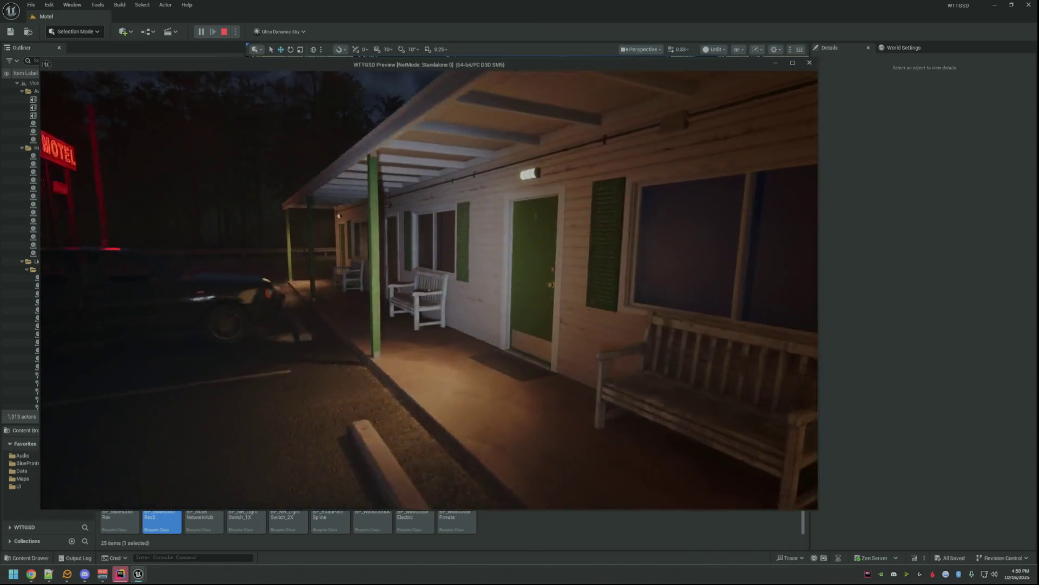
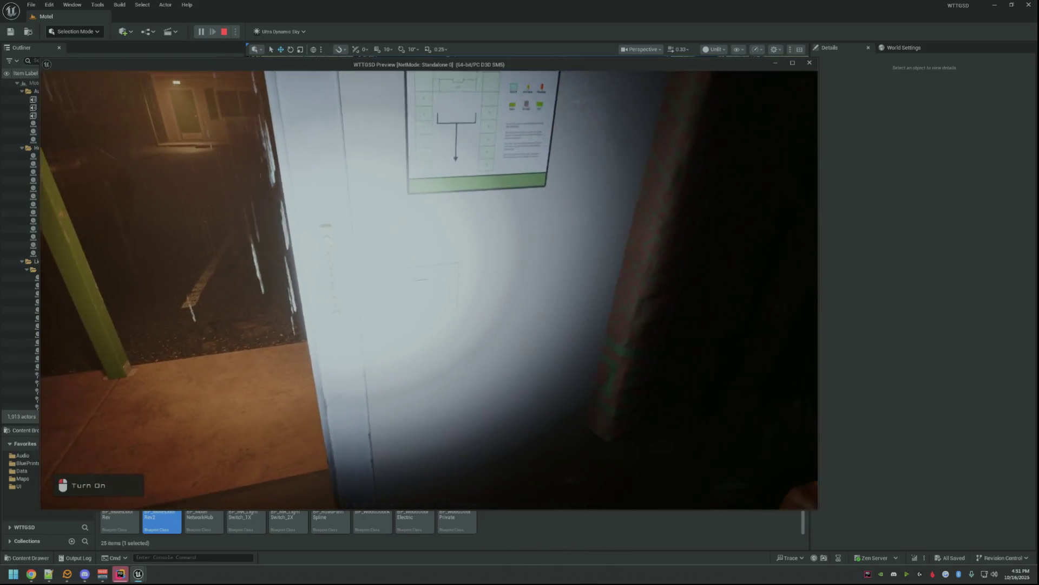
# - In the play preview, open and close the green door, then walk past the Electrical Room and office doors
pyautogui.press('e')
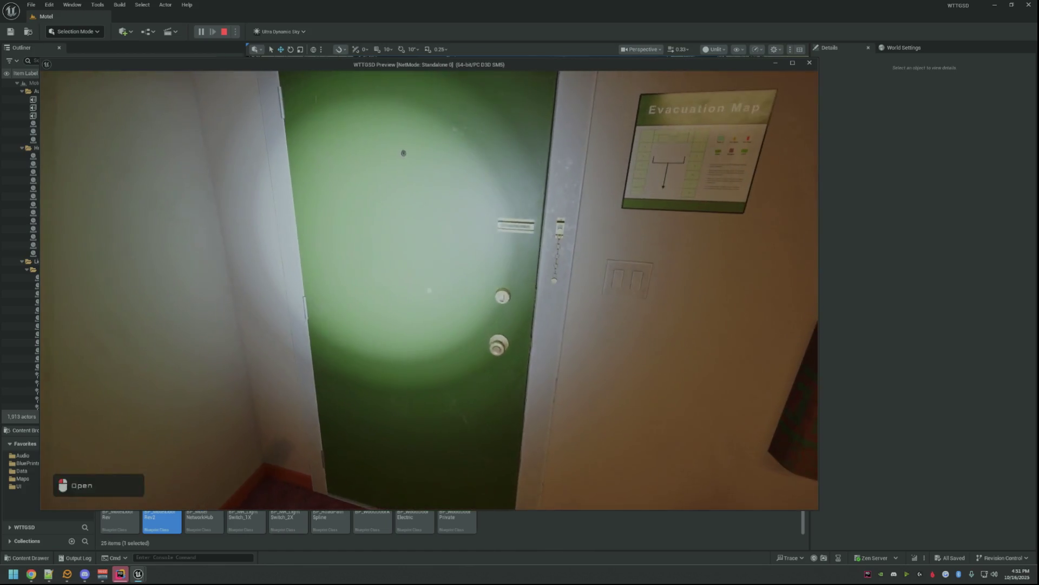
pyautogui.click(429, 290)
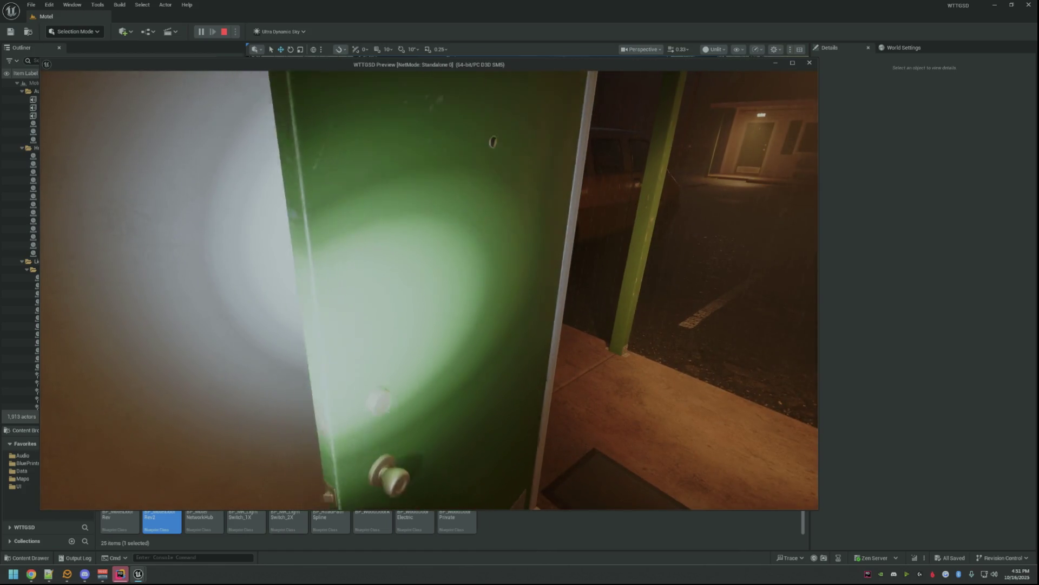
pyautogui.click(429, 290)
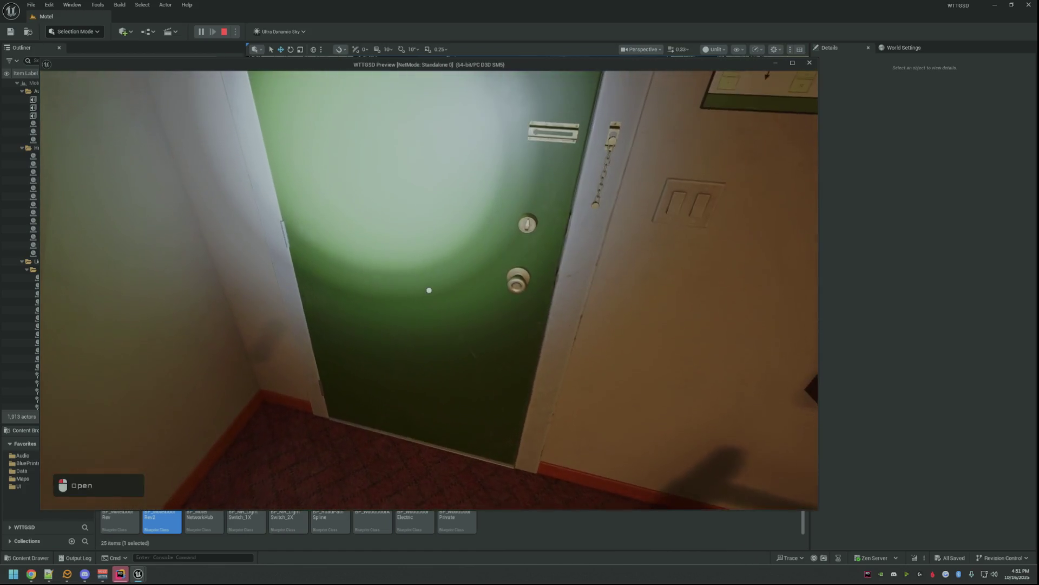
pyautogui.click(428, 290)
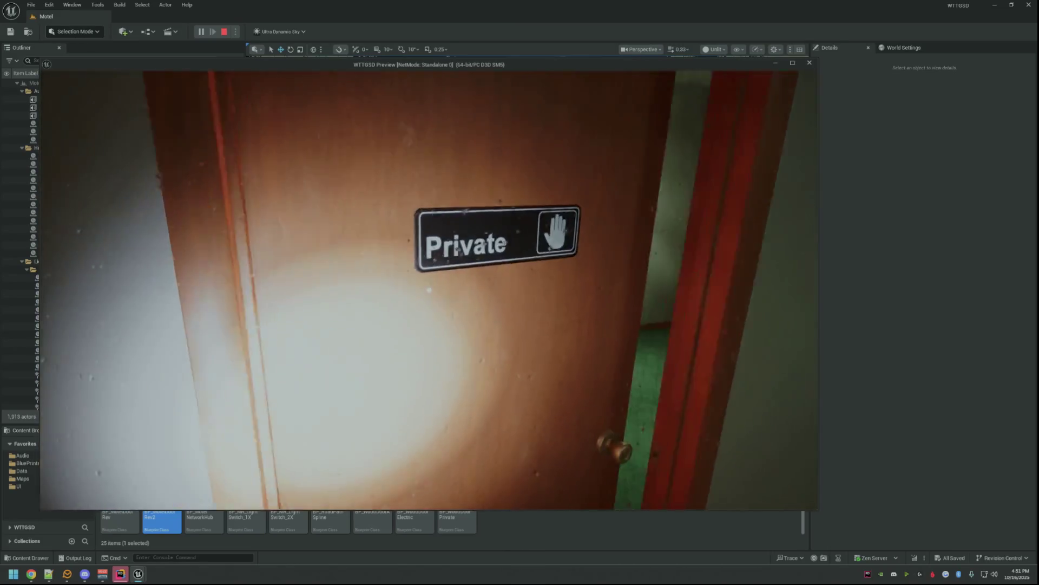
pyautogui.press('e')
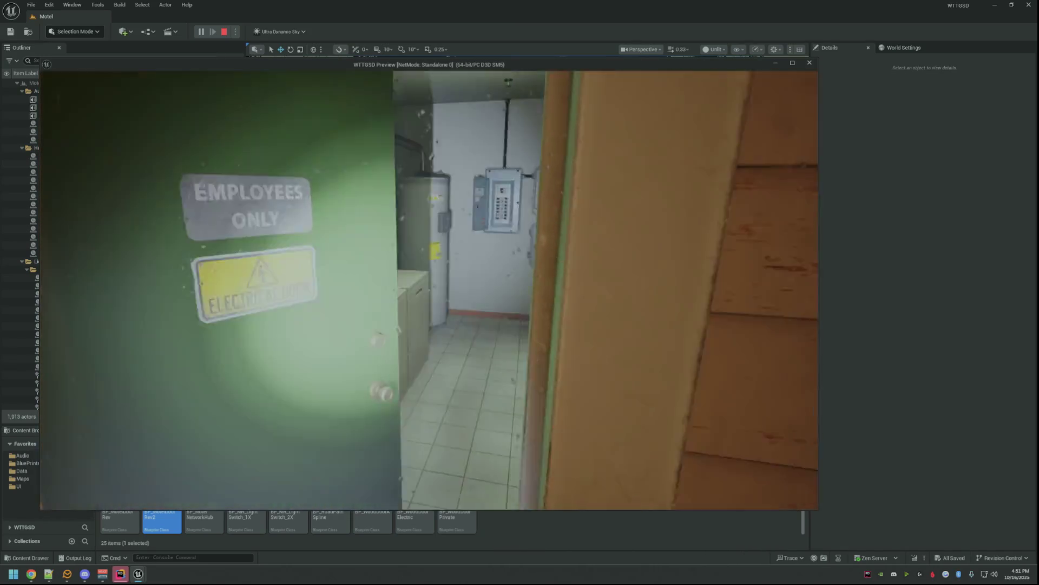
pyautogui.press('w')
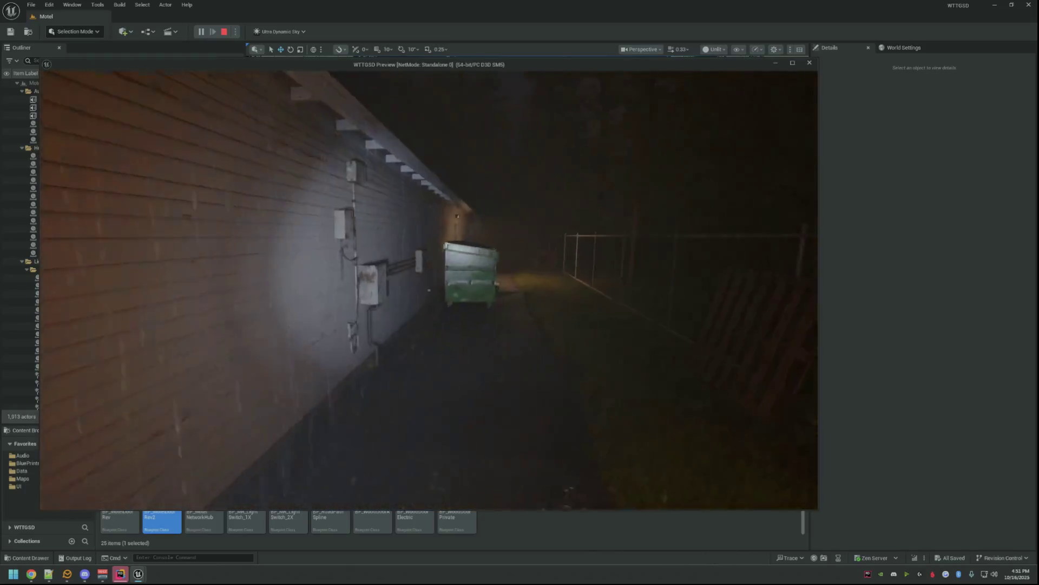
pyautogui.press('w')
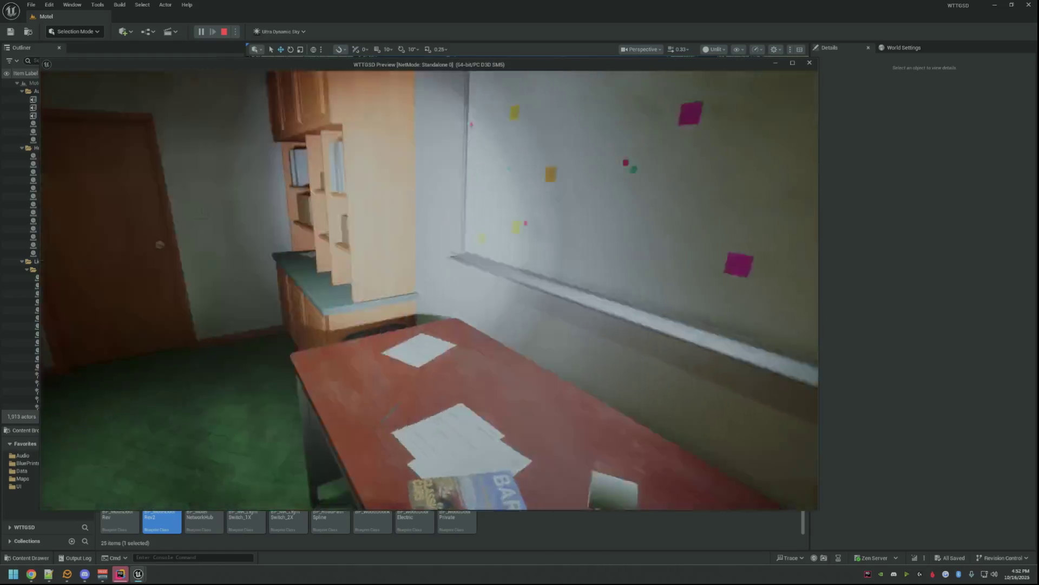
pyautogui.press('w')
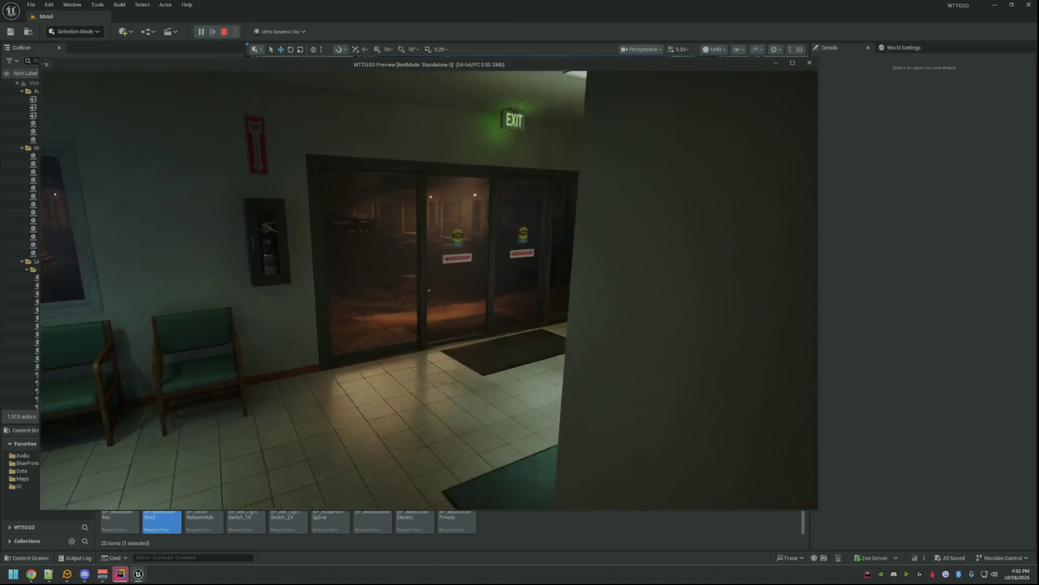
# - Walk across the lot into a motel room, open the bathroom door, then stop the play session
pyautogui.press('w')
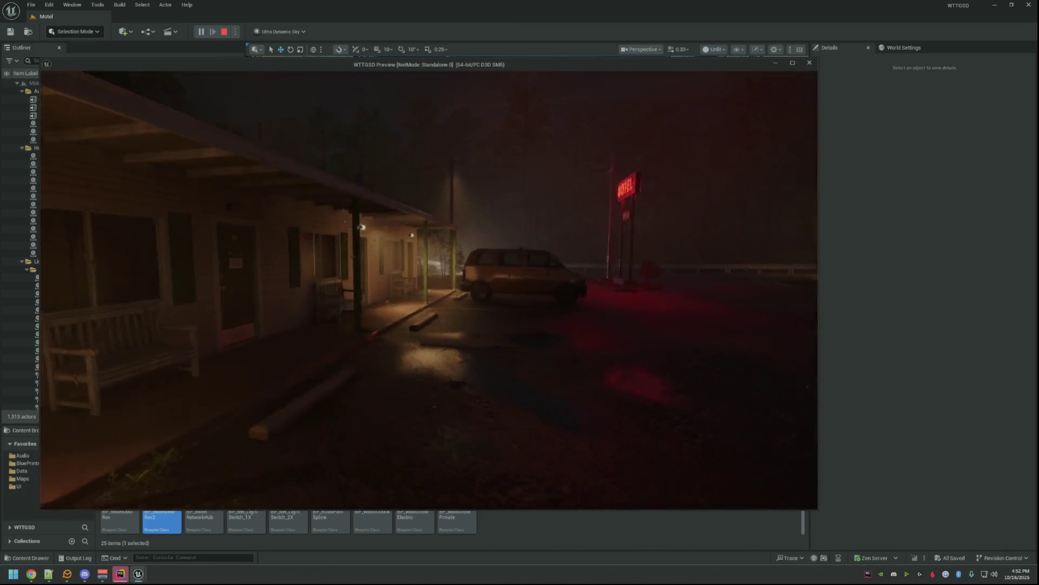
pyautogui.press('w')
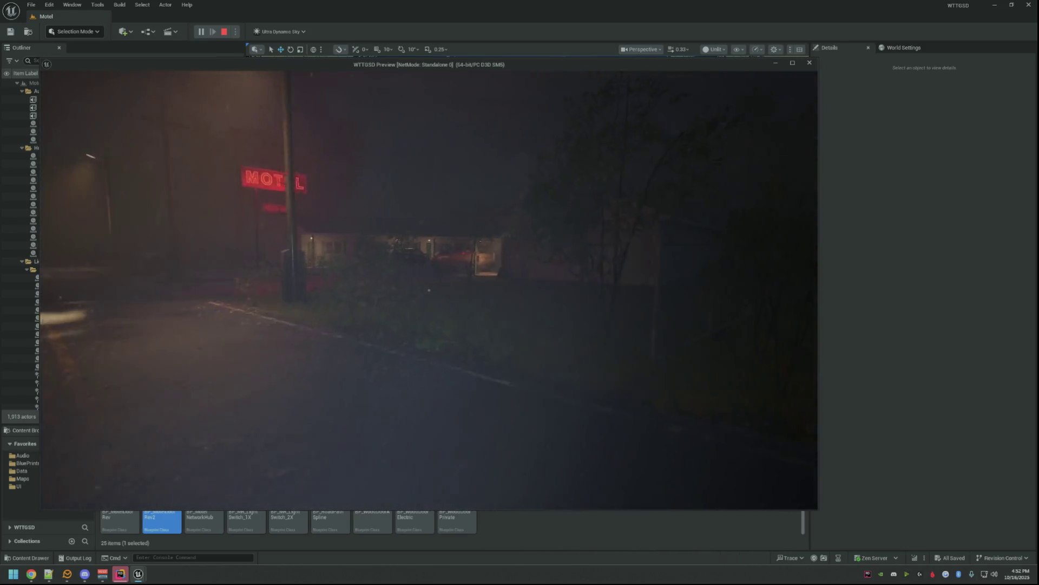
pyautogui.press('w')
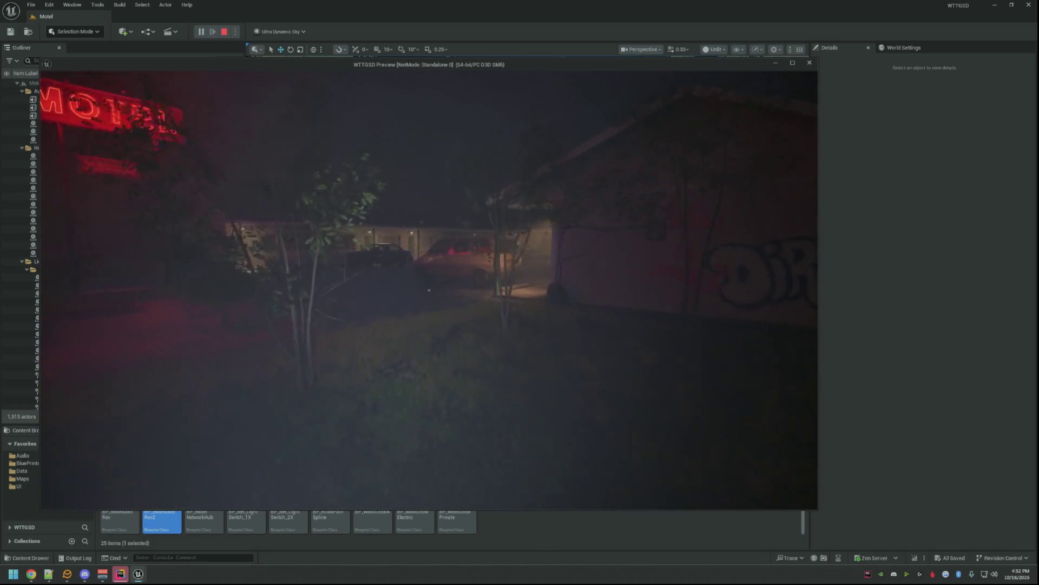
pyautogui.press('w')
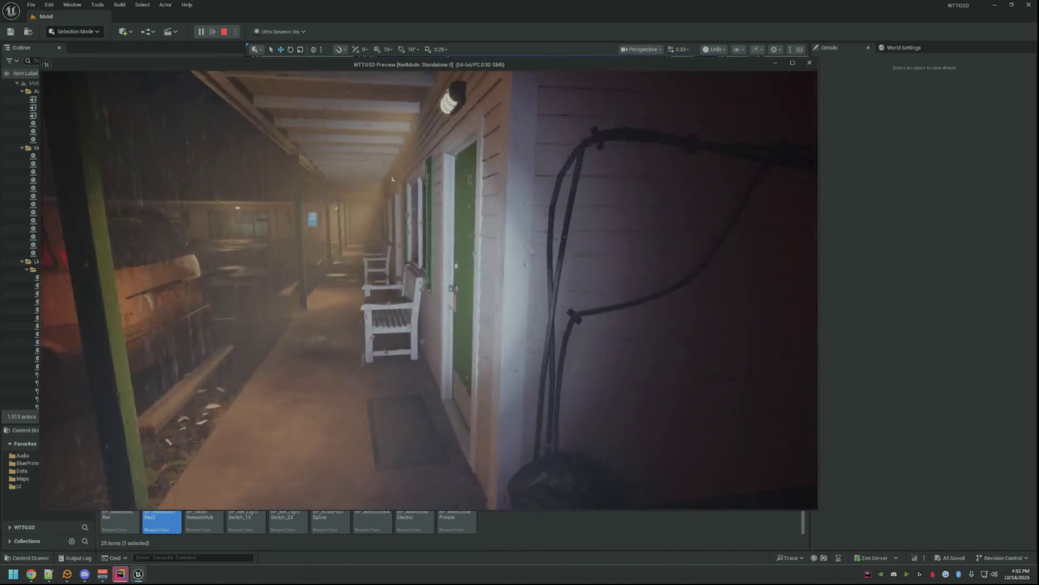
pyautogui.press('w')
pyautogui.press('e')
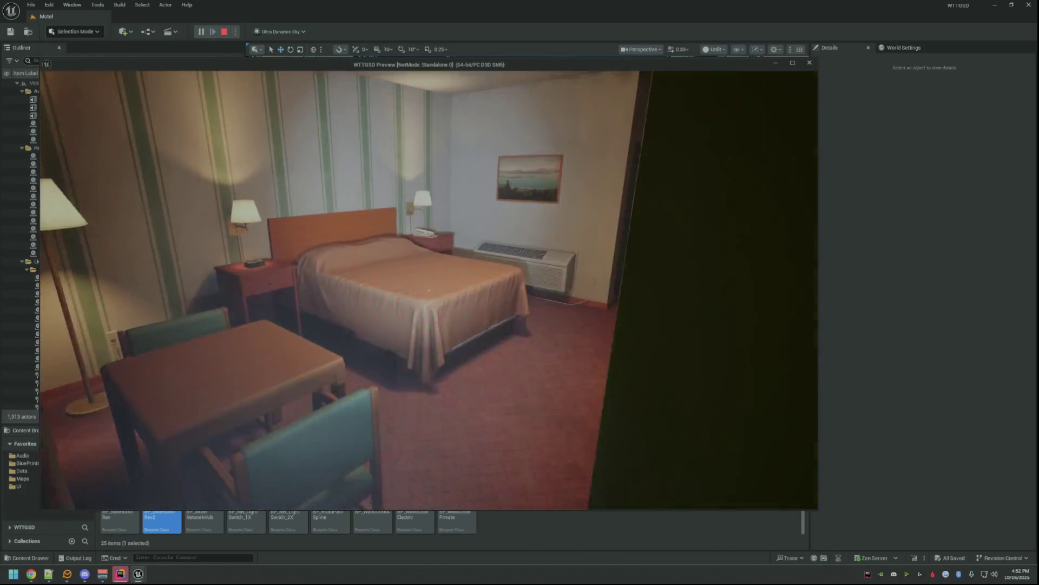
pyautogui.press('w')
pyautogui.press('e')
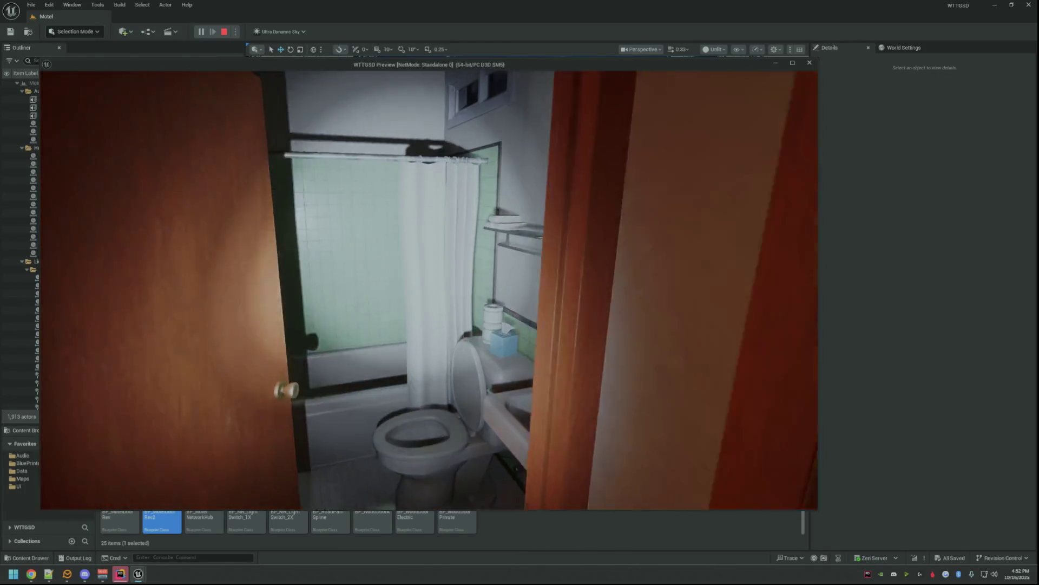
pyautogui.press('Escape')
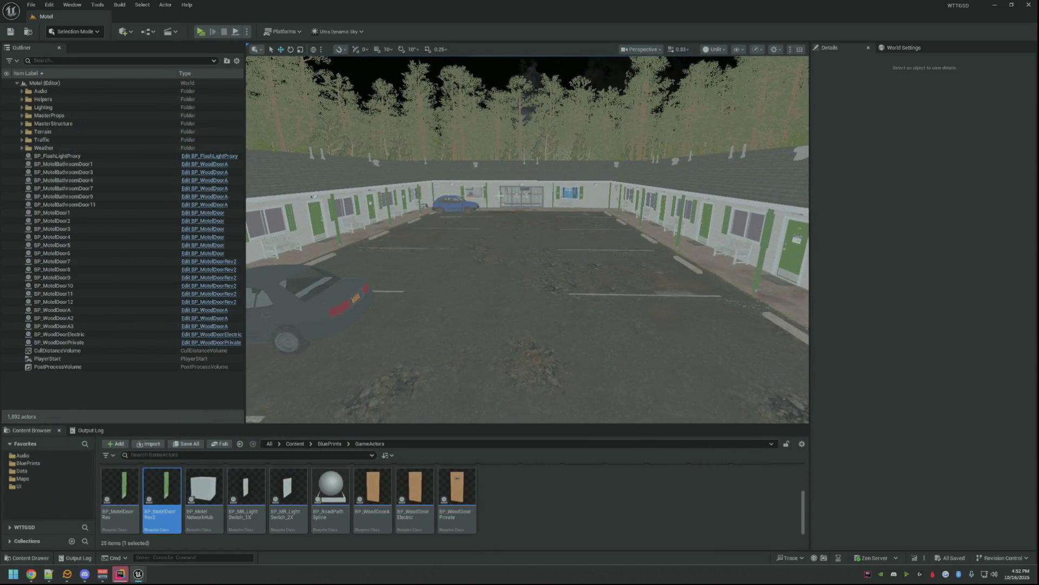
# - Briefly check BP_MotelDoorRev, then delete that original asset from the Content Browser
pyautogui.moveTo(499, 195); pyautogui.dragTo(484, 242)
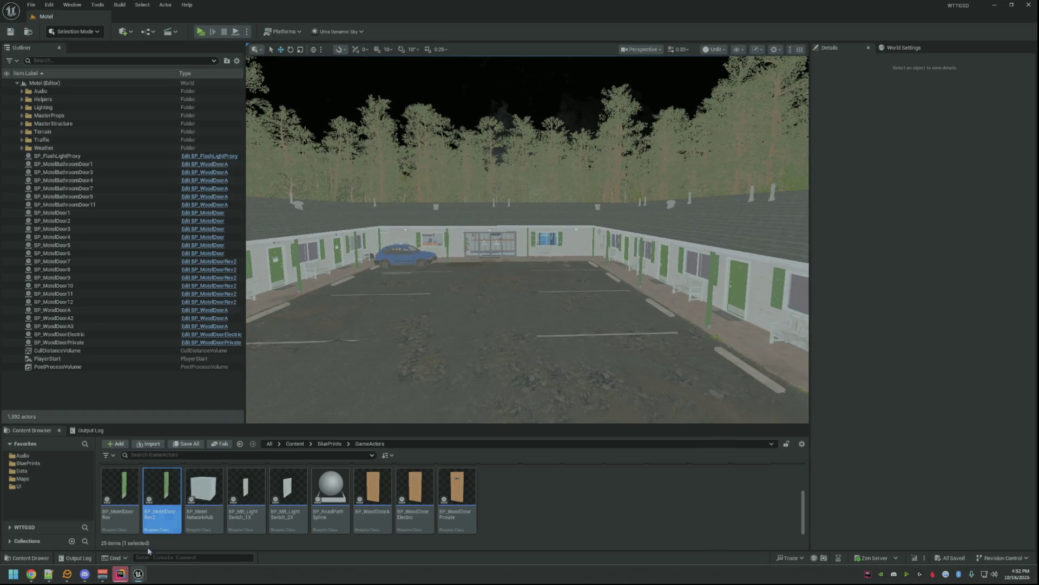
pyautogui.doubleClick(171, 520)
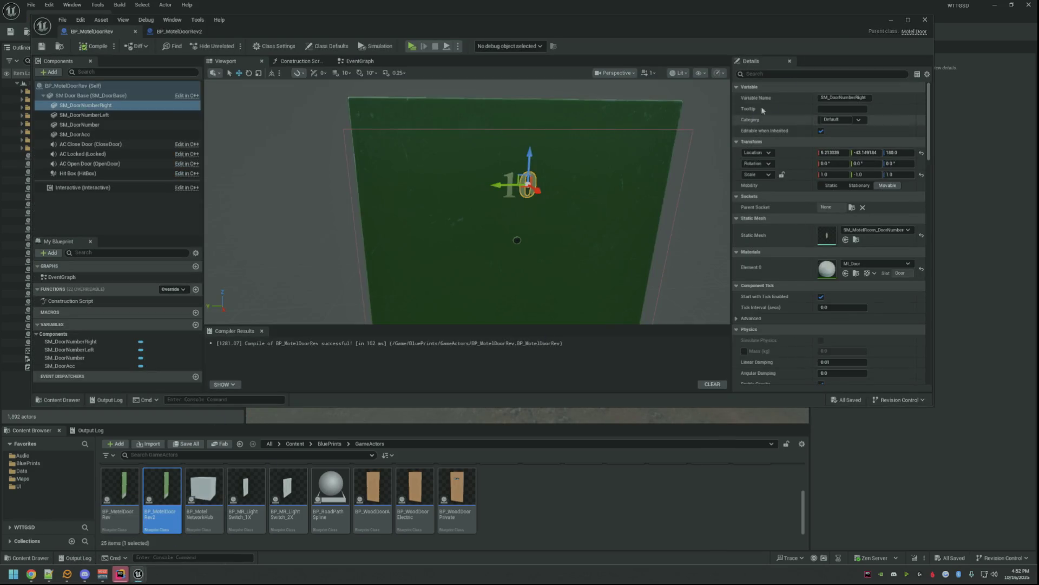
pyautogui.click(924, 20)
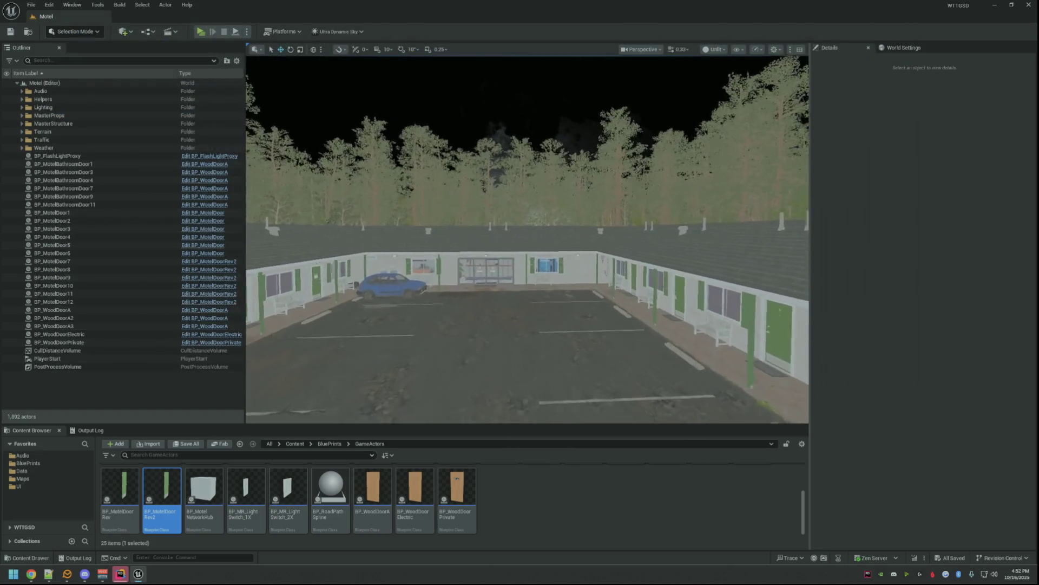
pyautogui.click(122, 491)
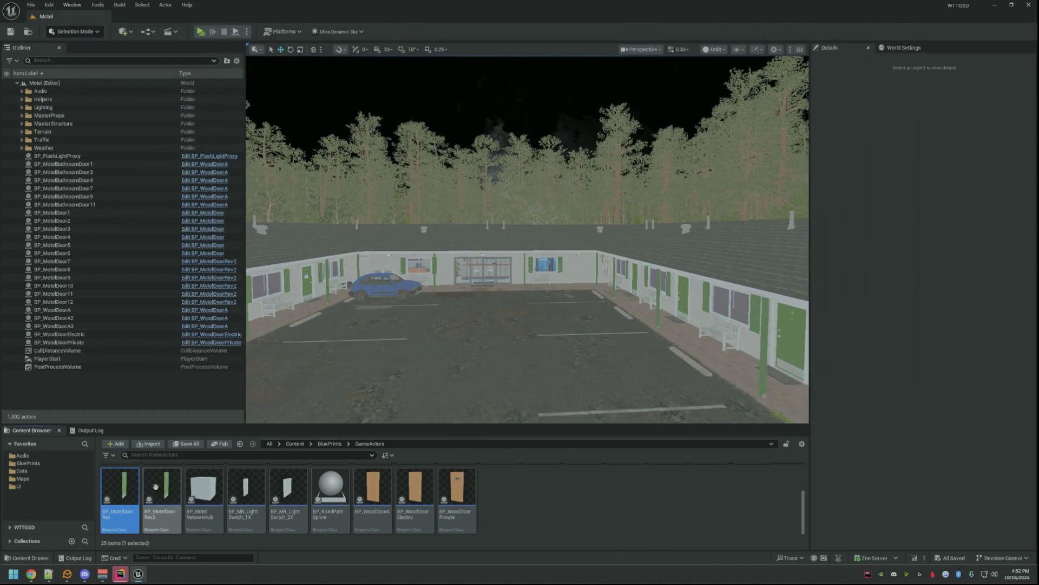
pyautogui.press('Delete')
pyautogui.click(461, 417)
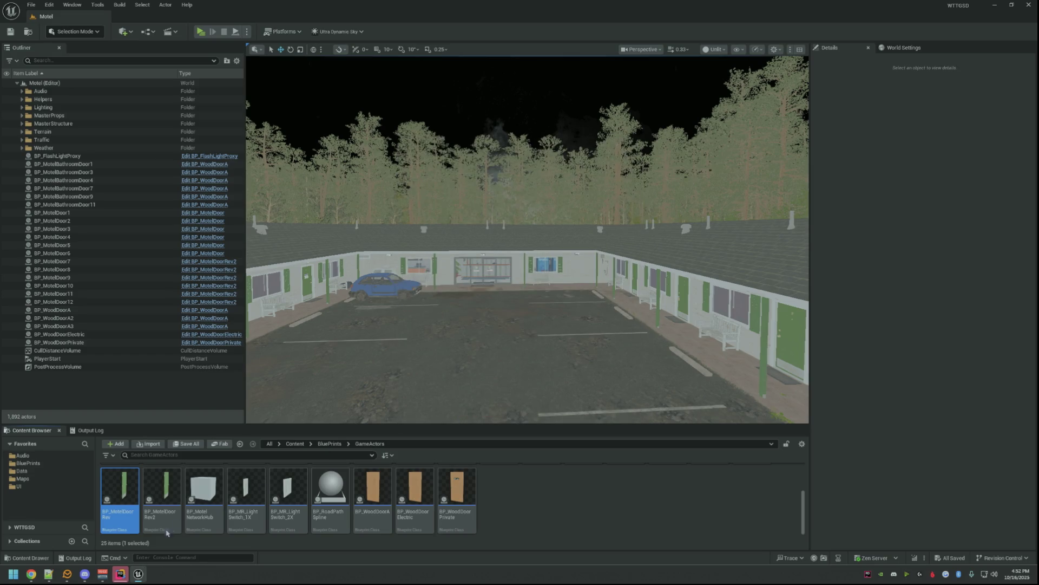
# - Rename BP_MotelDoorRev2 to BP_MotelDoorRev so it replaces the deleted original
pyautogui.click(120, 496)
pyautogui.press('F2')
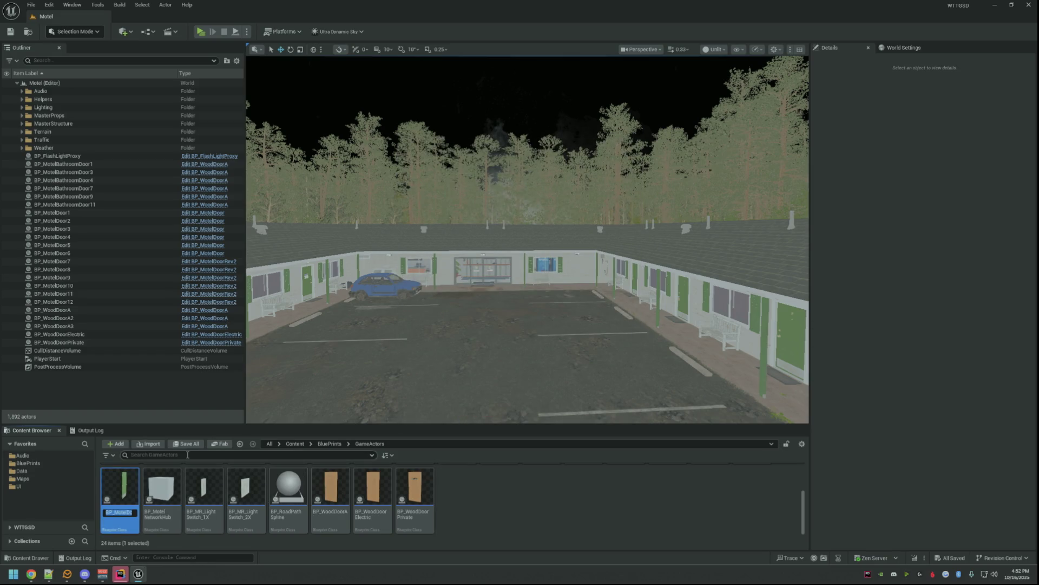
pyautogui.press('BackSpace')
pyautogui.press('Return')
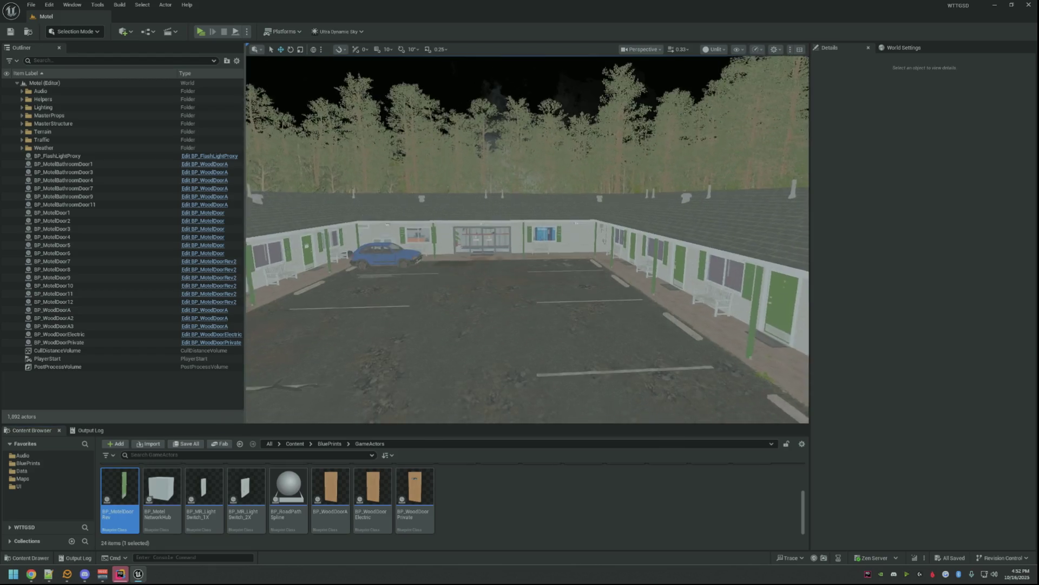
pyautogui.scroll(3, 506, 286)
pyautogui.scroll(3, 506, 287)
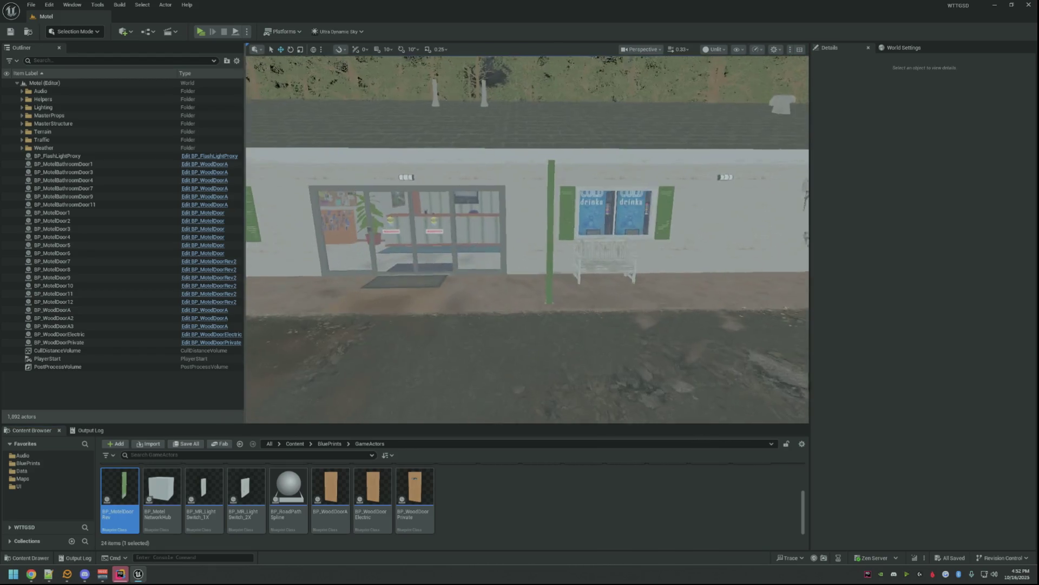
pyautogui.scroll(3, 506, 286)
pyautogui.scroll(3, 527, 240)
pyautogui.scroll(3, 528, 240)
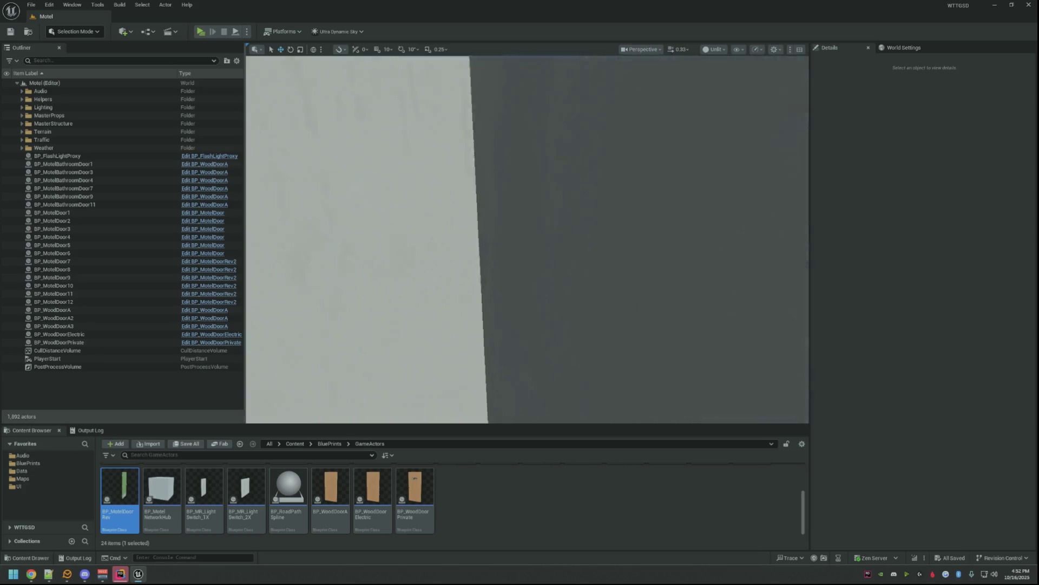
pyautogui.moveTo(527, 239)
pyautogui.mouseDown()
pyautogui.moveTo(569, 244)
pyautogui.moveTo(528, 240)
pyautogui.mouseUp()
# - Select BP_MotelBackDoor in the level, review its Blueprint preview and defaults, then close it
pyautogui.click(527, 239)
pyautogui.press('f')
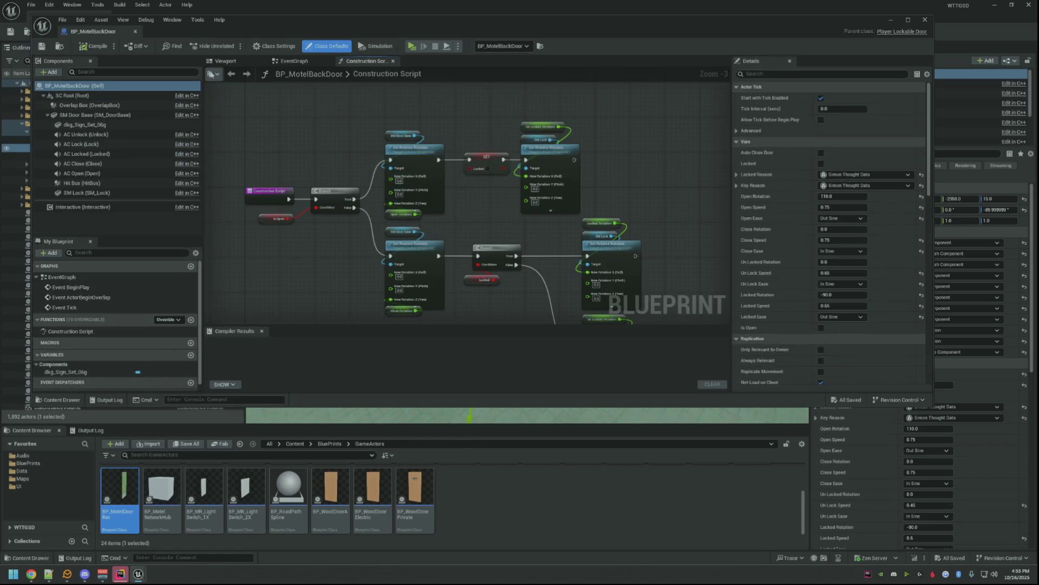
pyautogui.click(225, 61)
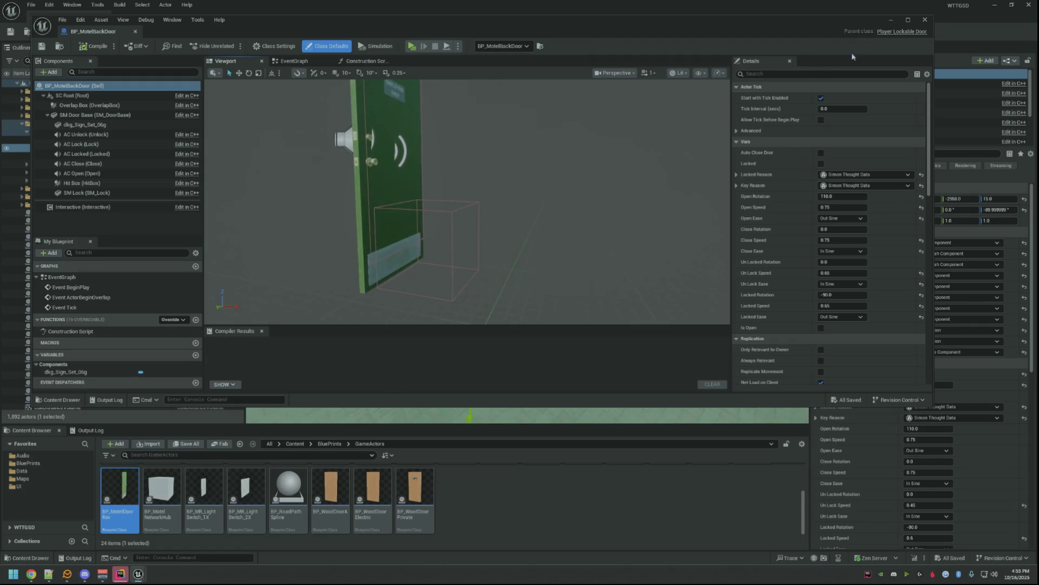
pyautogui.click(925, 19)
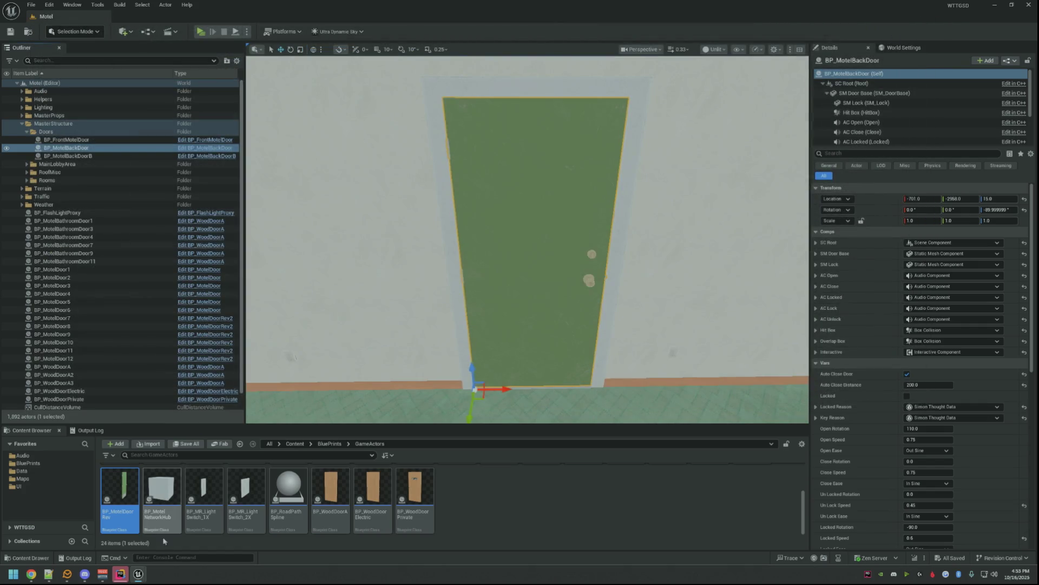
pyautogui.click(120, 574)
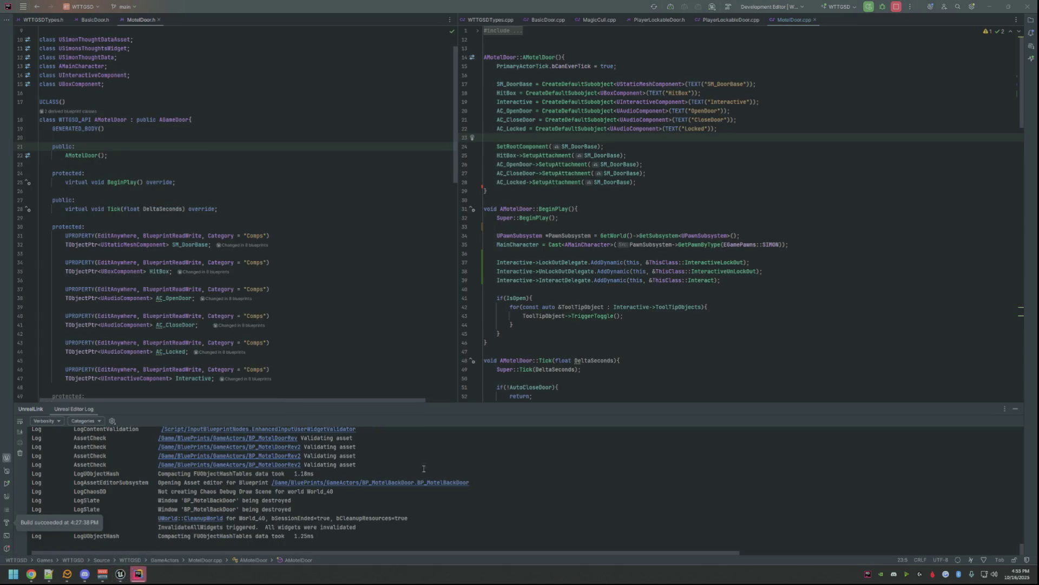
# - Hide the log and arrange PlayerLockableDoor.h and .cpp side by side in Rider
pyautogui.click(618, 447)
pyautogui.click(1013, 412)
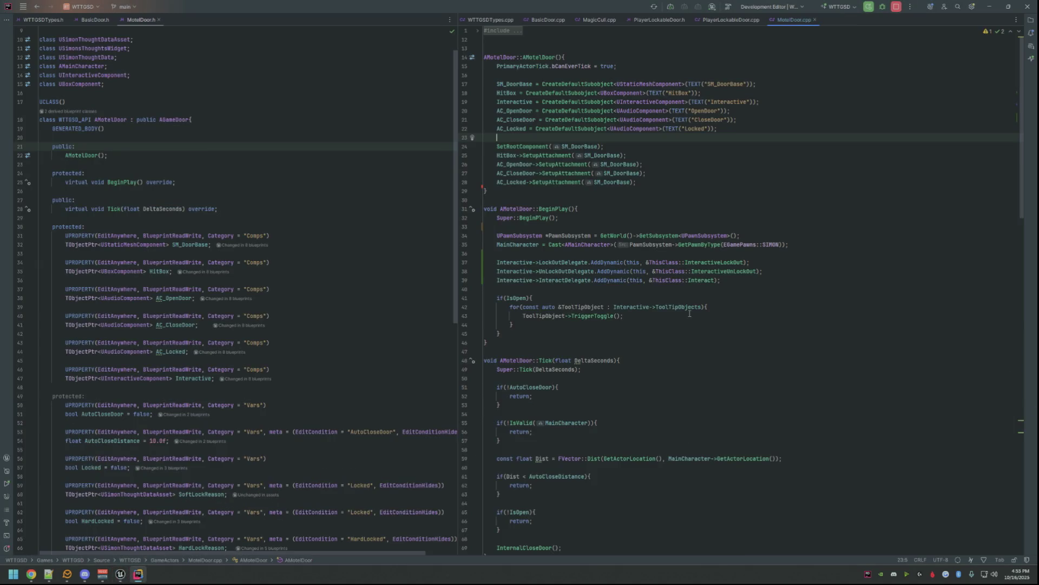
pyautogui.click(683, 51)
pyautogui.click(658, 20)
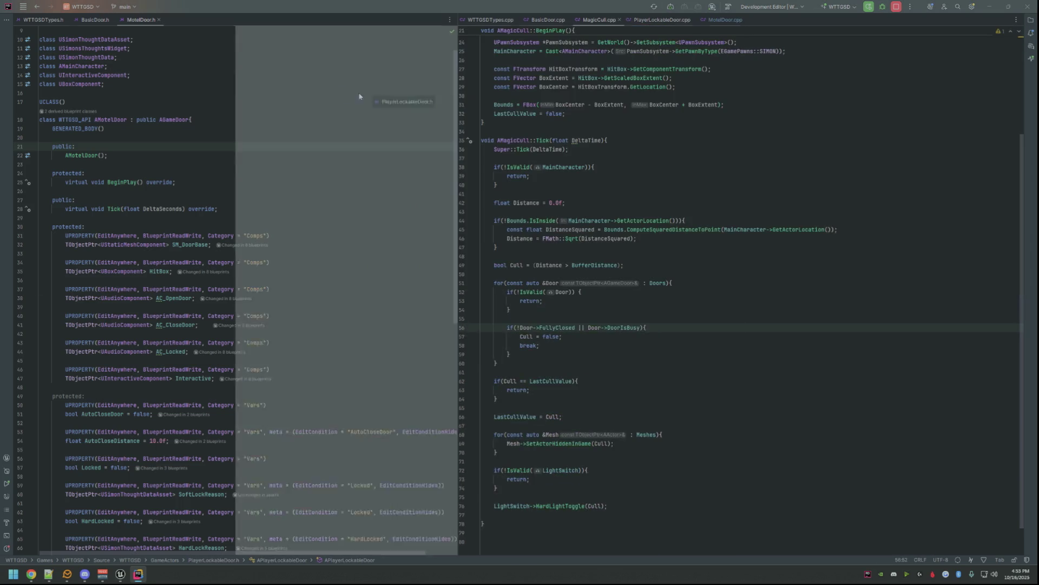
pyautogui.moveTo(650, 20); pyautogui.dragTo(360, 97)
pyautogui.click(672, 20)
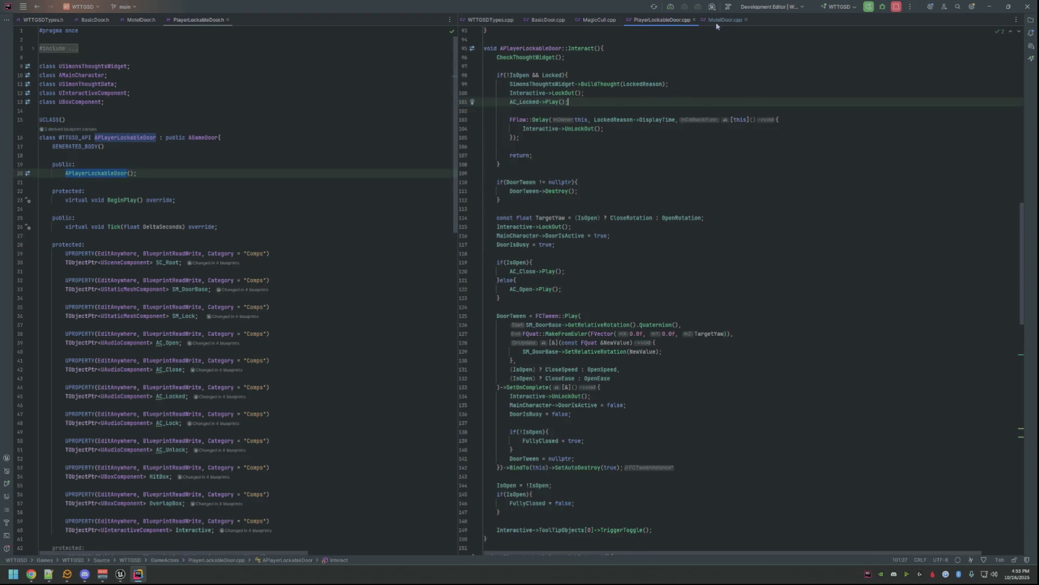
pyautogui.scroll(10, 614, 155)
pyautogui.scroll(12, 625, 156)
pyautogui.scroll(8, 637, 157)
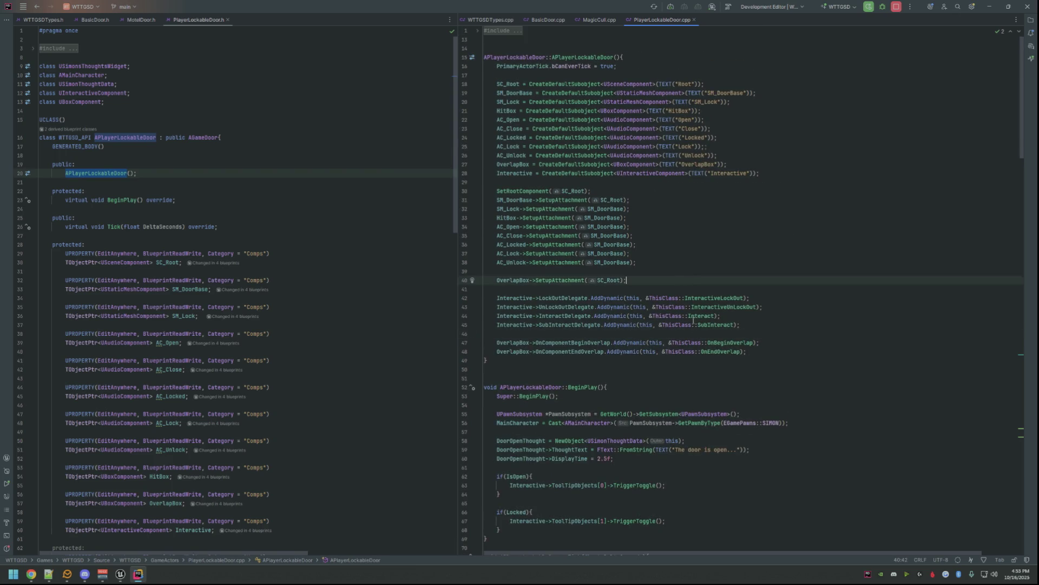
pyautogui.click(722, 297)
# - Cut the AddDynamic delegate and overlap bindings out of the constructor and tidy its blank lines
pyautogui.click(745, 270)
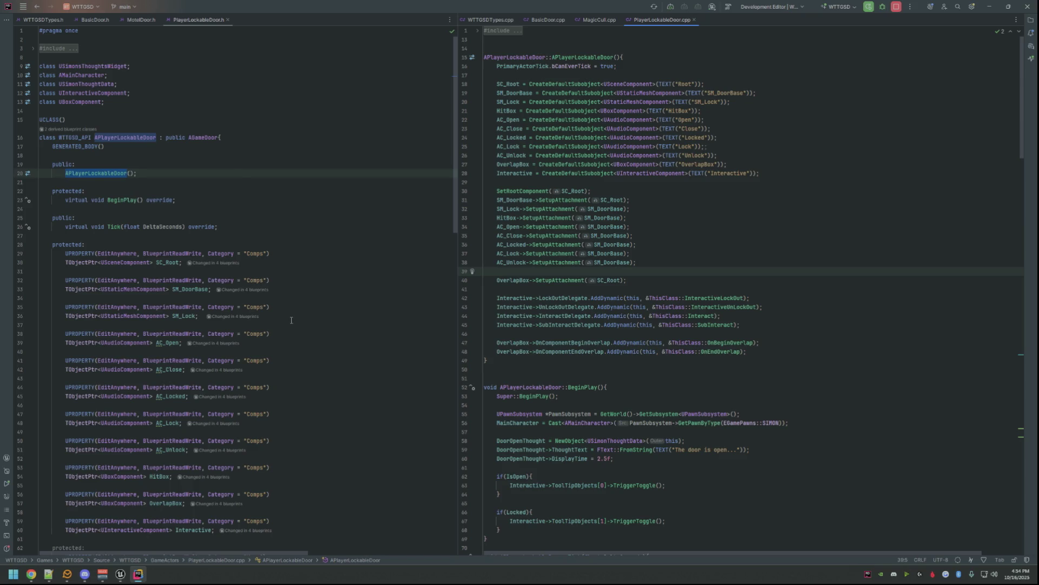
pyautogui.moveTo(745, 352); pyautogui.dragTo(440, 299)
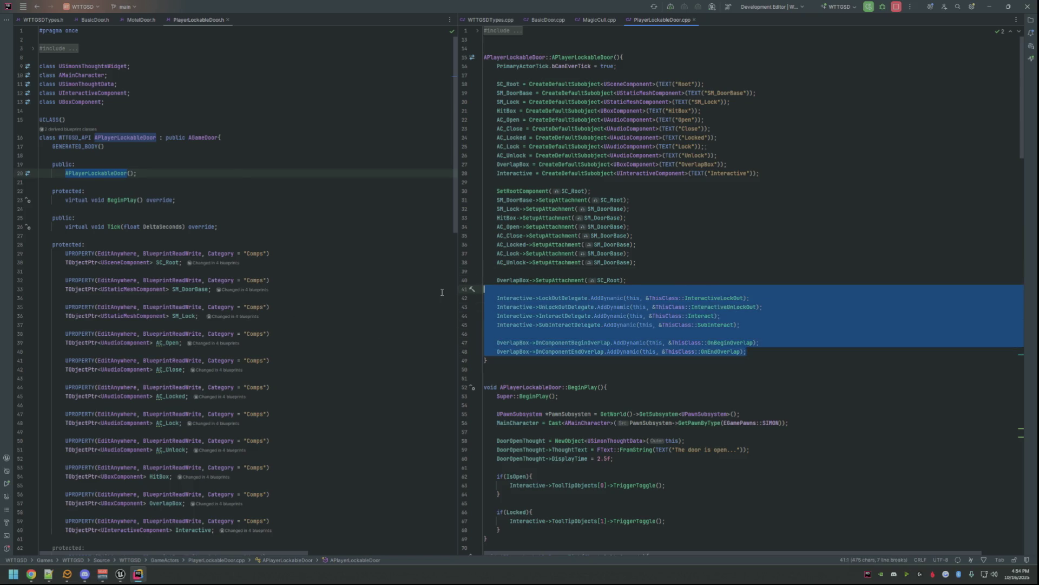
pyautogui.press('Delete')
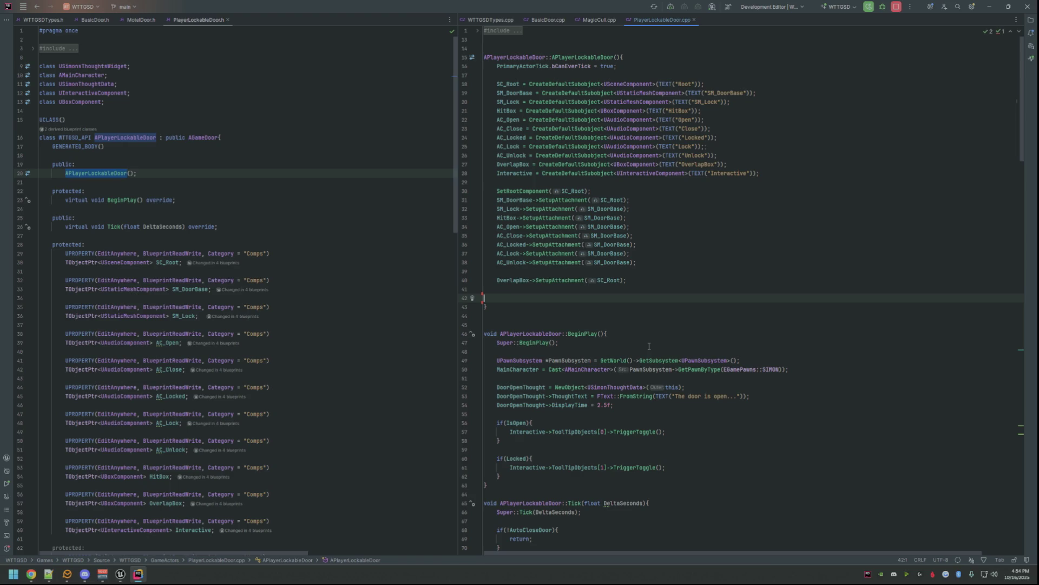
pyautogui.press('Up')
pyautogui.press('Up')
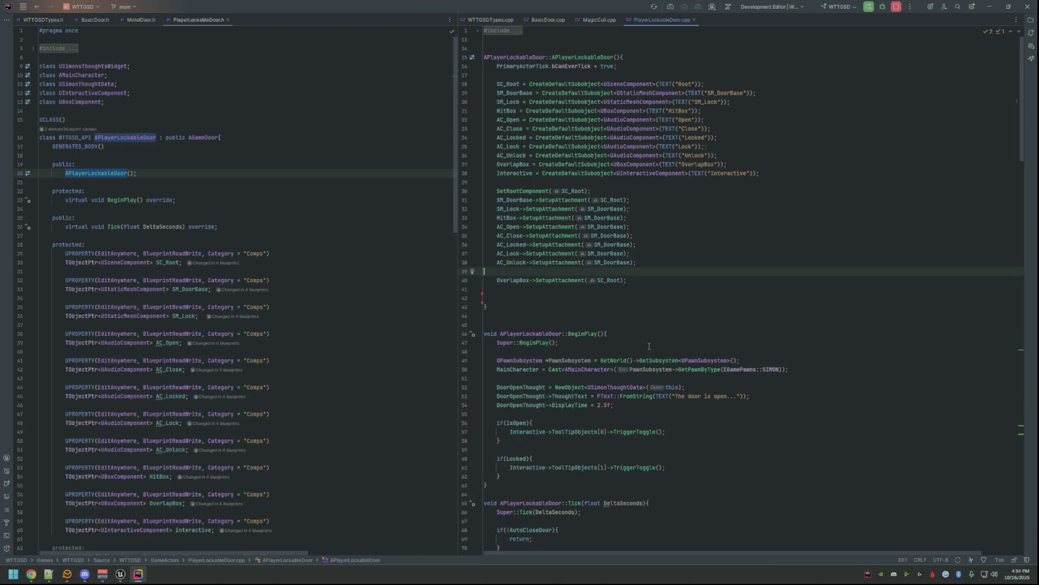
pyautogui.press('BackSpace')
pyautogui.press('Down')
pyautogui.press('Down')
pyautogui.press('BackSpace')
pyautogui.press('BackSpace')
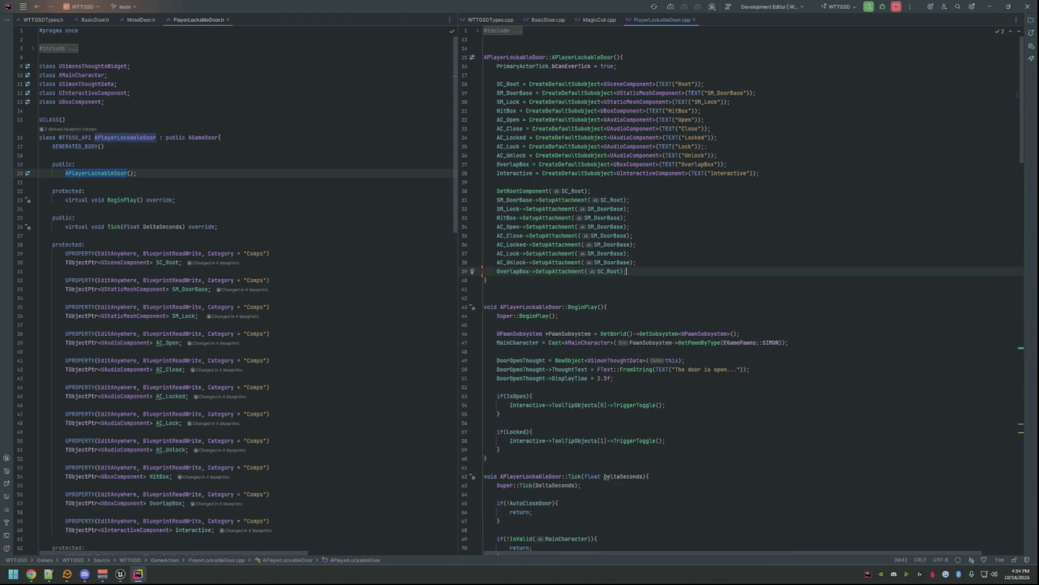
pyautogui.scroll(-1, 622, 358)
# - Paste the bindings at the top of BeginPlay above the UPawnSubsystem line, then return to Unreal
pyautogui.click(622, 358)
pyautogui.click(578, 325)
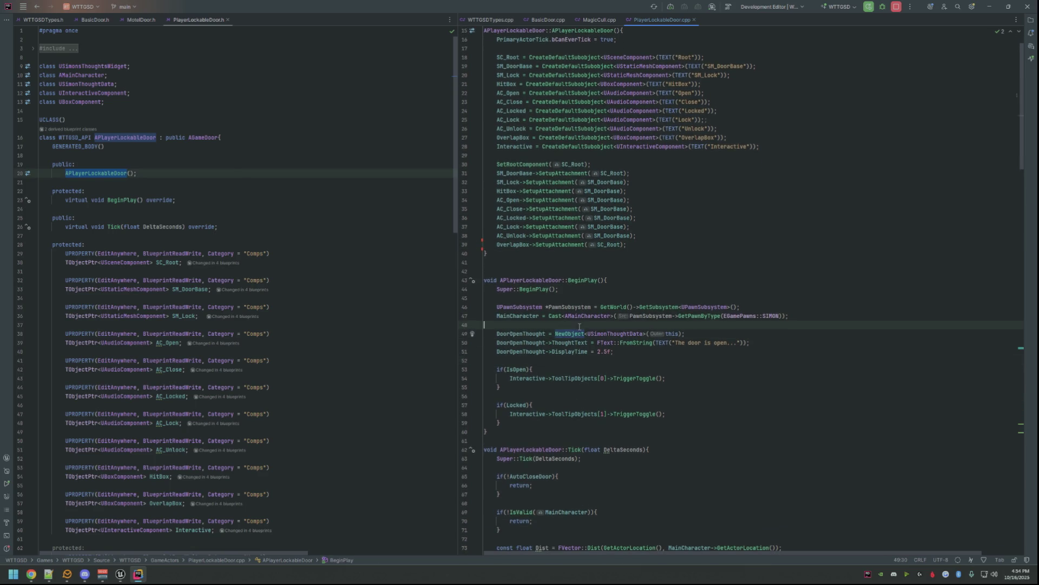
pyautogui.click(624, 312)
pyautogui.press('Home')
pyautogui.press('Return')
pyautogui.press('Return')
pyautogui.press('Up')
pyautogui.press('Up')
pyautogui.write('Interactive->LockOutDelegate.AddDynamic(this, &ThisClass::InteractiveLockOut); Interactive->UnLockOutDelegate.AddDynamic(this, &ThisClass::InteractiveUnLockOut); Interactive->InteractDelegate.AddDynamic(this, &ThisClass::Interact); Interactive->SubInteractDelegate.AddDynamic(this, &ThisClass::SubInteract);  OverlapBox->OnComponentBeginOverlap.AddDynamic(this, &ThisClass::OnBeginOverlap); OverlapBox->OnComponentEndOverlap.AddDynamic(this, &ThisClass::OnEndOverlap);')
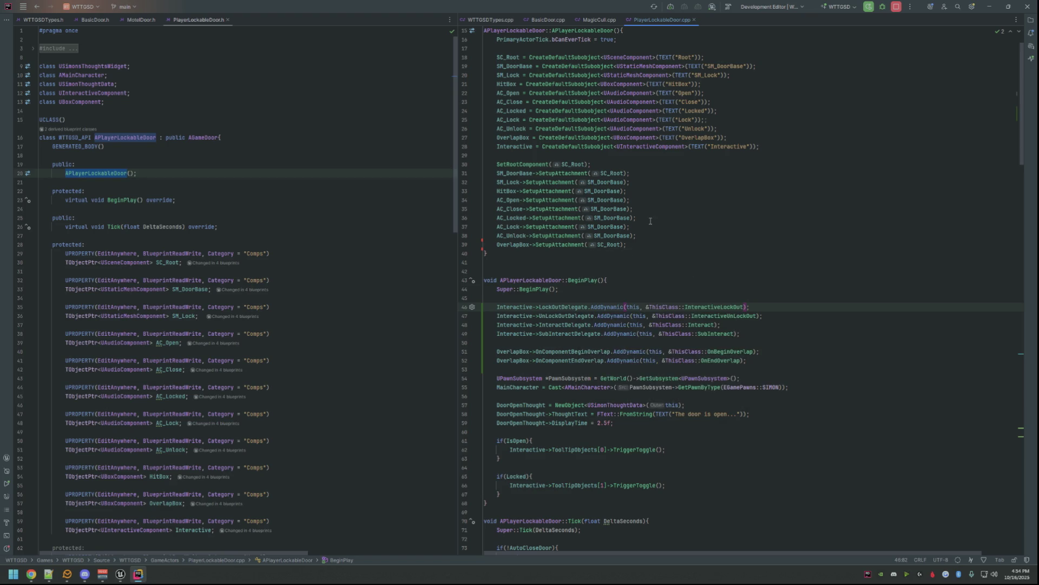
pyautogui.scroll(1, 651, 225)
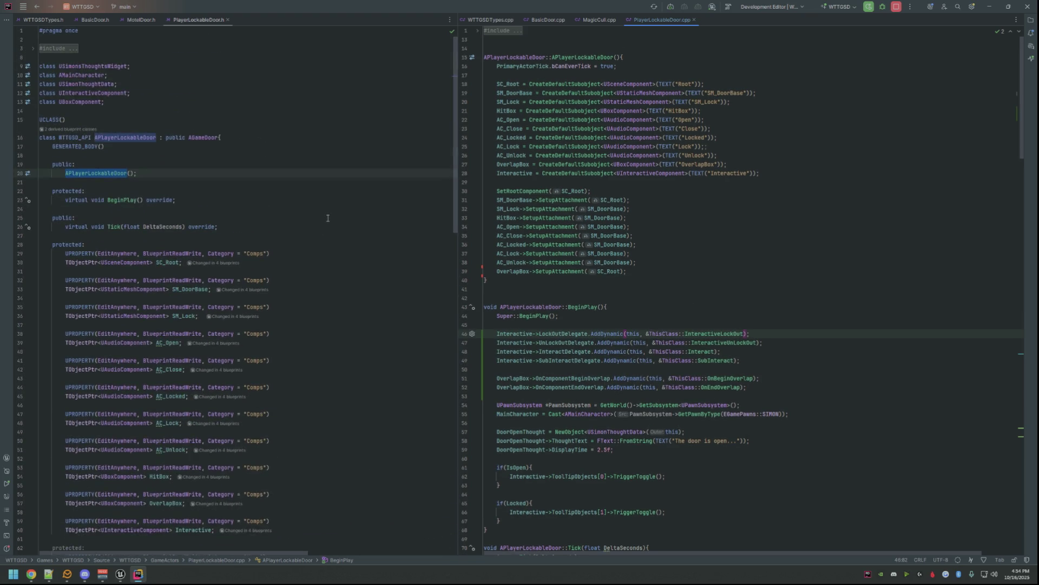
pyautogui.click(124, 574)
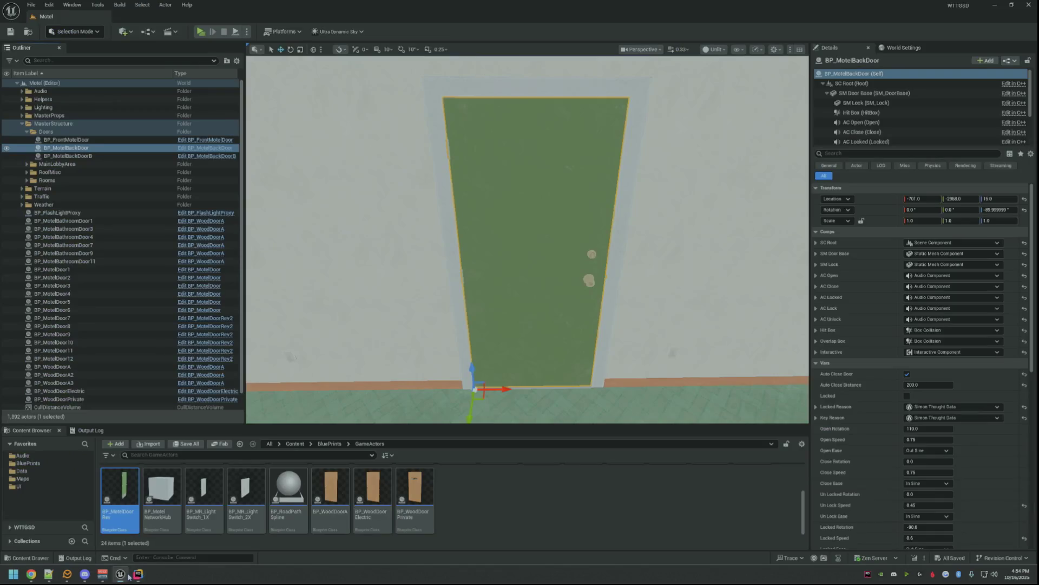
# - Reframe the door in the viewport and start a Live Coding recompile from the status bar
pyautogui.click(488, 512)
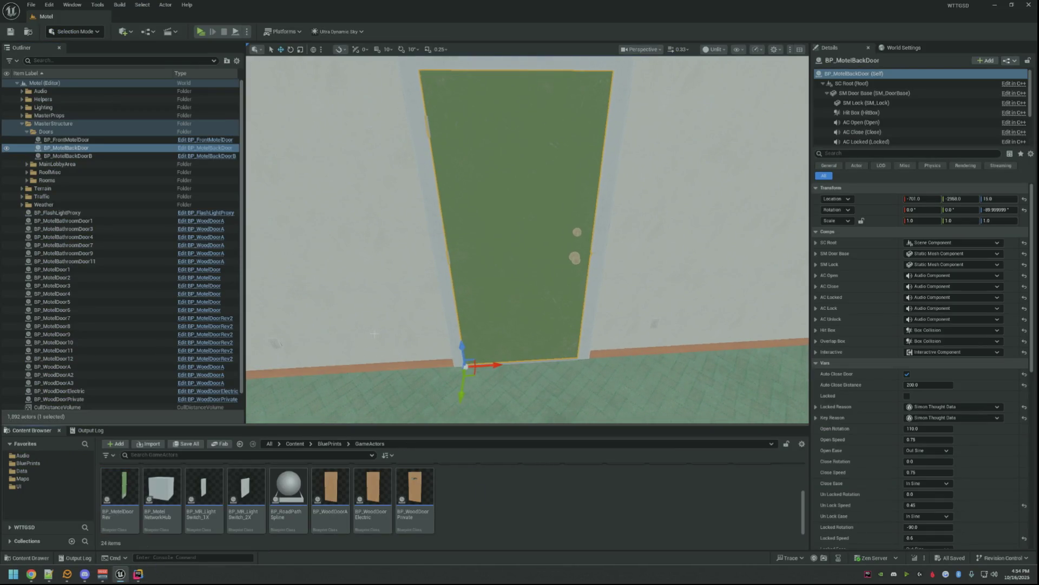
pyautogui.press('s')
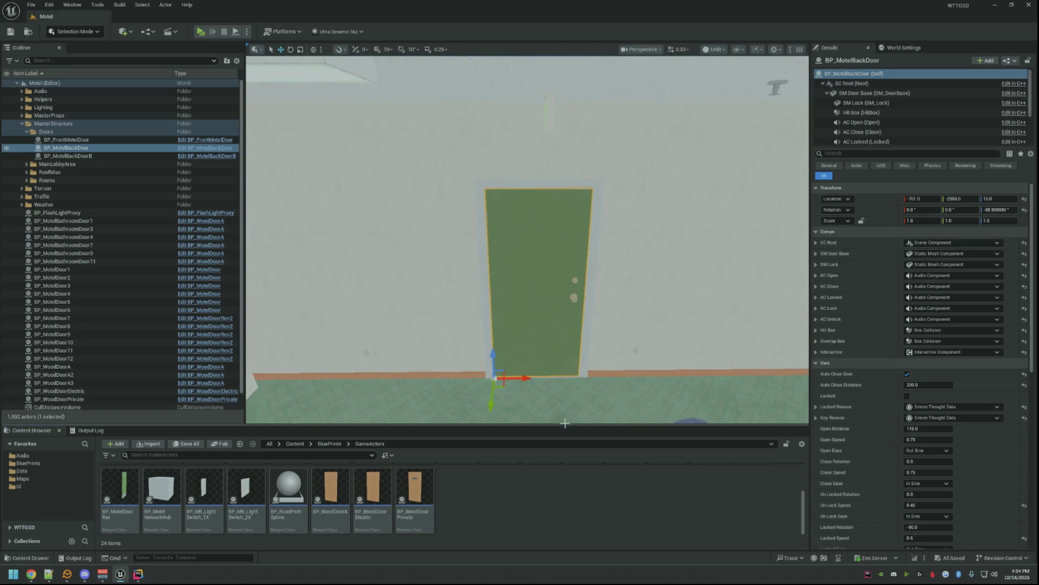
pyautogui.click(915, 559)
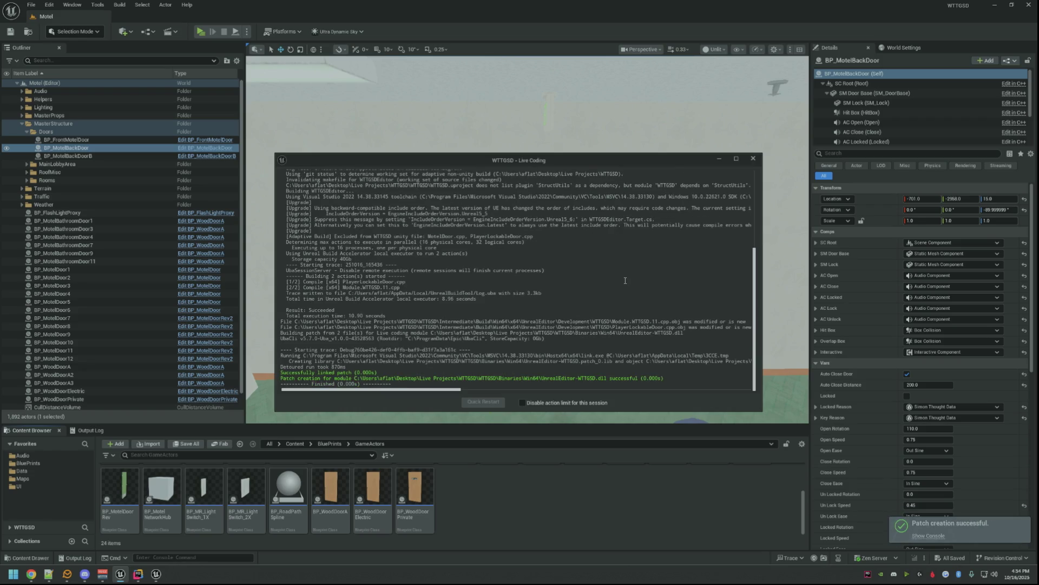
# - Close the Live Coding log, duplicate BP_MotelBackDoor as BP_MotelBackDoorFix and open it
pyautogui.click(754, 159)
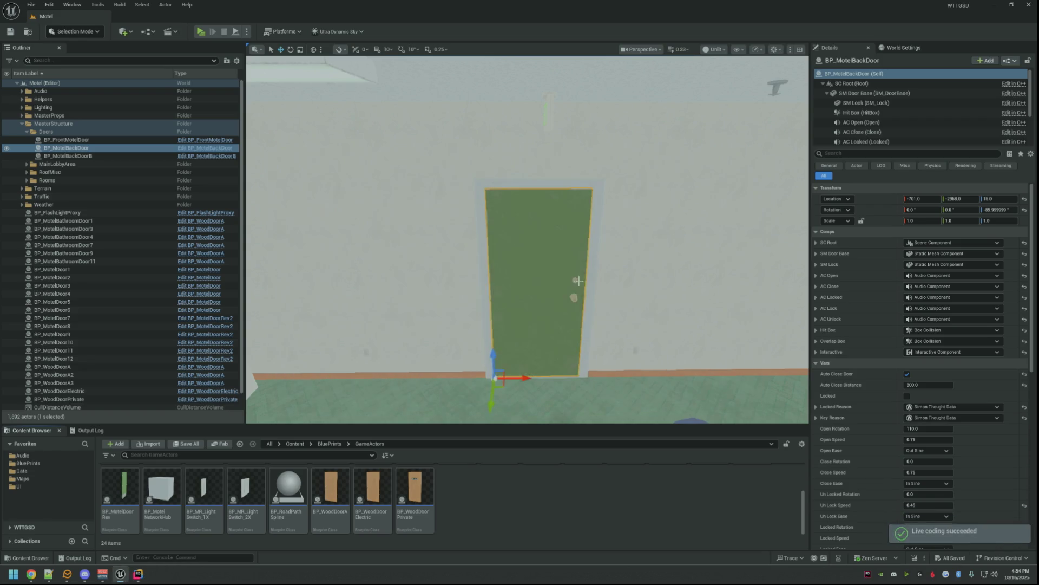
pyautogui.scroll(2, 504, 496)
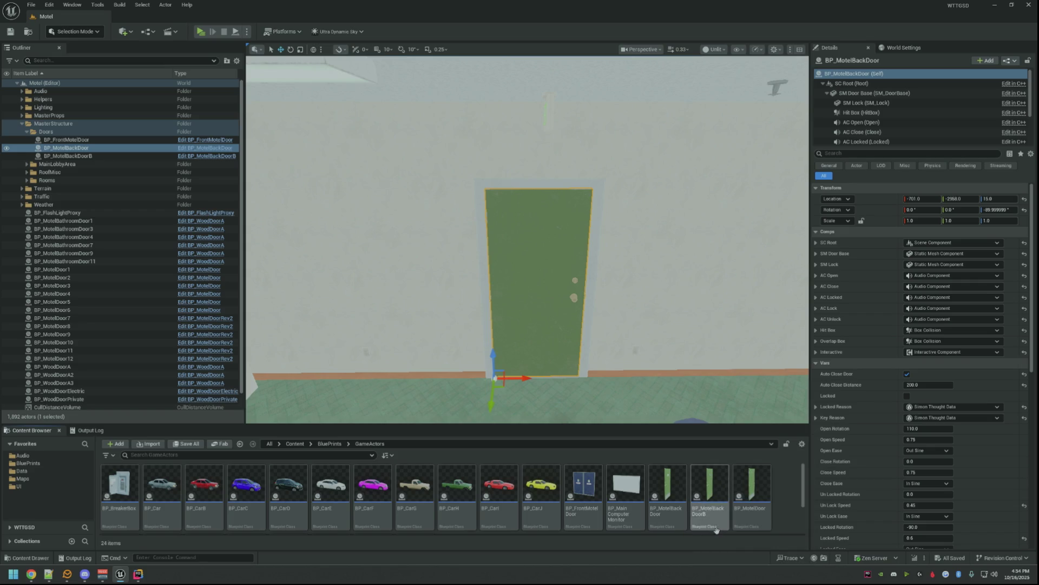
pyautogui.click(675, 497)
pyautogui.hotkey('ctrl', 'd')
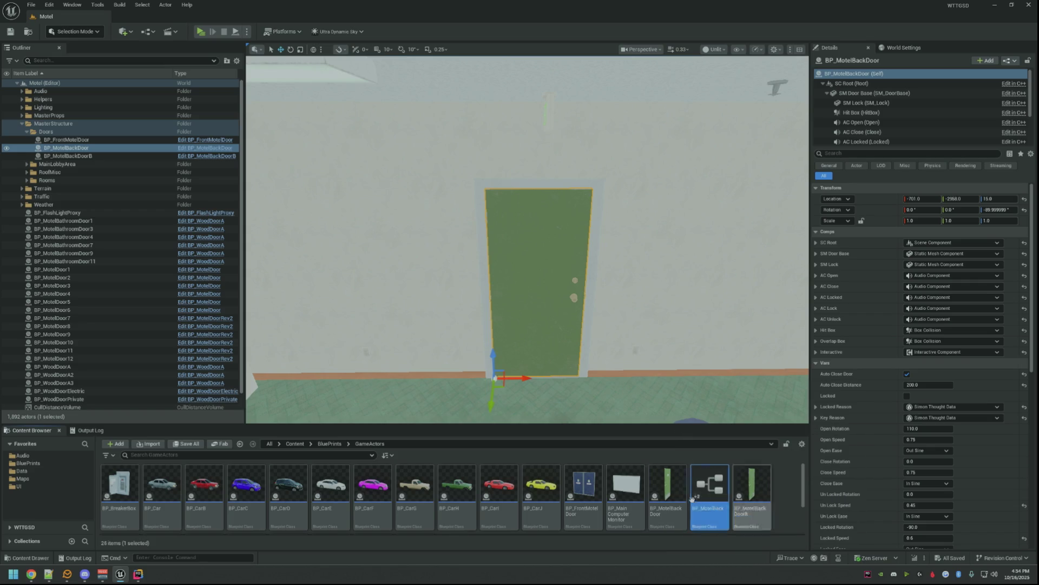
pyautogui.press('BackSpace')
pyautogui.write('Fo')
pyautogui.press('Return')
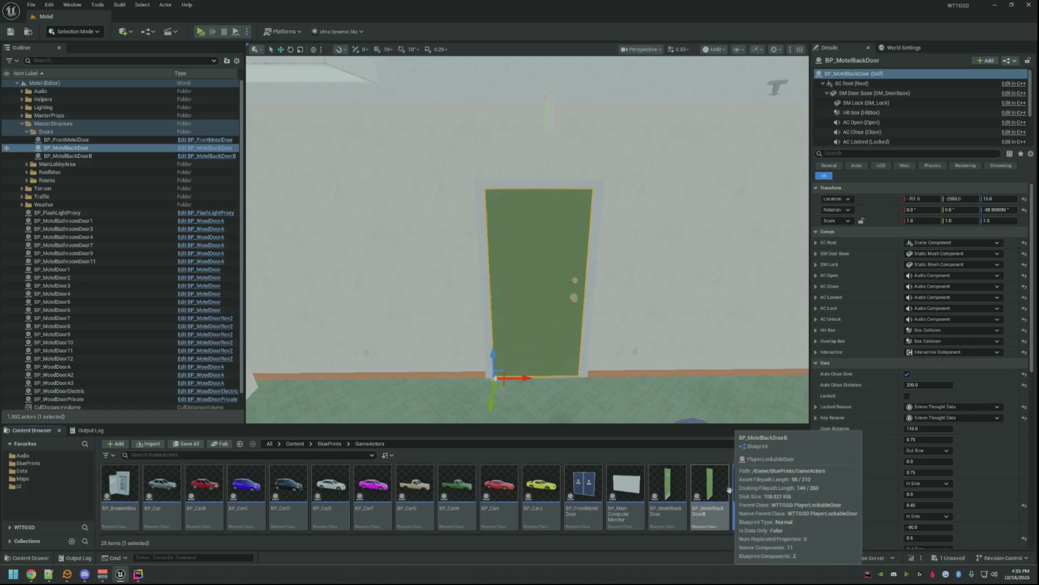
pyautogui.doubleClick(753, 491)
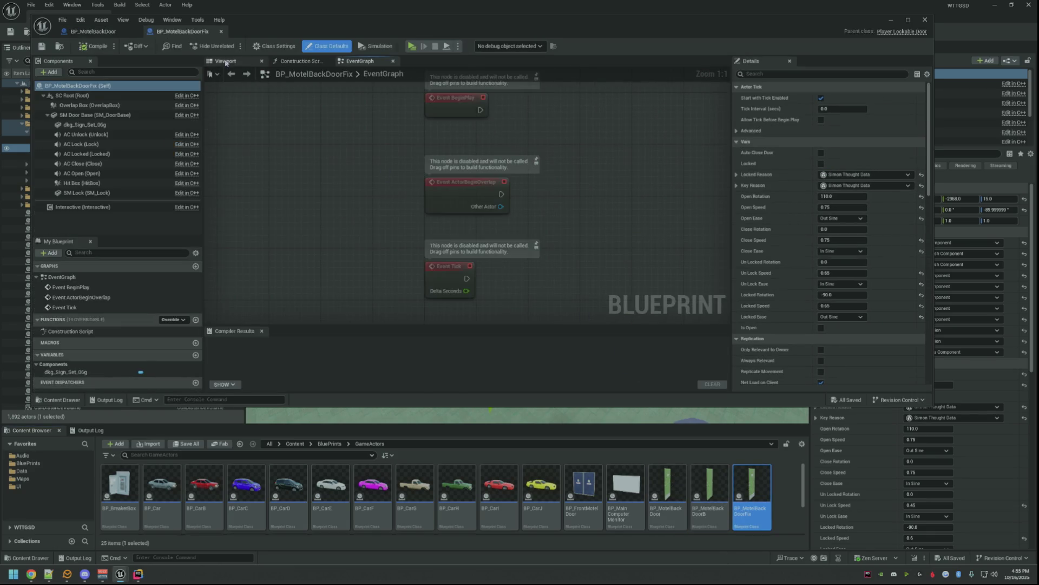
# - Show the door preview, enlarge the window and expand the Key Reason and Locked Reason thought data
pyautogui.click(225, 62)
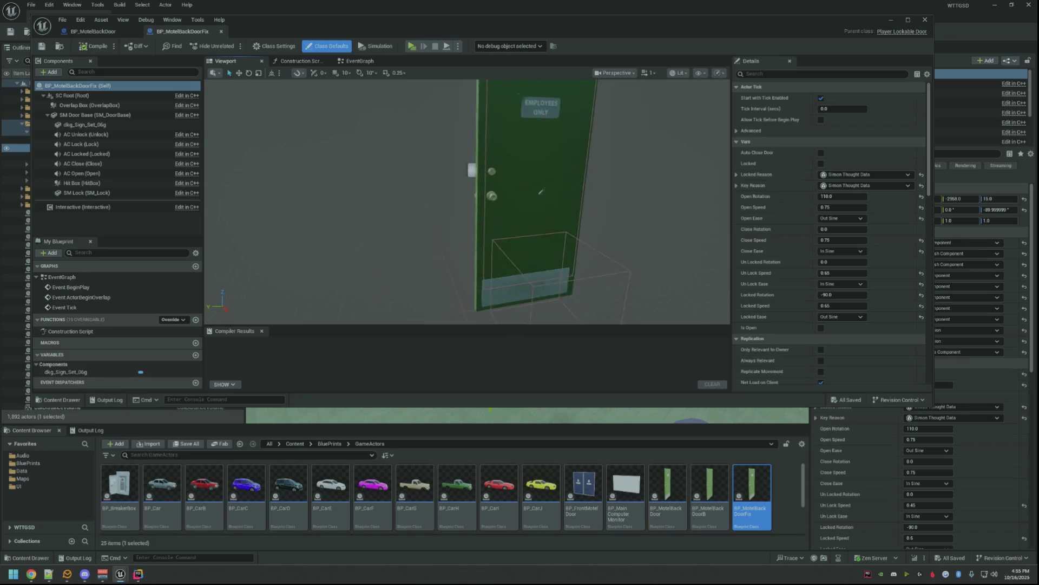
pyautogui.moveTo(332, 31); pyautogui.dragTo(361, 33)
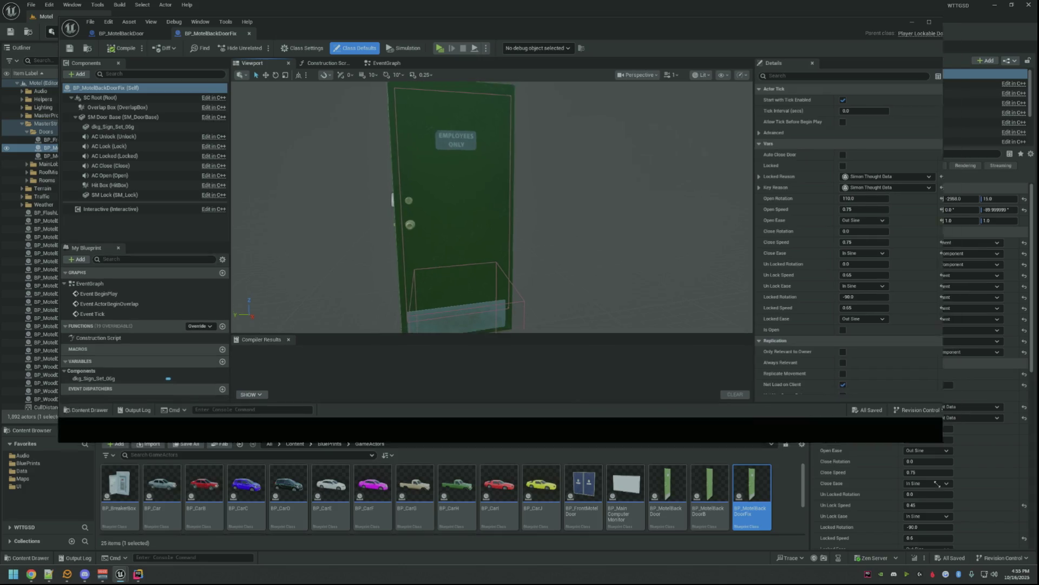
pyautogui.moveTo(960, 409); pyautogui.dragTo(978, 510)
pyautogui.scroll(-3, 545, 277)
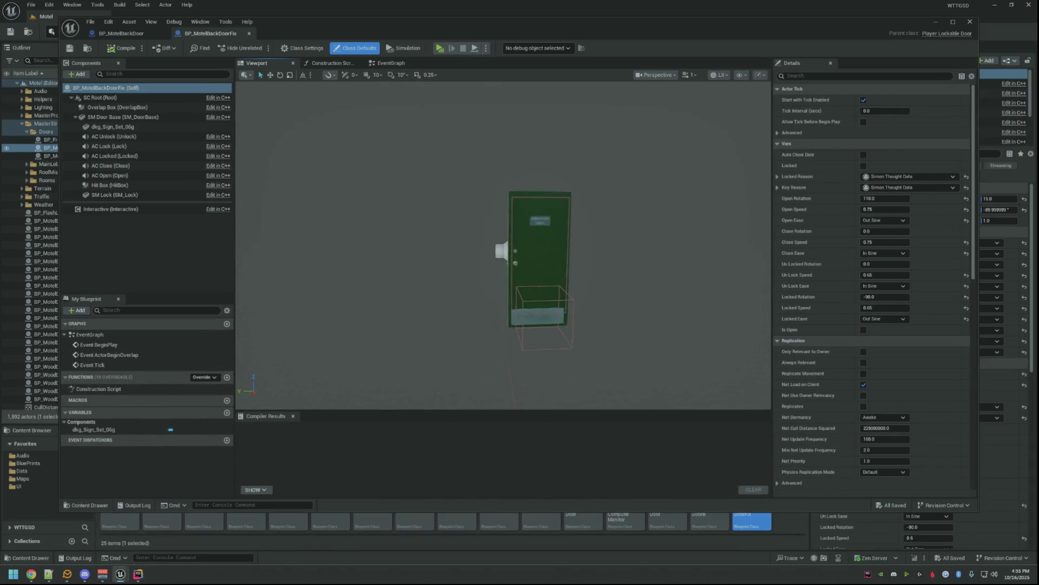
pyautogui.scroll(3, 545, 277)
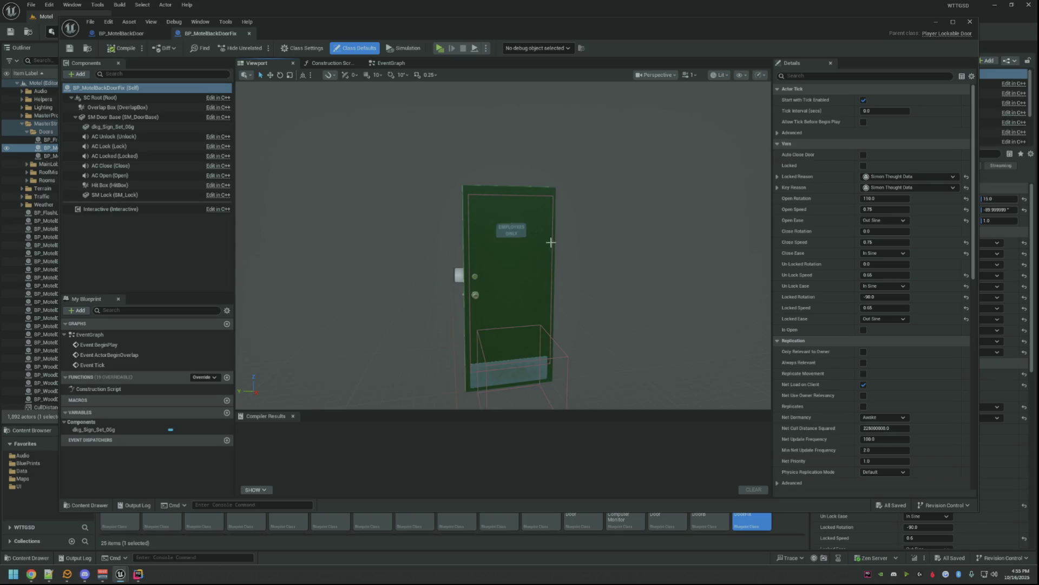
pyautogui.click(777, 188)
pyautogui.click(783, 199)
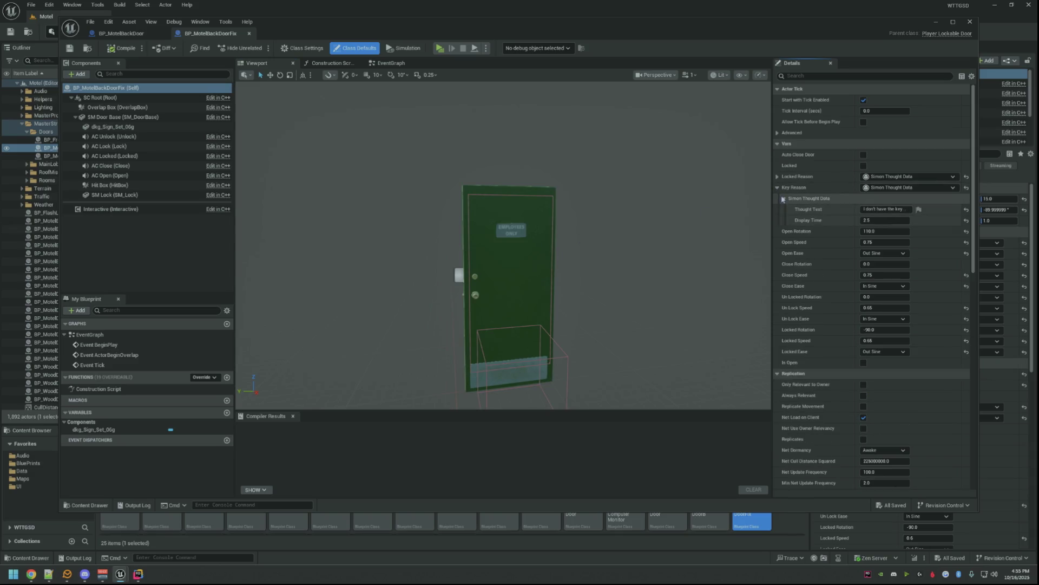
pyautogui.click(776, 176)
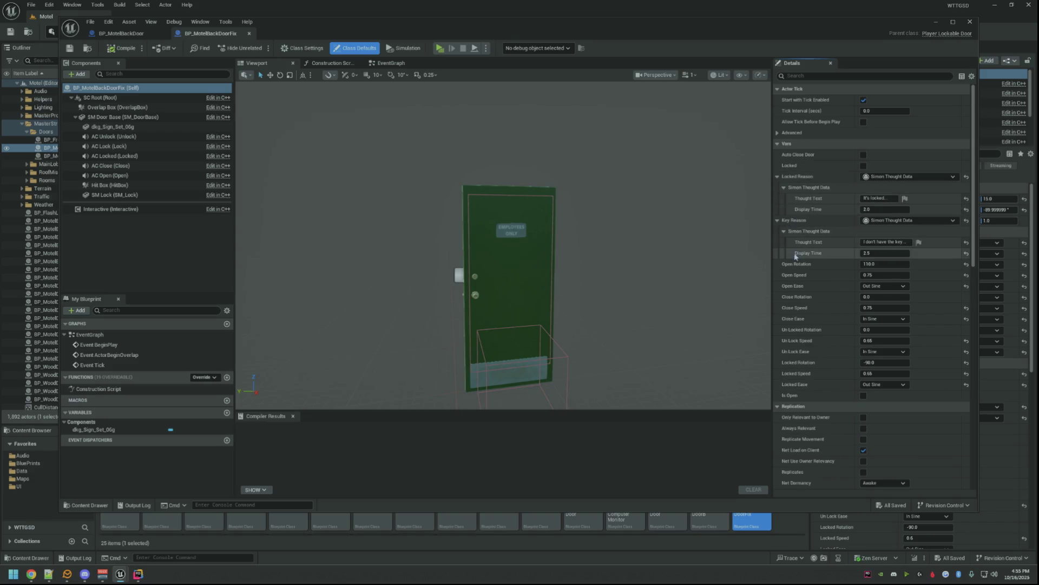
pyautogui.moveTo(581, 268); pyautogui.dragTo(582, 273)
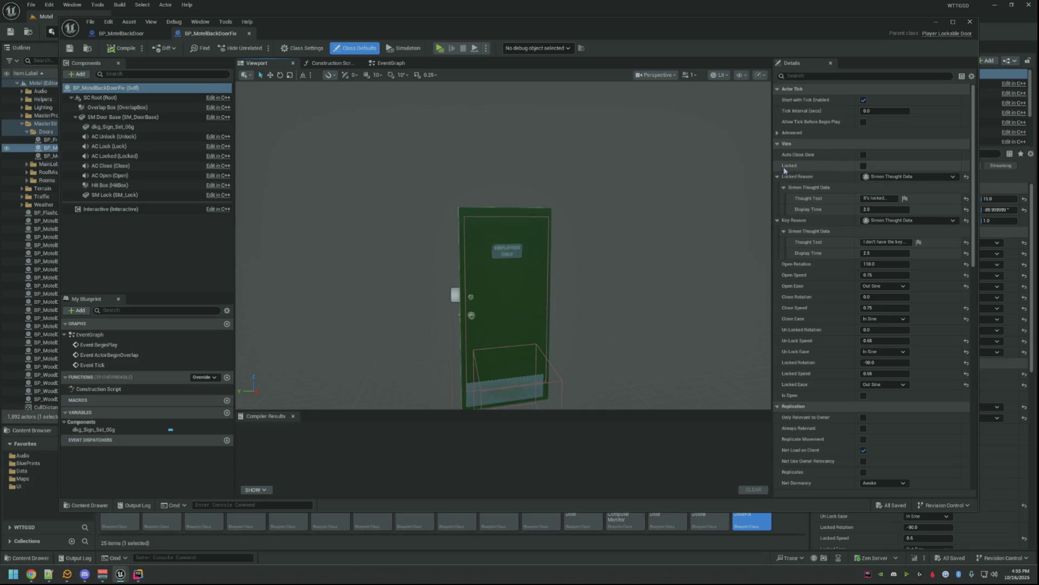
# - Screenshot the duplicate's Vars settings, then shrink the Blueprint window to reveal the main editor
pyautogui.press('Print')
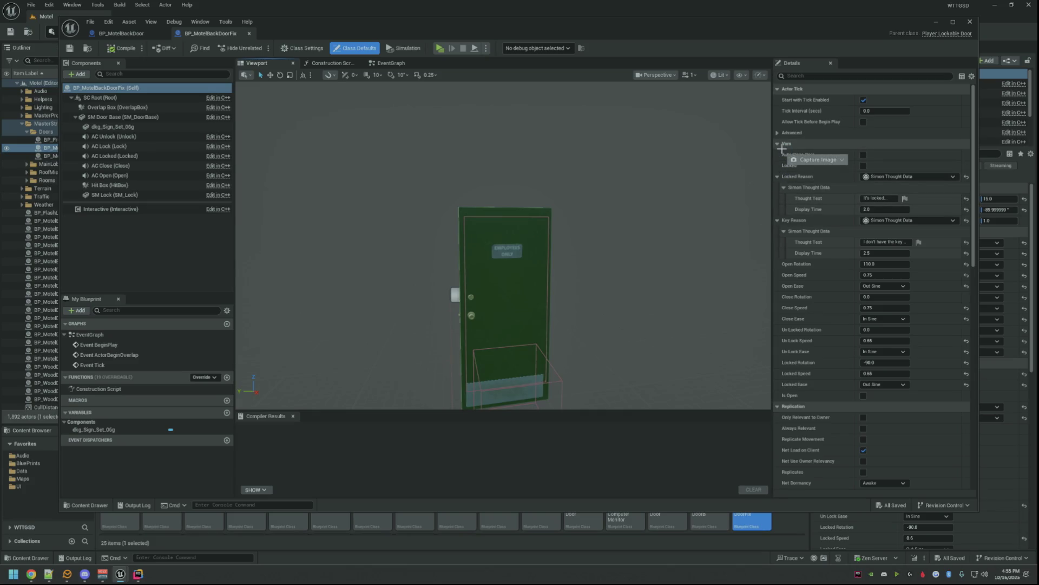
pyautogui.moveTo(773, 138); pyautogui.dragTo(976, 295)
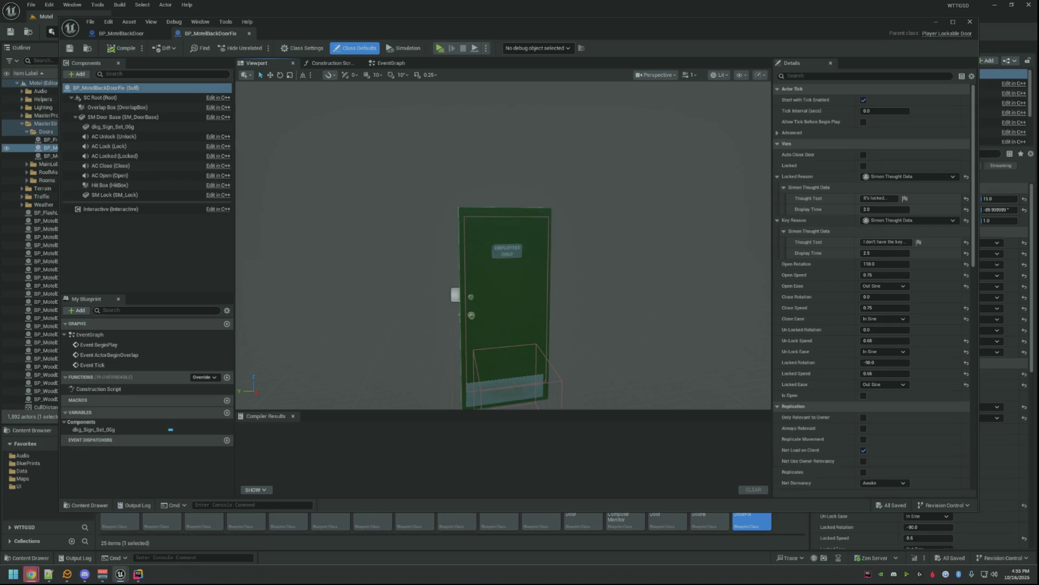
pyautogui.press('Print')
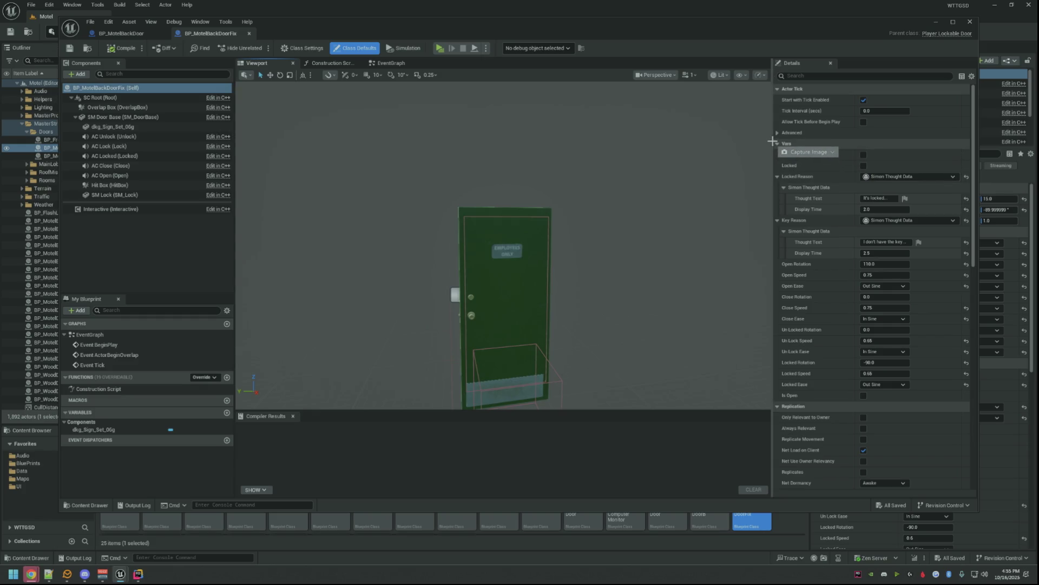
pyautogui.moveTo(774, 141); pyautogui.dragTo(1036, 417)
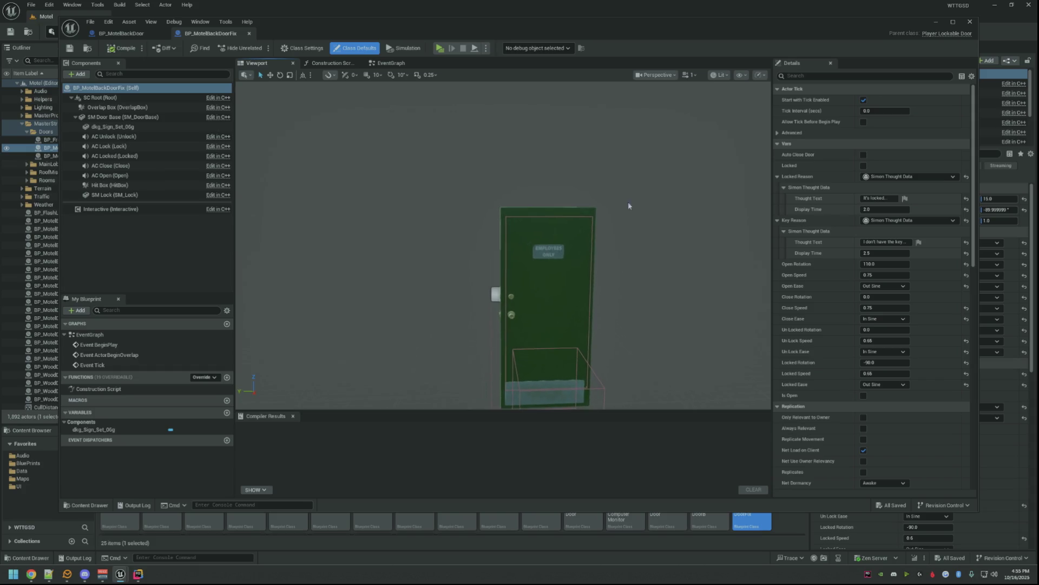
pyautogui.scroll(-1, 825, 291)
pyautogui.scroll(1, 824, 291)
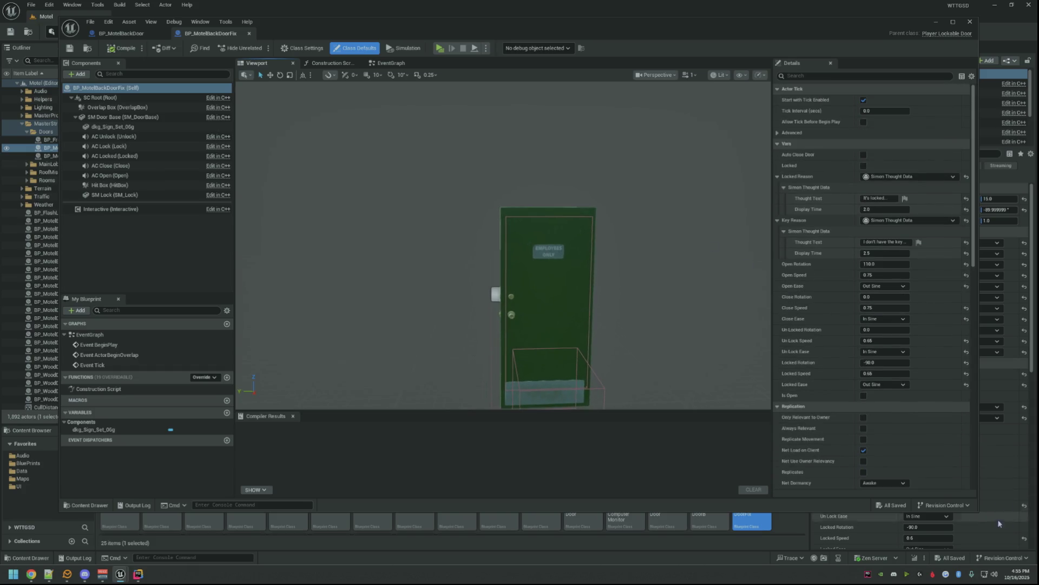
pyautogui.moveTo(979, 510); pyautogui.dragTo(959, 371)
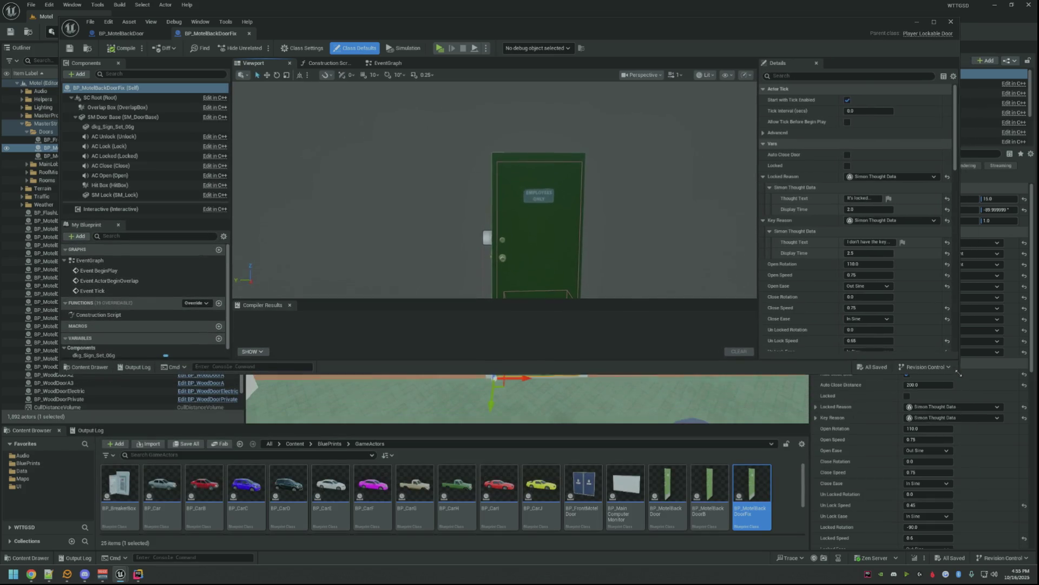
pyautogui.scroll(-2, 538, 471)
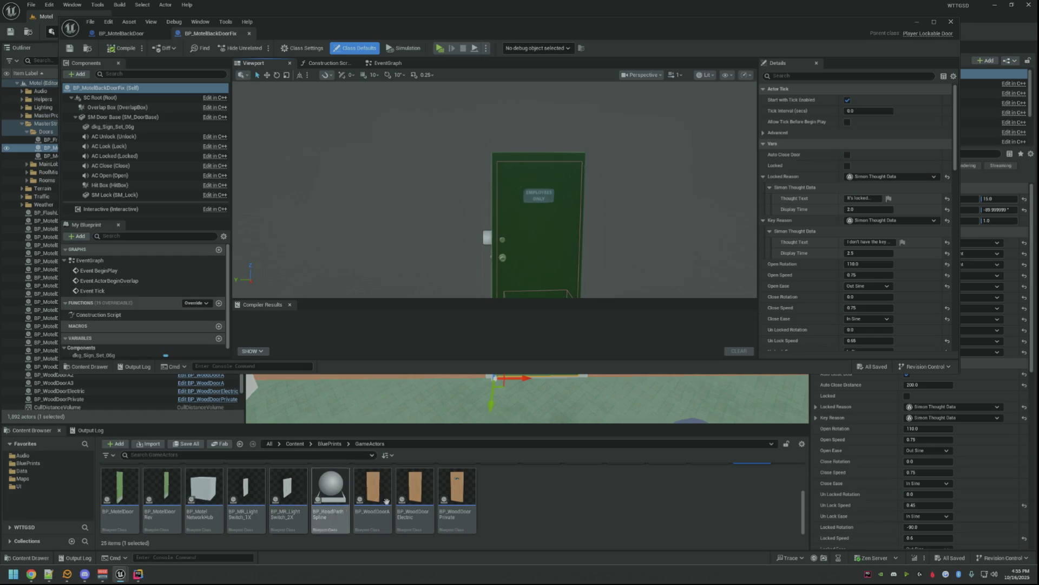
pyautogui.scroll(2, 350, 497)
# - Open BP_MotelBackDoorB, expand its Locked and Key Reason data and screenshot its Vars settings
pyautogui.click(720, 489)
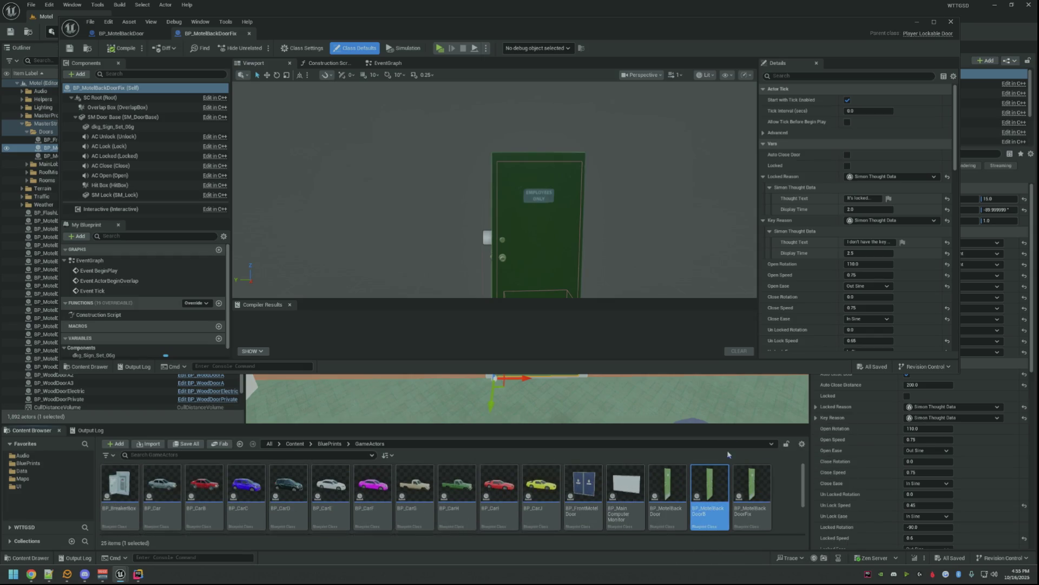
pyautogui.doubleClick(725, 463)
pyautogui.click(763, 176)
pyautogui.click(764, 176)
pyautogui.scroll(-1, 768, 190)
pyautogui.click(770, 192)
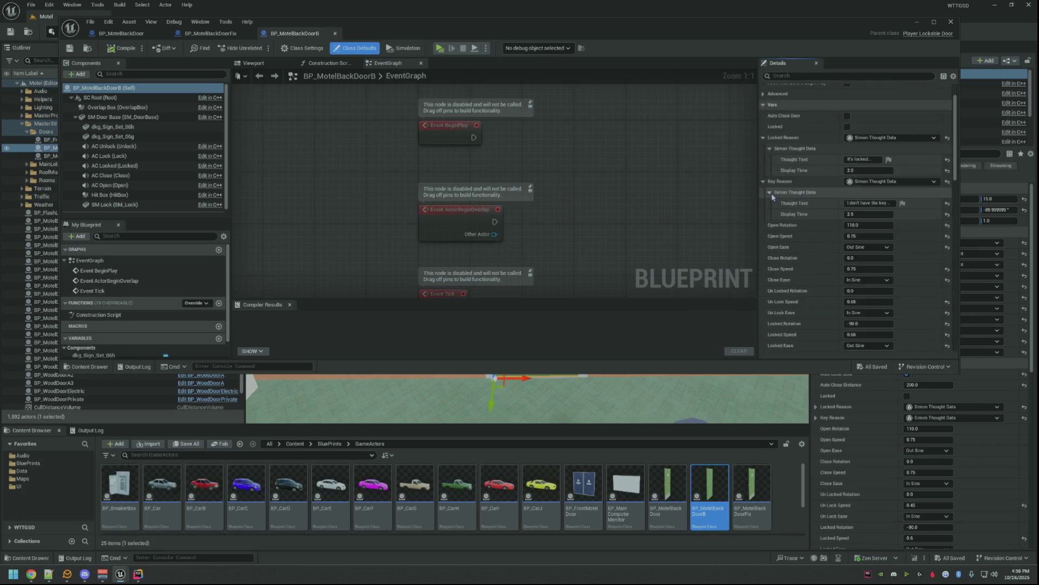
pyautogui.scroll(-2, 771, 196)
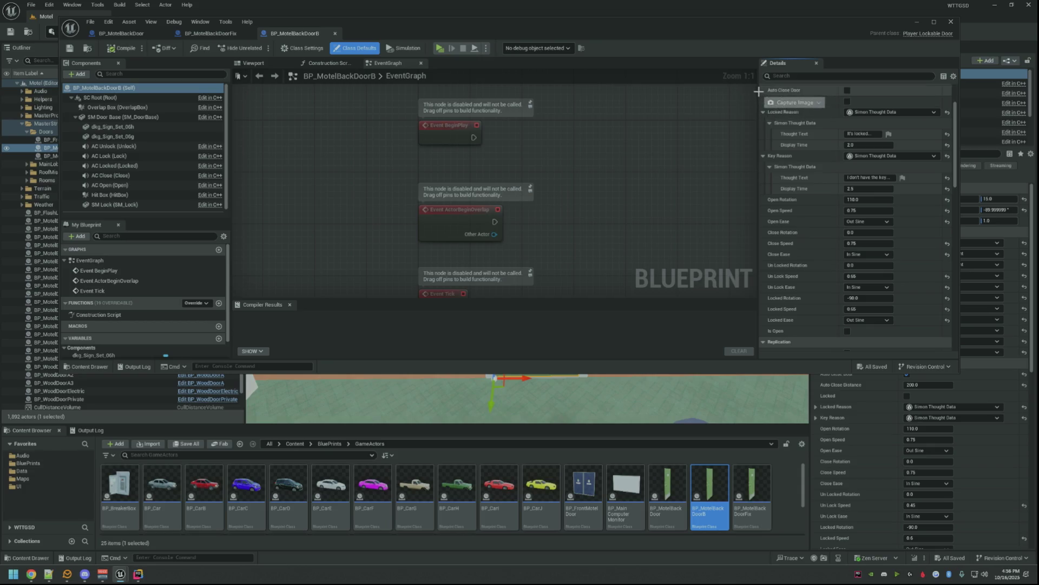
pyautogui.moveTo(759, 92); pyautogui.dragTo(955, 349)
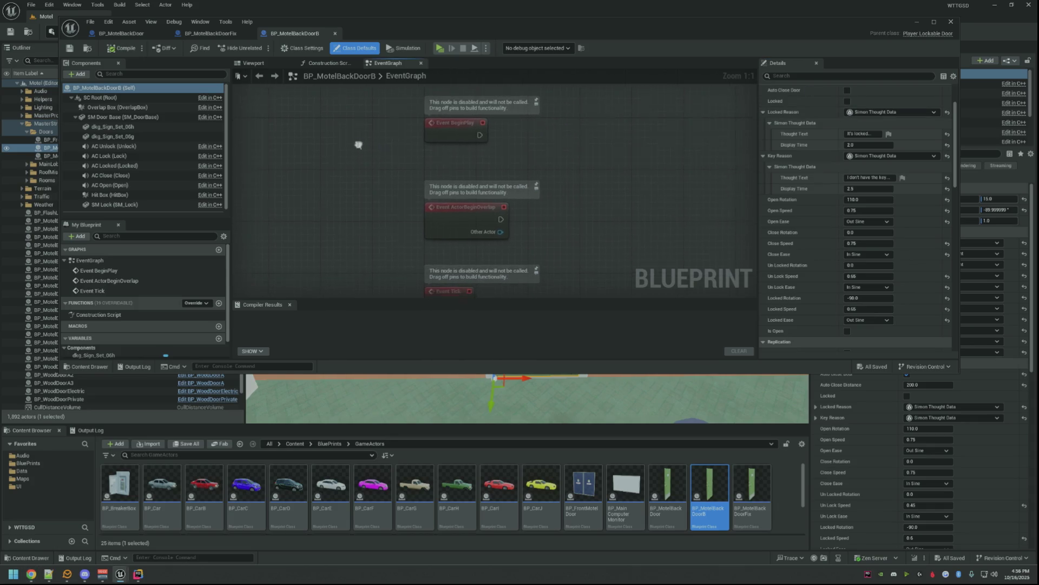
# - Close BP_MotelBackDoorB and switch over to the Rider code editor
pyautogui.click(331, 34)
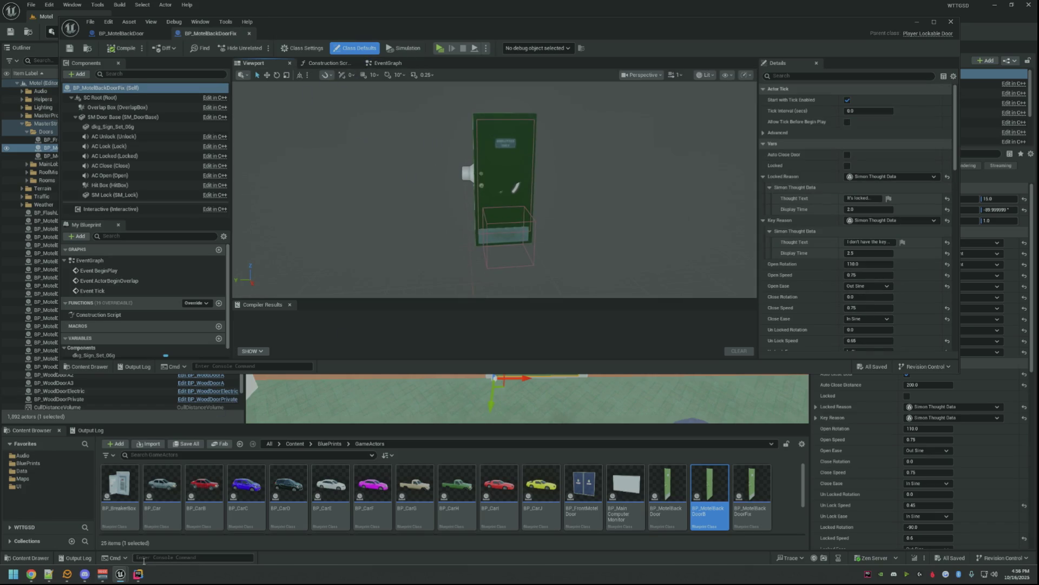
pyautogui.click(139, 574)
pyautogui.click(120, 574)
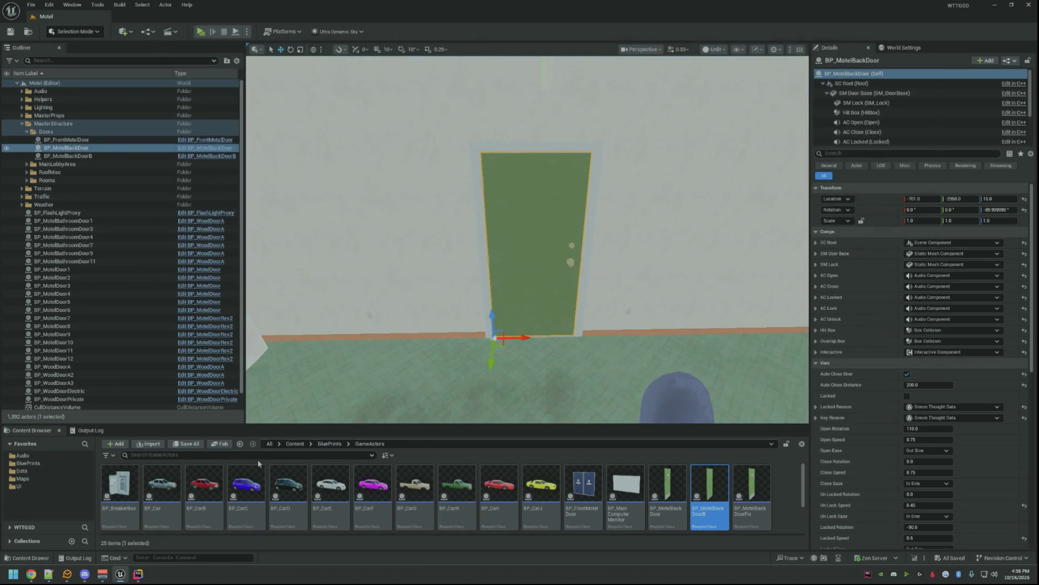
pyautogui.click(134, 575)
# - Focus PlayerLockableDoor's source then header file to review its Vars UPROPERTY declarations
pyautogui.click(504, 280)
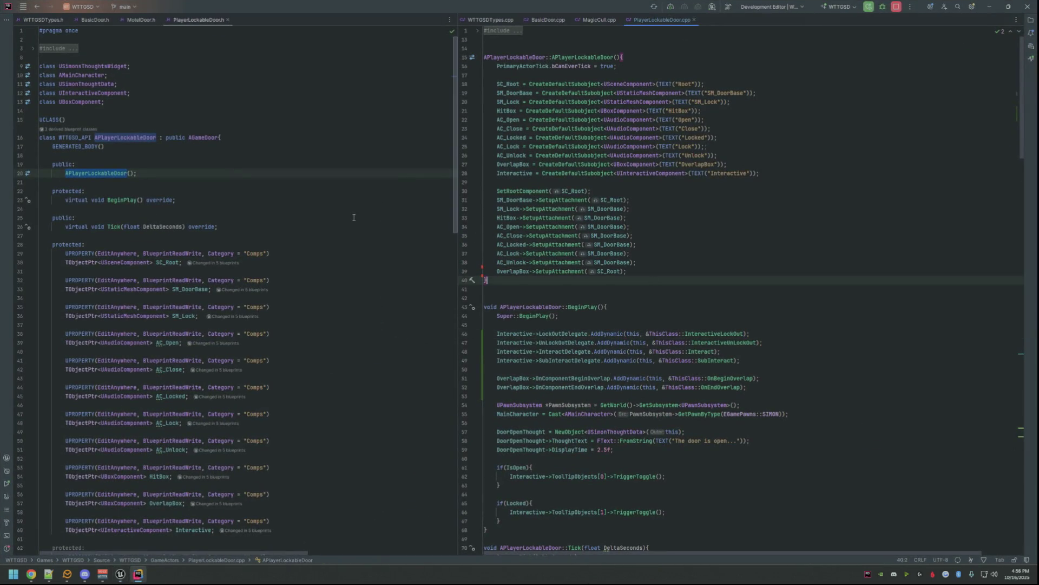
pyautogui.click(363, 216)
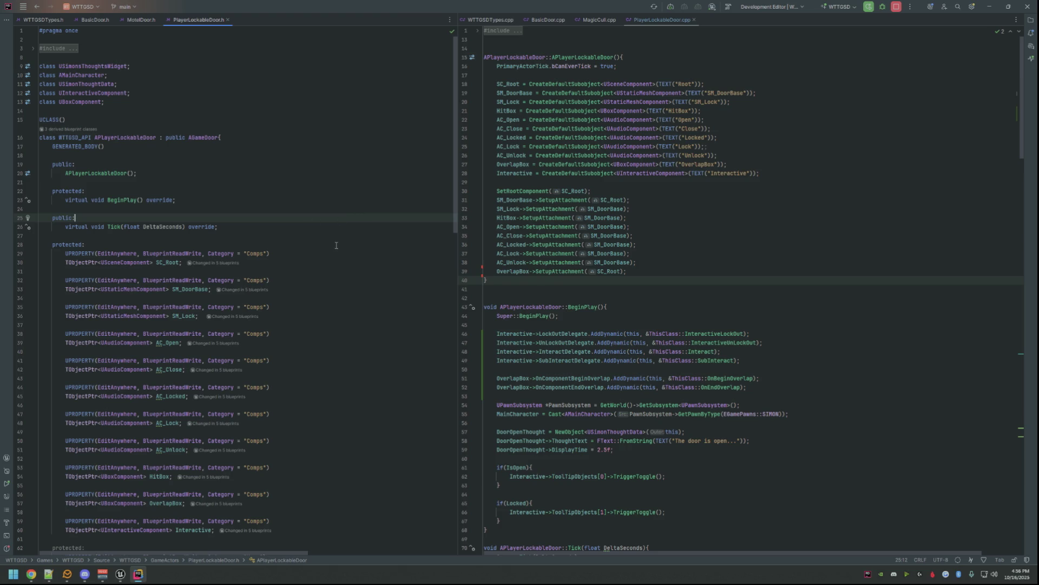
pyautogui.scroll(-2, 337, 245)
pyautogui.scroll(-2, 336, 245)
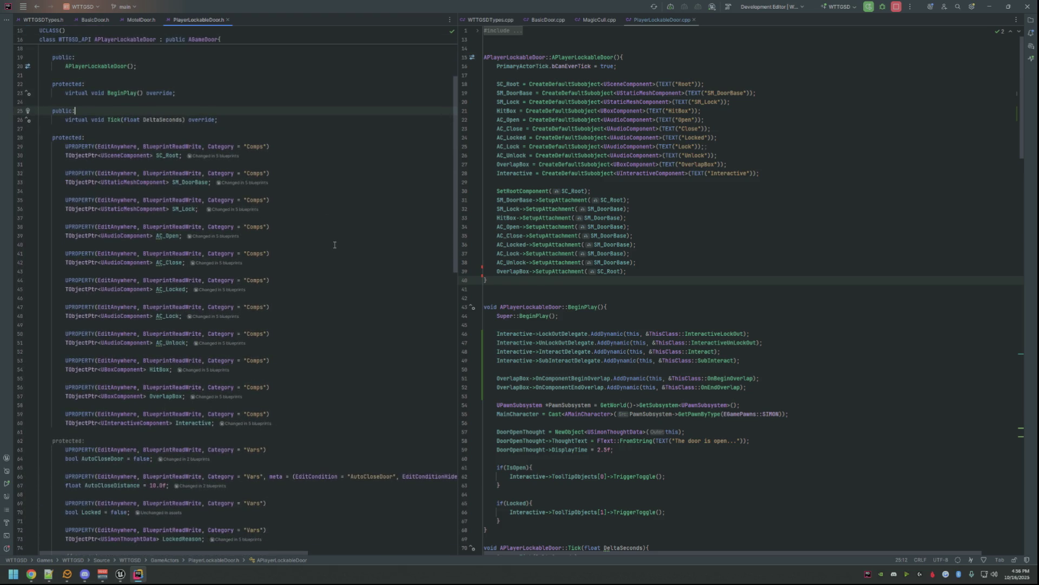
pyautogui.scroll(-3, 338, 247)
pyautogui.scroll(-2, 341, 252)
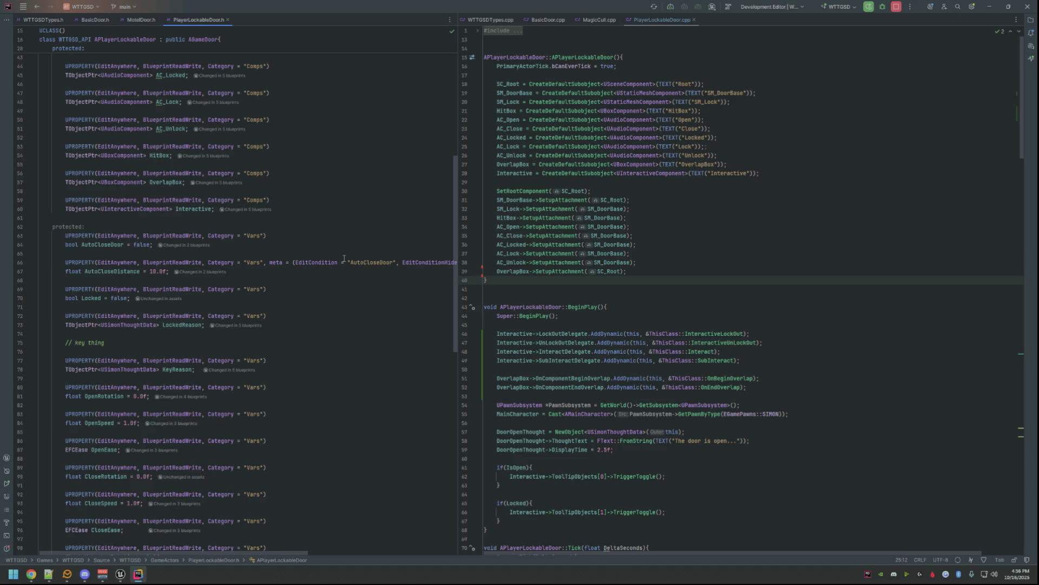
pyautogui.scroll(5, 344, 261)
pyautogui.scroll(5, 345, 265)
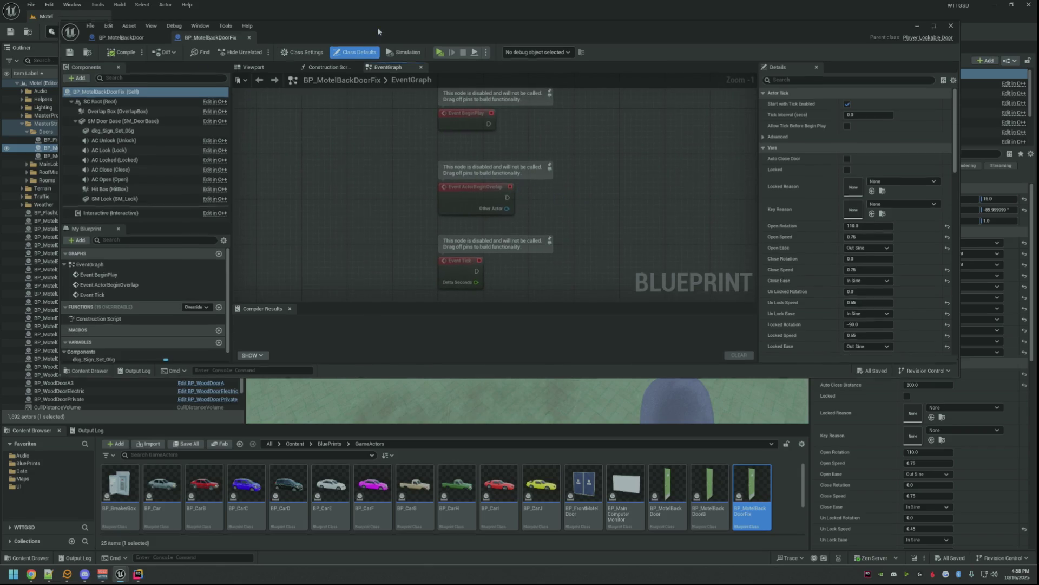
# - Move the Blueprint window aside and screenshot the placed back door's Vars settings in level Details
pyautogui.moveTo(380, 34); pyautogui.dragTo(413, 299)
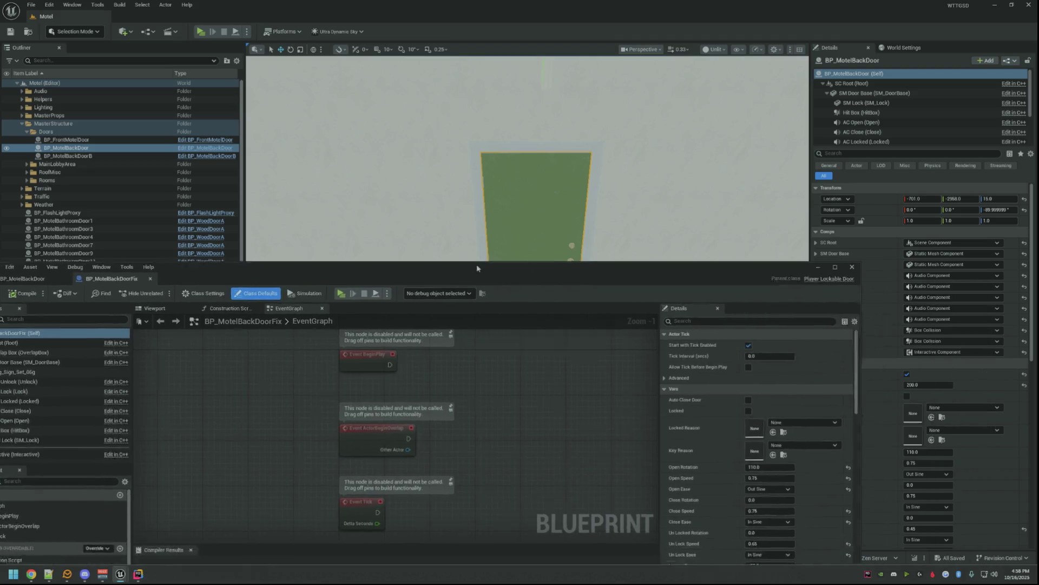
pyautogui.moveTo(613, 284); pyautogui.dragTo(398, 41)
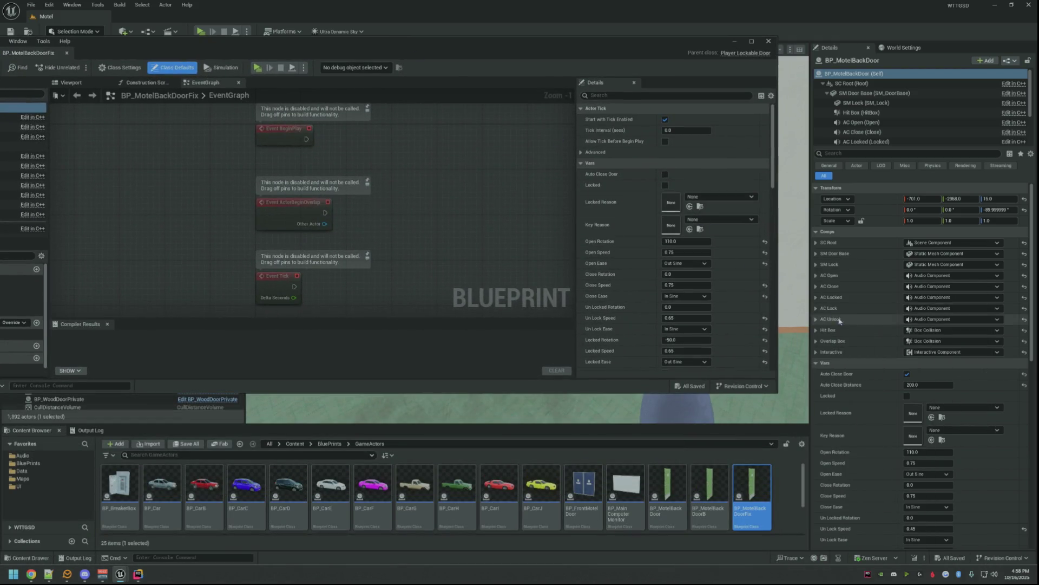
pyautogui.scroll(-3, 828, 312)
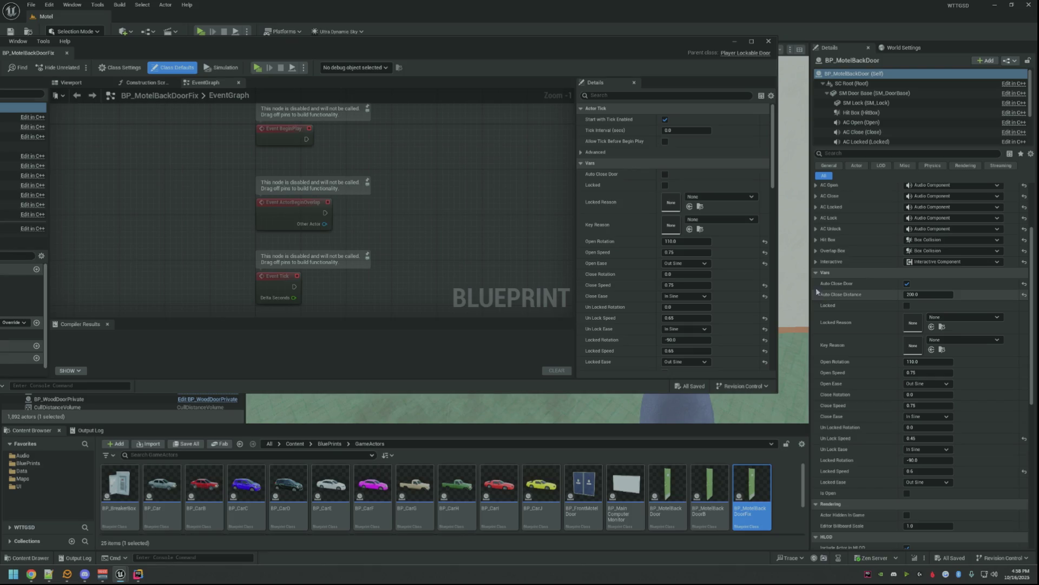
pyautogui.moveTo(816, 277); pyautogui.dragTo(1028, 508)
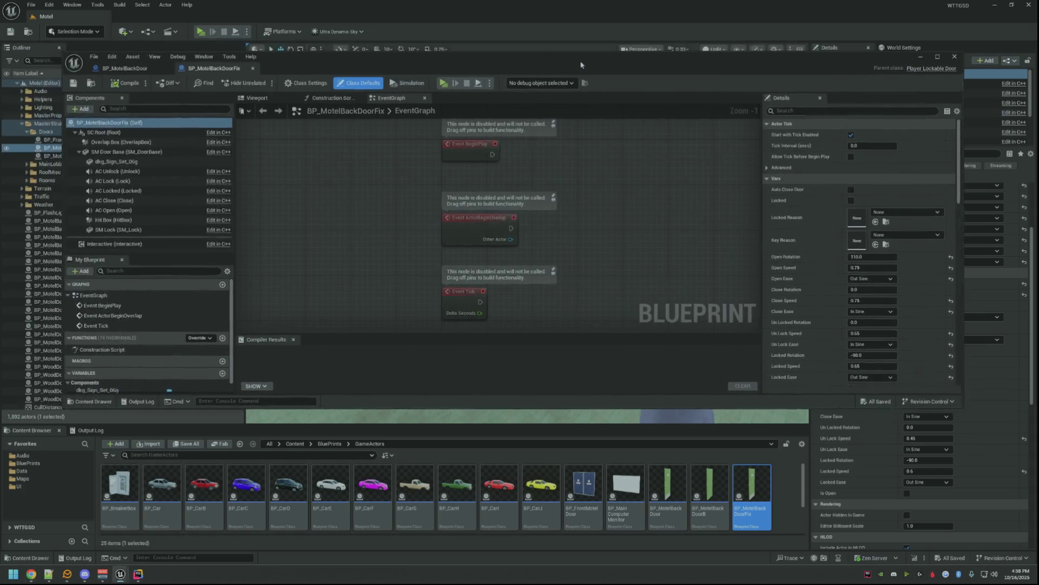
# - Enlarge the Blueprint window, glance at the construction script, then show the door preview facing front
pyautogui.moveTo(536, 41); pyautogui.dragTo(586, 76)
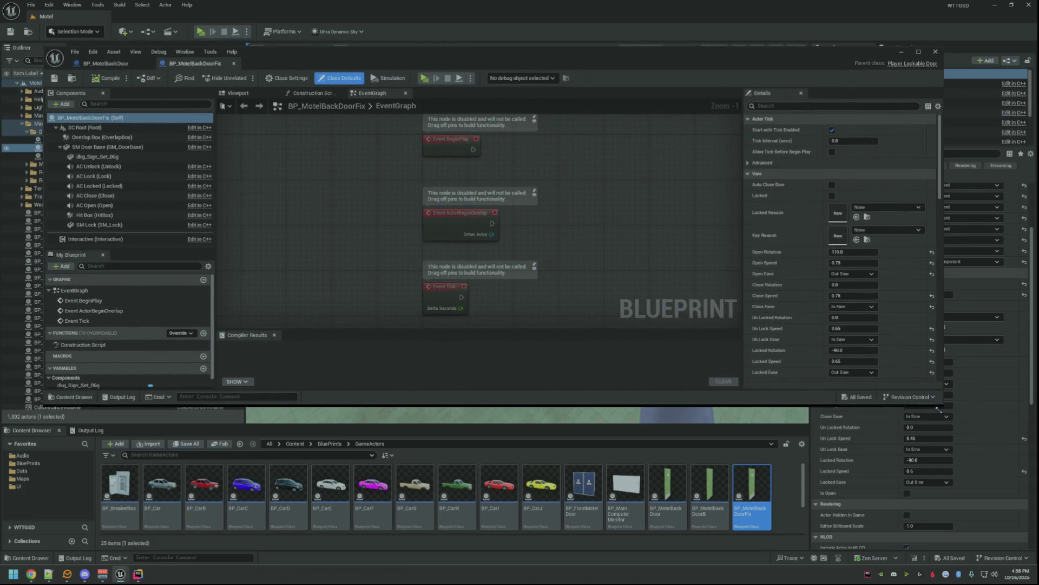
pyautogui.moveTo(942, 404); pyautogui.dragTo(962, 529)
pyautogui.click(316, 92)
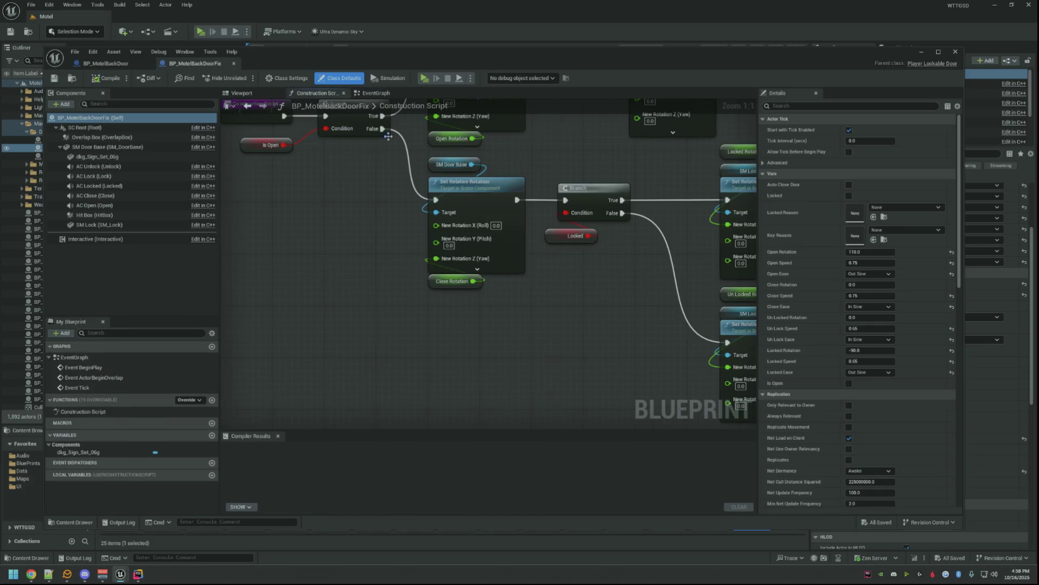
pyautogui.scroll(-6, 361, 120)
pyautogui.scroll(2, 469, 181)
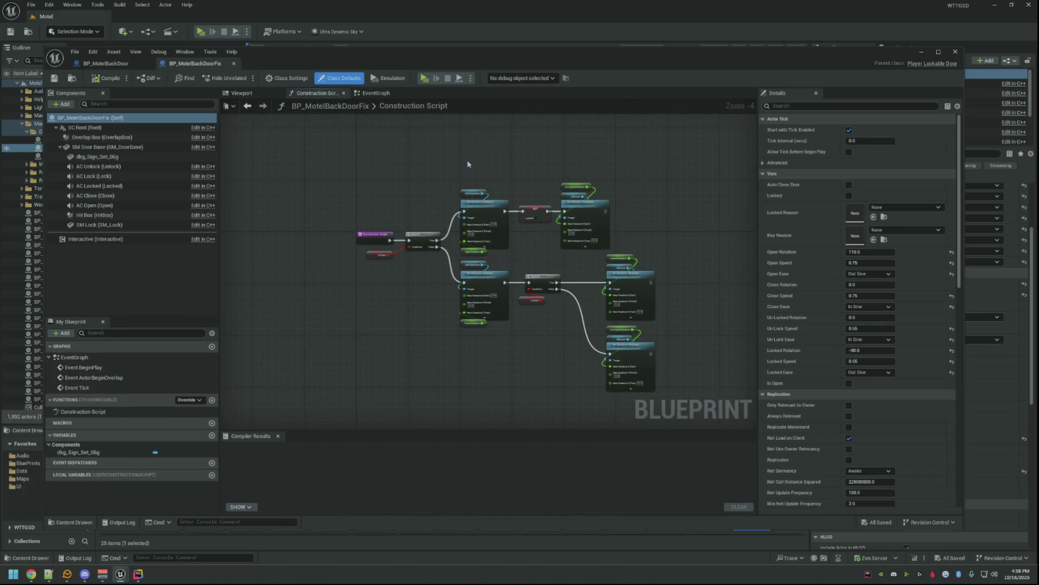
pyautogui.scroll(2, 468, 164)
pyautogui.click(244, 93)
pyautogui.moveTo(492, 200); pyautogui.dragTo(382, 195)
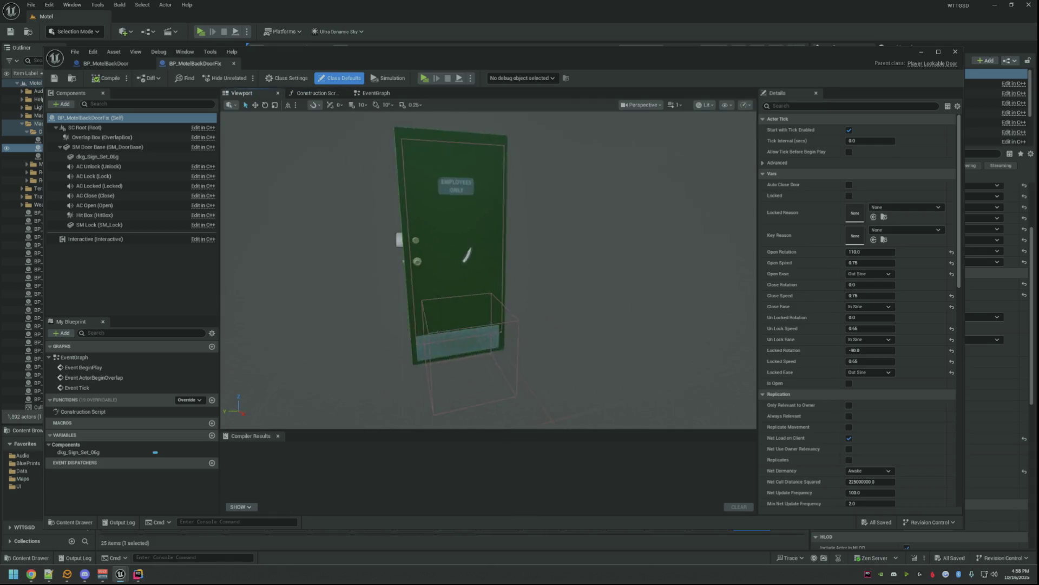
# - Reparent BP_MotelBackDoorFix via Class Settings, first to Actor, then to Player Lockable Door
pyautogui.click(286, 78)
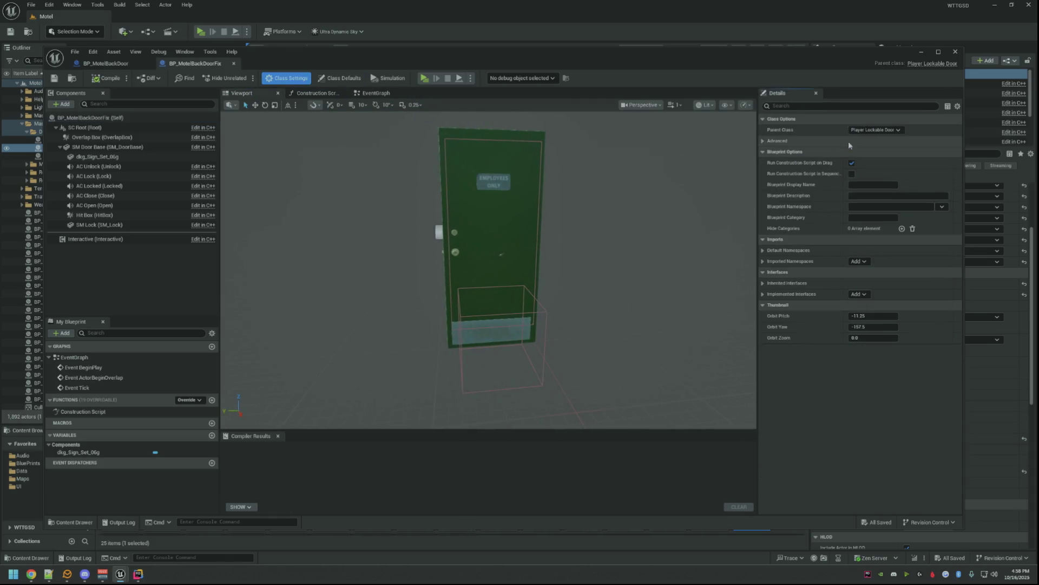
pyautogui.click(866, 131)
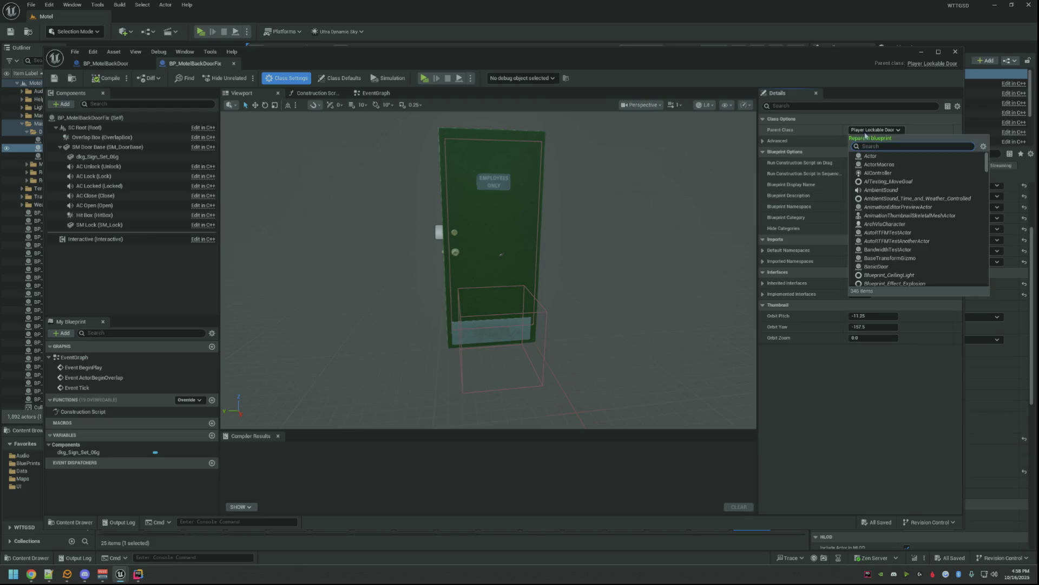
pyautogui.click(873, 157)
pyautogui.click(561, 301)
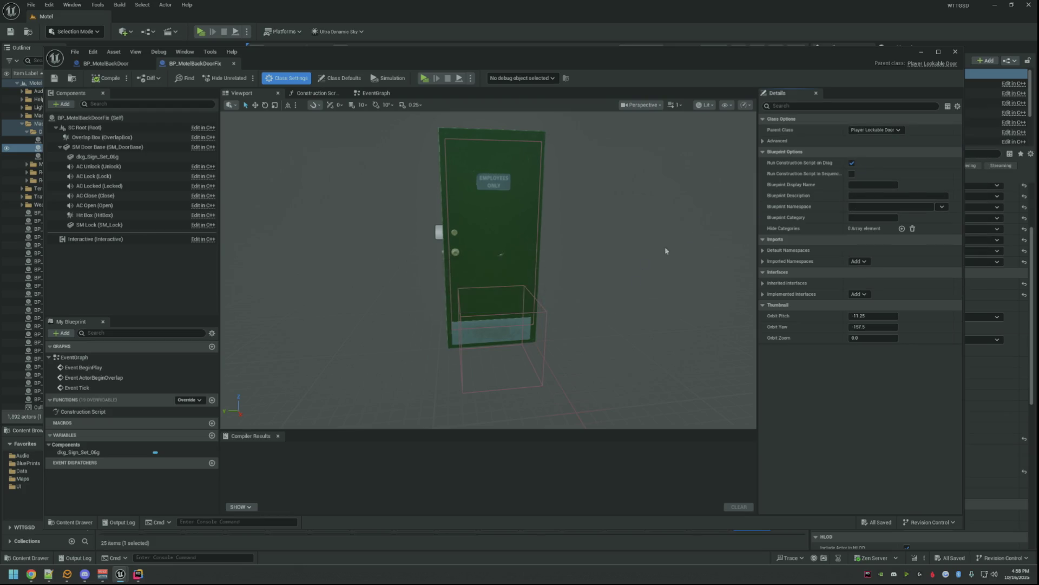
pyautogui.click(865, 130)
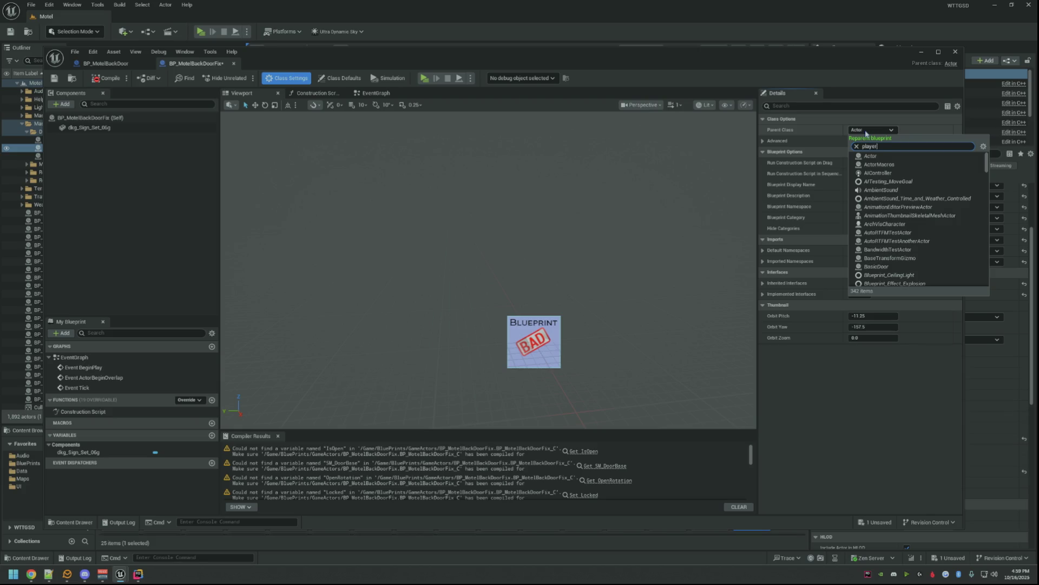
pyautogui.click(879, 155)
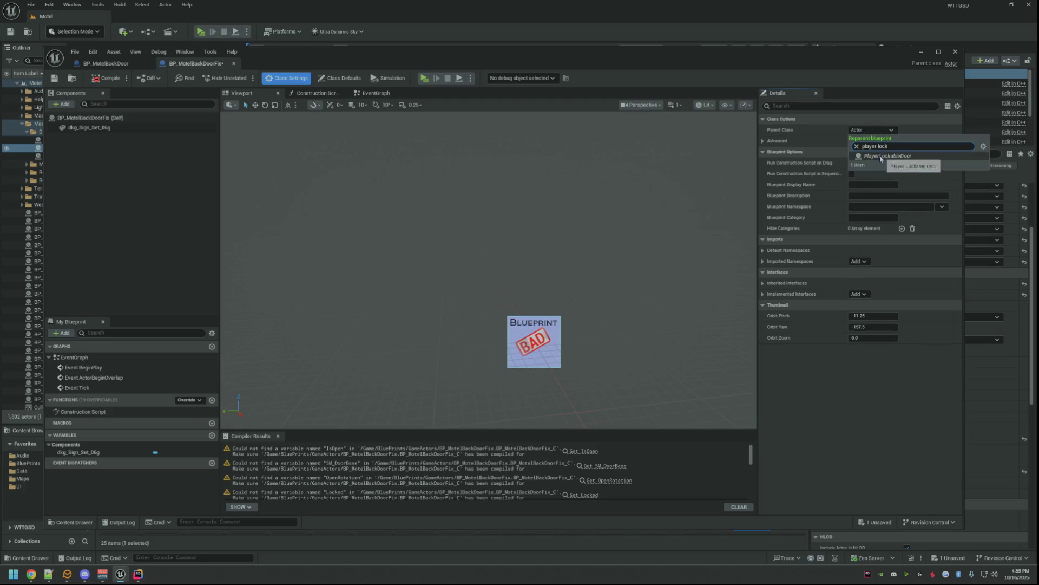
# - Compile and save the reparented blueprint, then shrink its editor to reveal the GameActors thumbnails
pyautogui.click(107, 78)
pyautogui.click(54, 78)
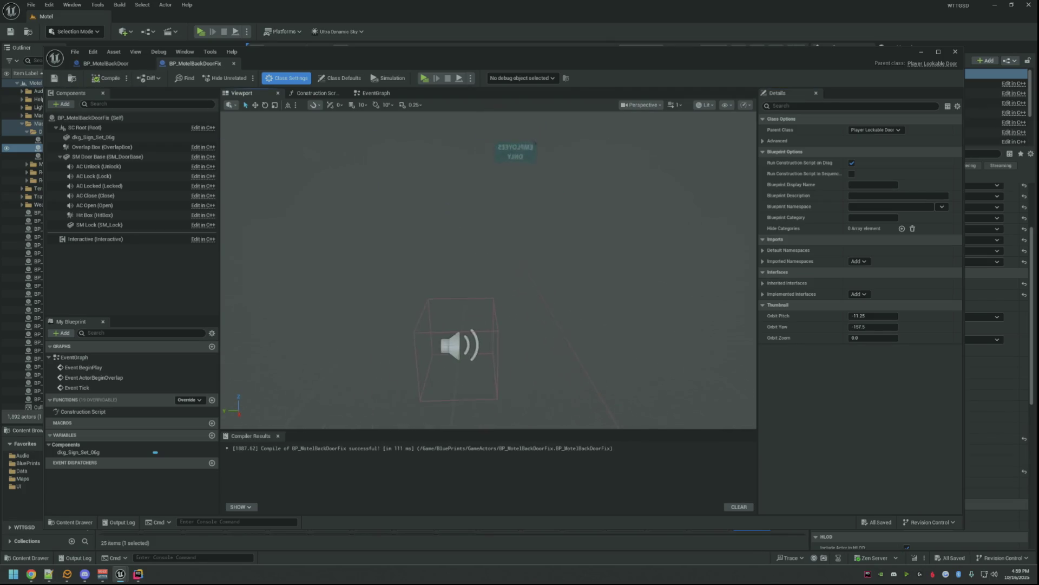
pyautogui.moveTo(488, 313); pyautogui.dragTo(462, 212)
pyautogui.moveTo(961, 527); pyautogui.dragTo(993, 403)
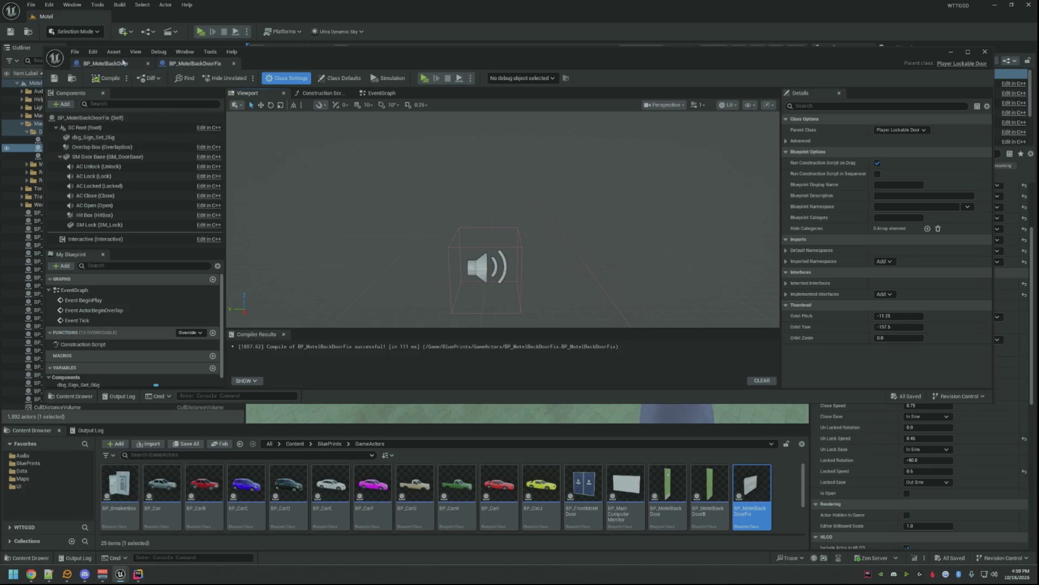
# - Find the original door base's mesh and assign SM_MotelRoom_DoorB to the fix's SM Door Base
pyautogui.click(106, 63)
pyautogui.click(247, 92)
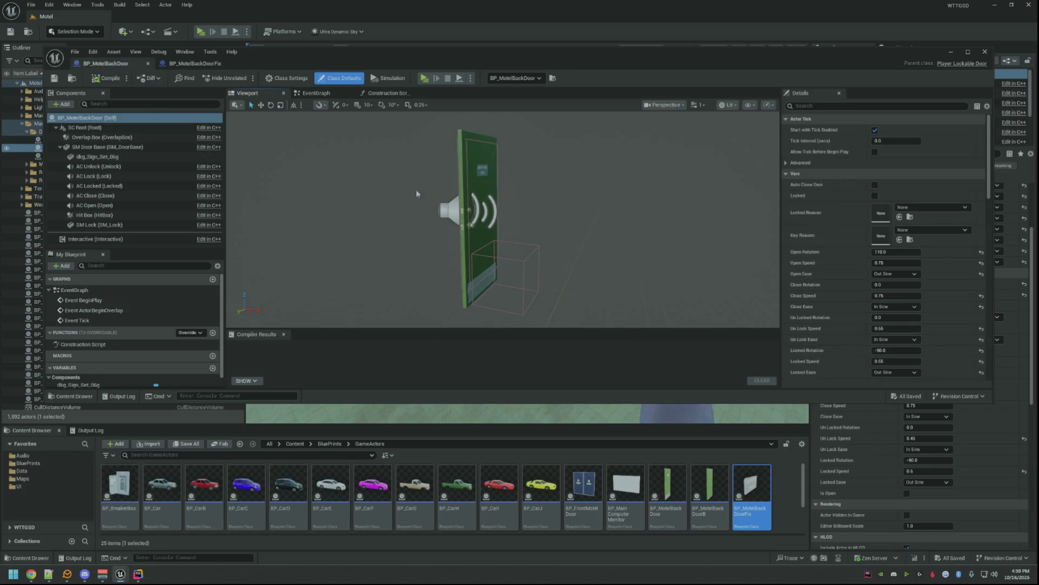
pyautogui.click(459, 151)
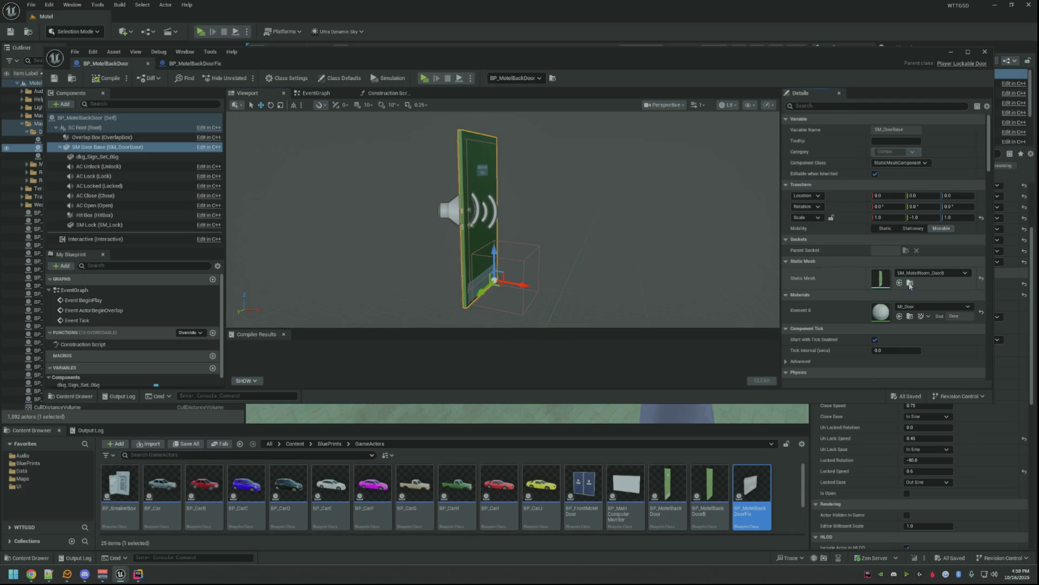
pyautogui.click(909, 283)
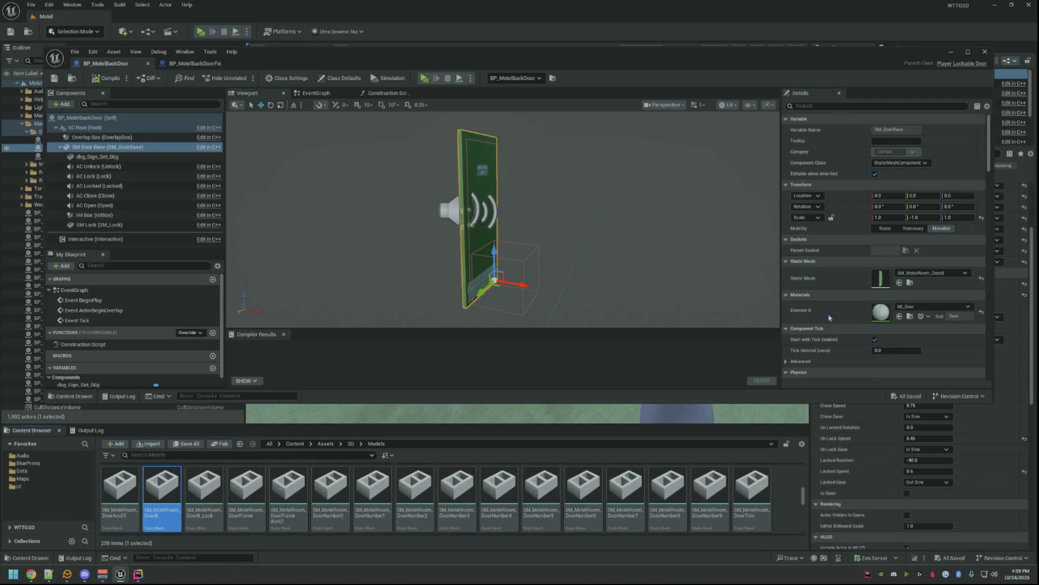
pyautogui.click(195, 64)
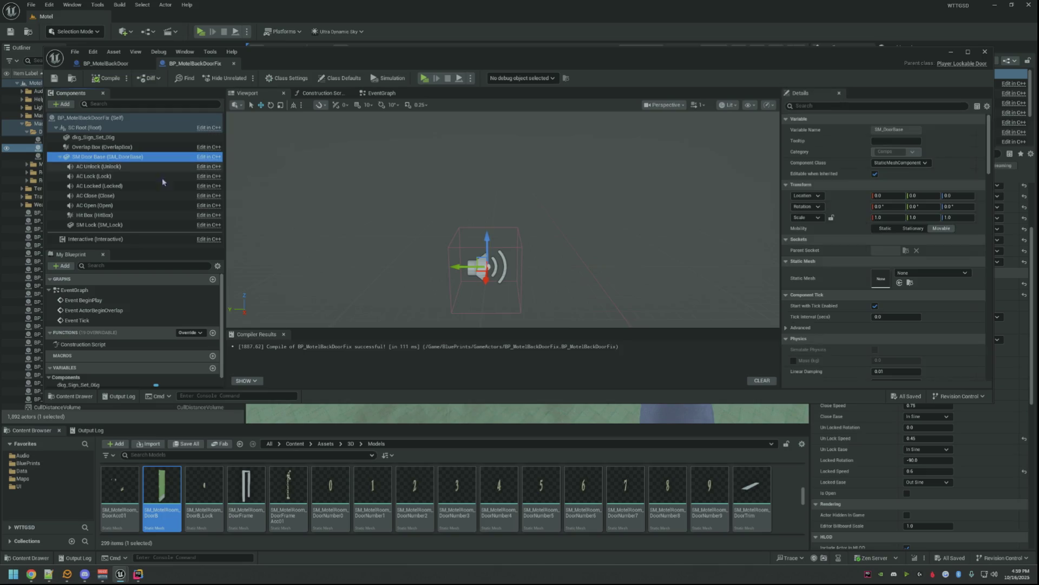
pyautogui.moveTo(163, 495); pyautogui.dragTo(884, 276)
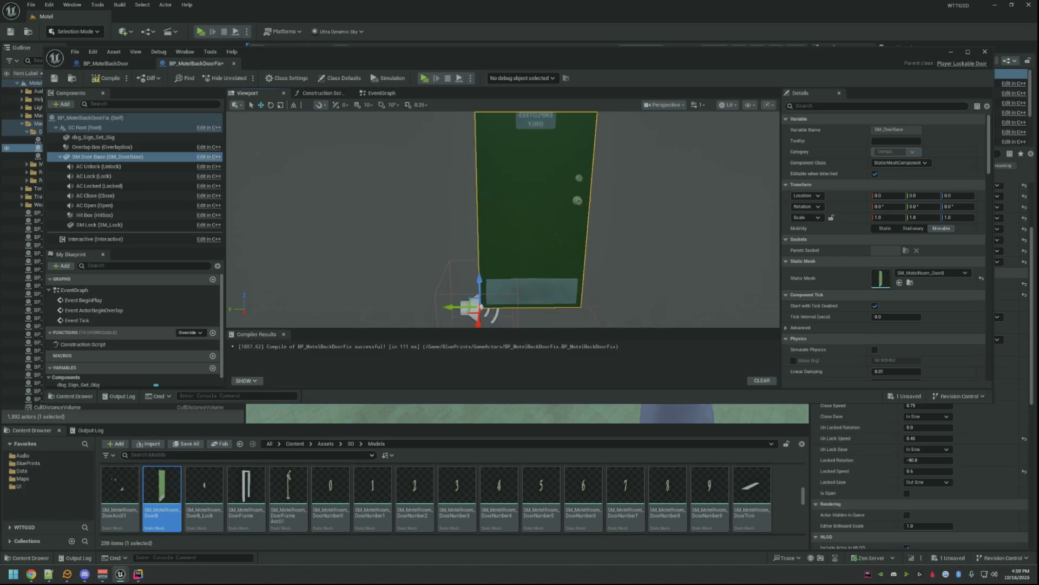
# - Mirror the fix's door base with a Y scale of -1 after checking the original head-on
pyautogui.moveTo(269, 125); pyautogui.dragTo(268, 126)
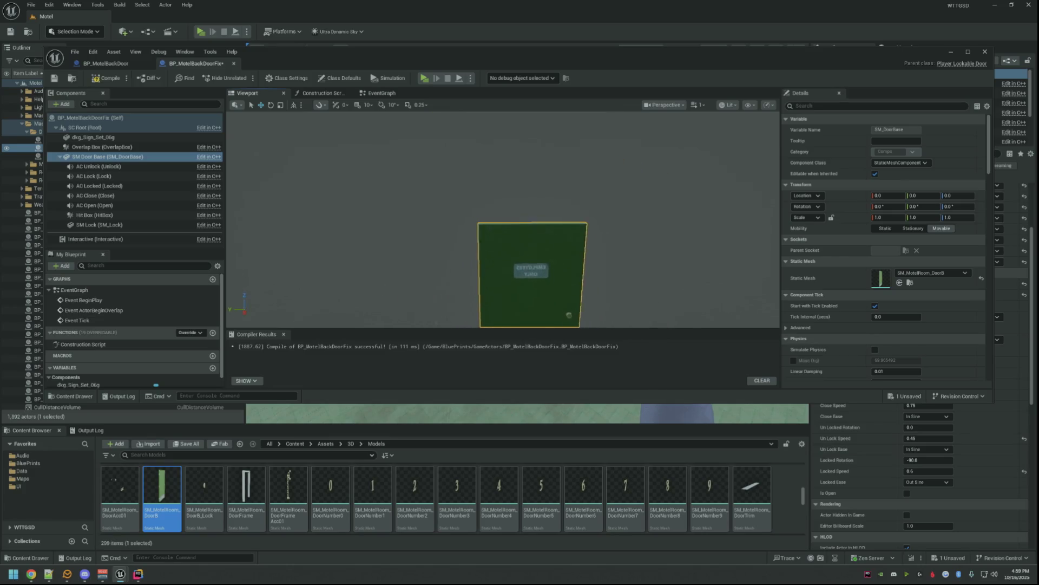
pyautogui.click(114, 63)
pyautogui.moveTo(542, 242); pyautogui.dragTo(498, 228)
pyautogui.moveTo(483, 225); pyautogui.dragTo(519, 219)
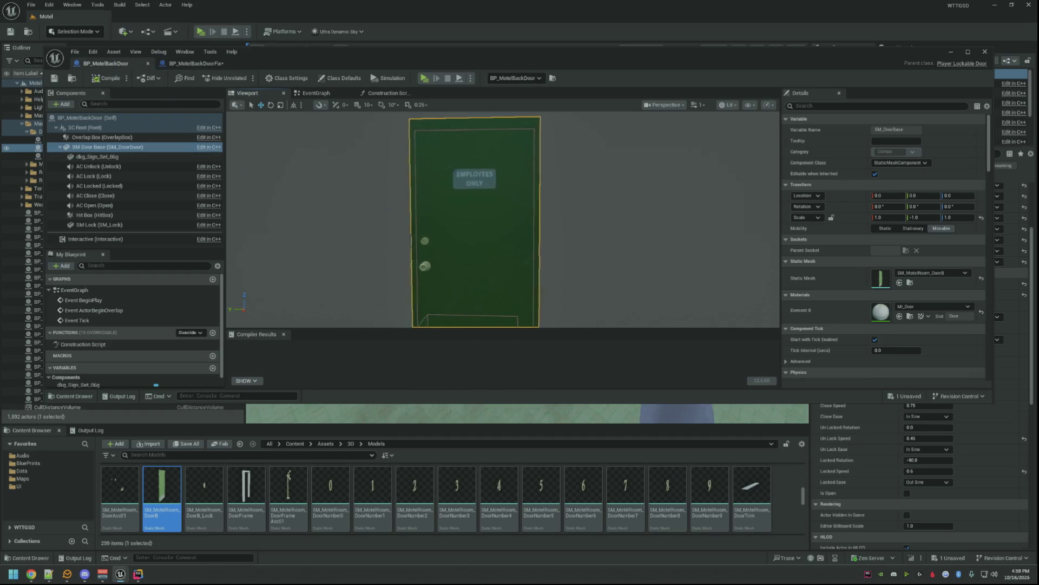
pyautogui.click(182, 64)
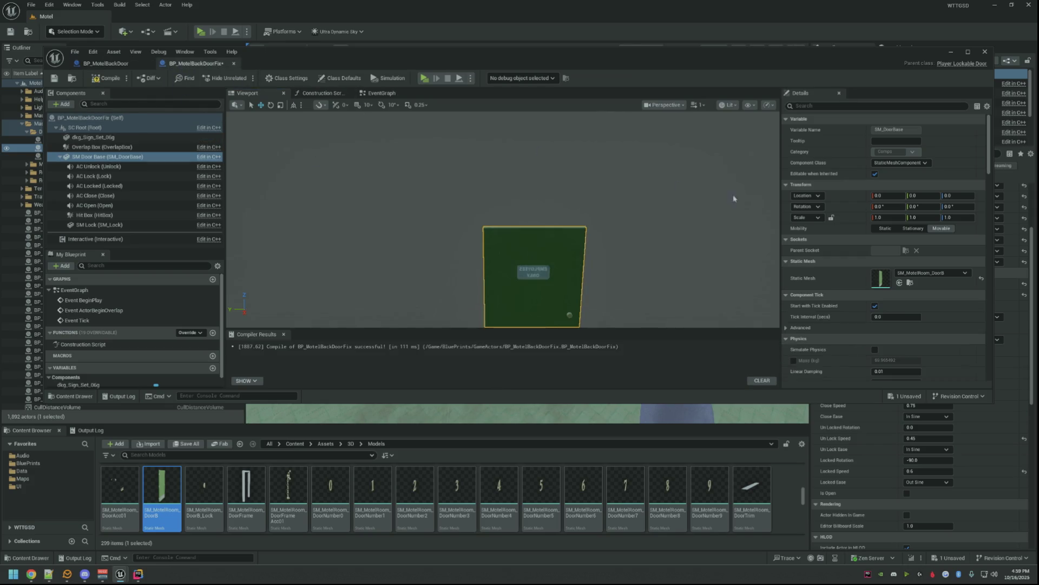
pyautogui.click(913, 217)
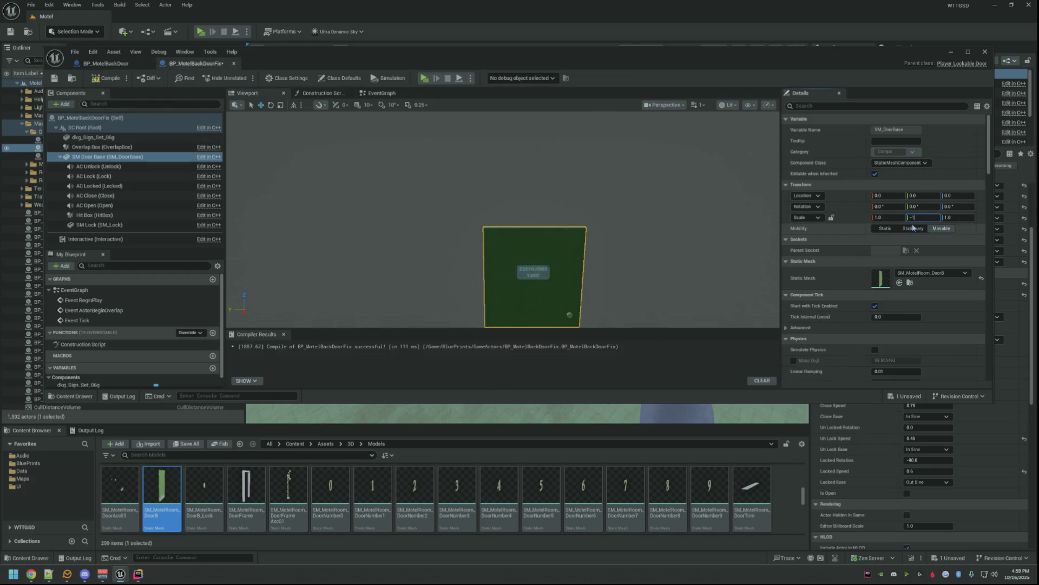
pyautogui.press('Return')
pyautogui.moveTo(452, 189); pyautogui.dragTo(479, 211)
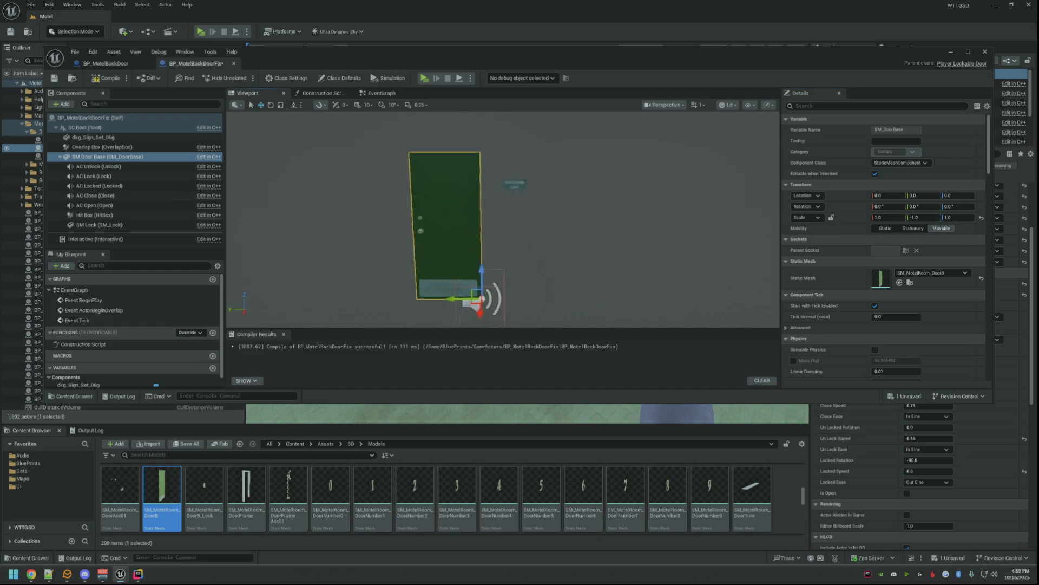
# - Compare the mirrored door with the original, then select the door base's children from AC Unlock to SM Lock
pyautogui.click(117, 64)
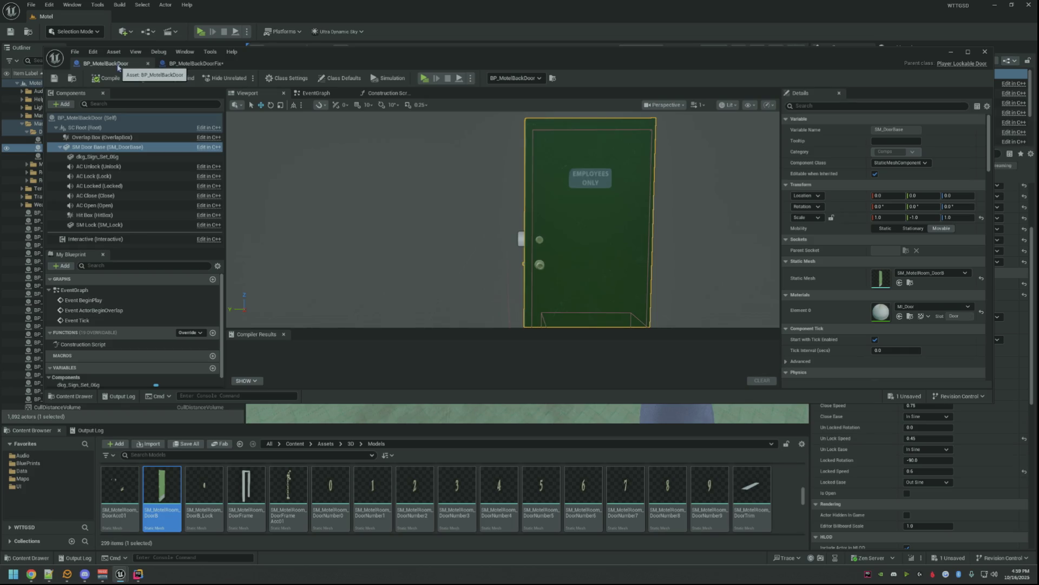
pyautogui.moveTo(433, 198); pyautogui.dragTo(487, 243)
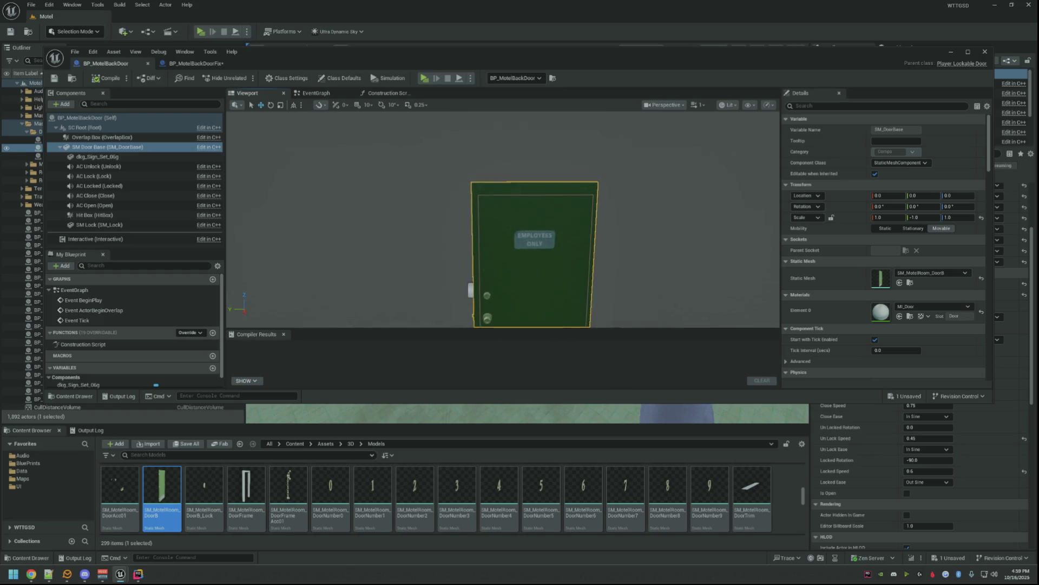
pyautogui.click(191, 68)
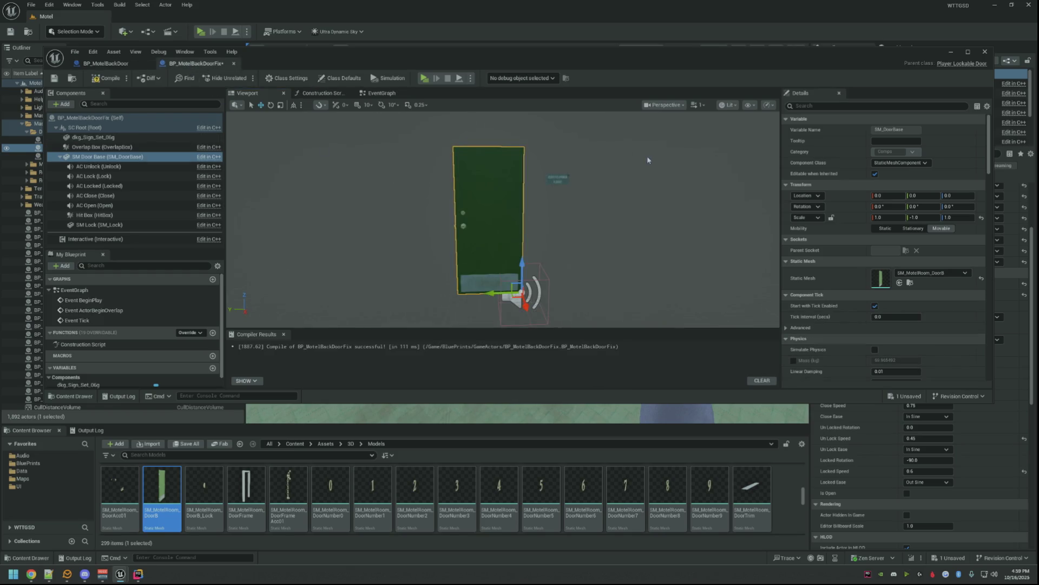
pyautogui.moveTo(626, 163); pyautogui.dragTo(626, 195)
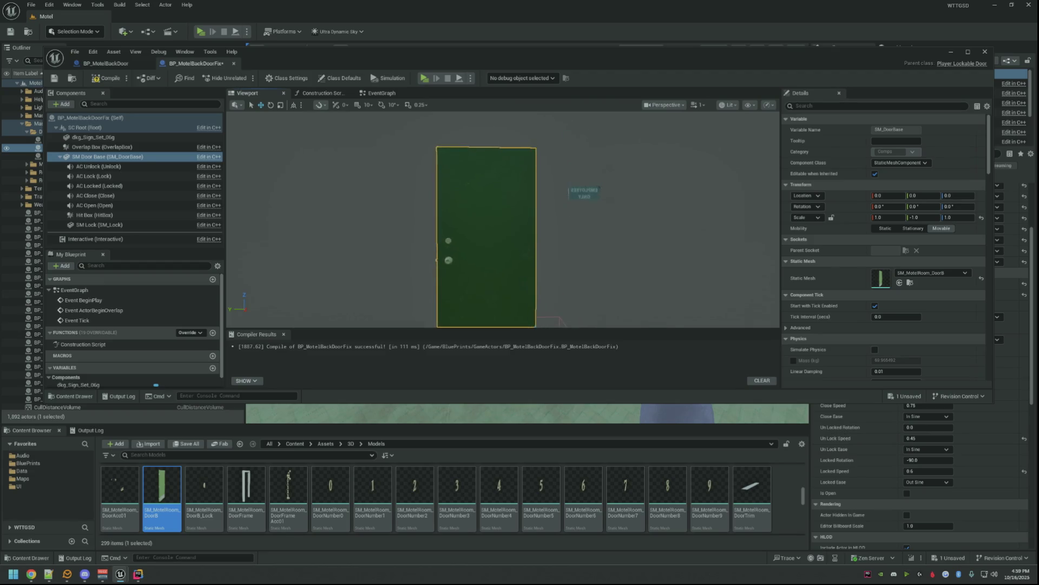
pyautogui.moveTo(504, 219); pyautogui.dragTo(488, 236)
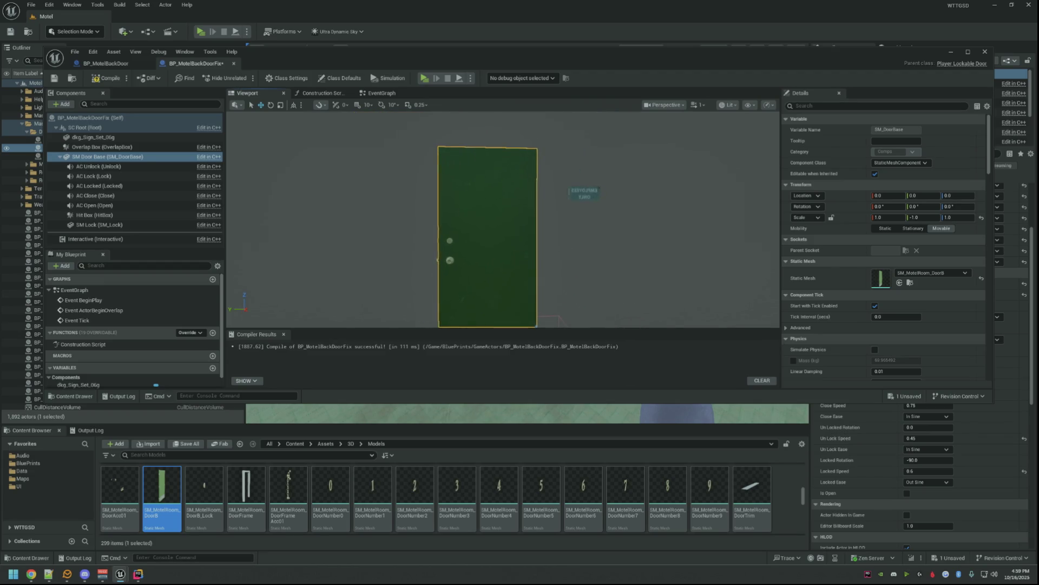
pyautogui.moveTo(452, 151); pyautogui.dragTo(482, 163)
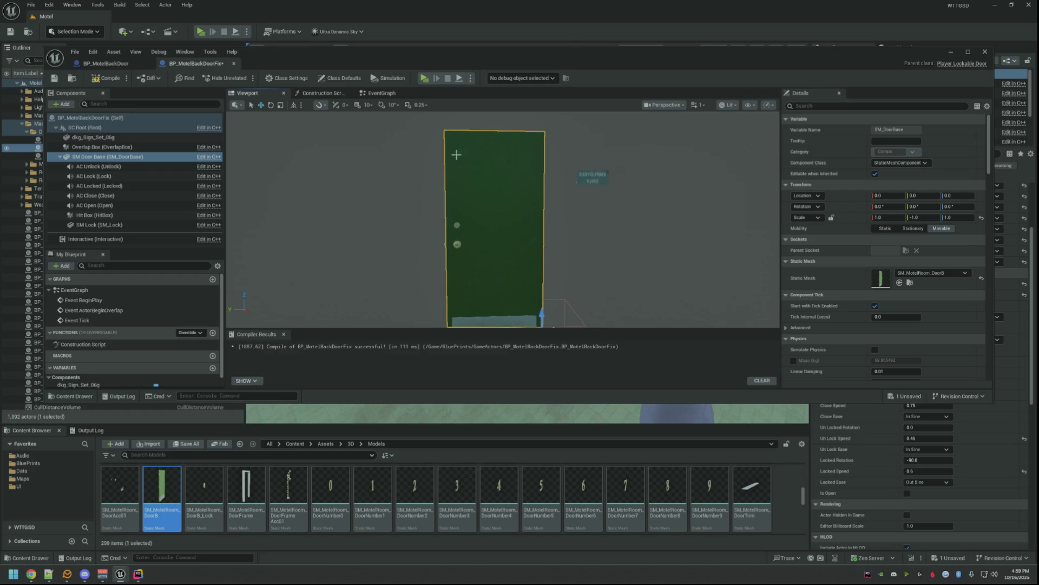
pyautogui.click(102, 224)
pyautogui.keyDown('shift'); pyautogui.click(133, 166); pyautogui.keyUp('shift')
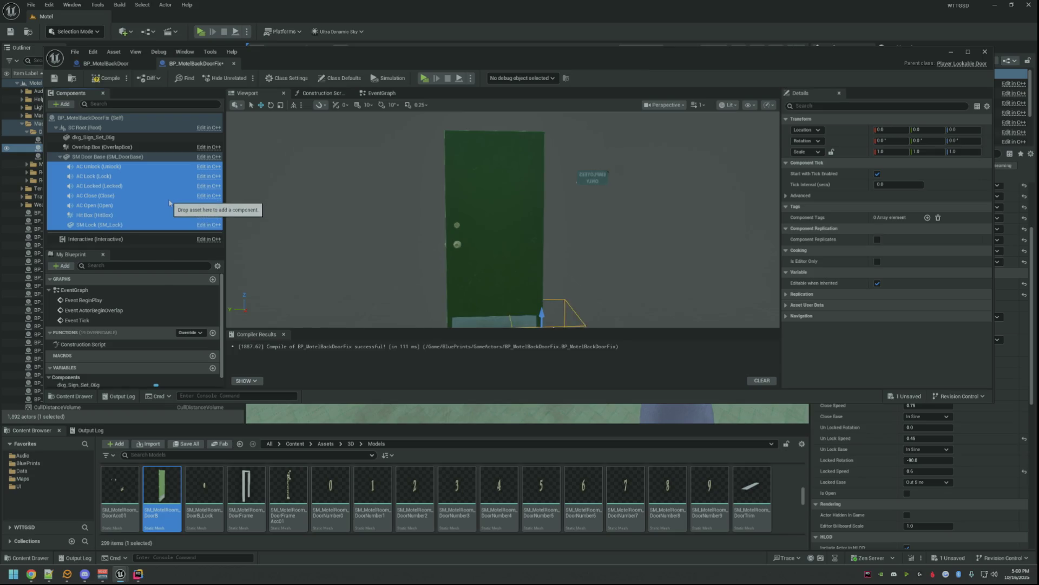
# - Frame SM Lock, maximize the editor, recompile BP_MotelBackDoorFix, then select the original's sign component
pyautogui.moveTo(170, 203)
pyautogui.mouseDown()
pyautogui.moveTo(128, 178)
pyautogui.moveTo(140, 227)
pyautogui.mouseUp()
pyautogui.press('f')
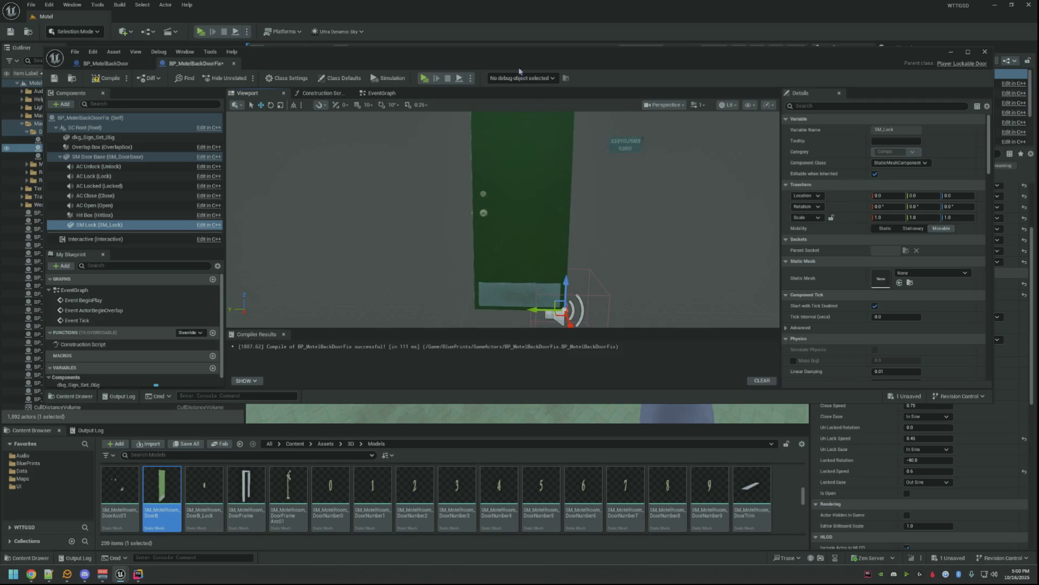
pyautogui.click(967, 51)
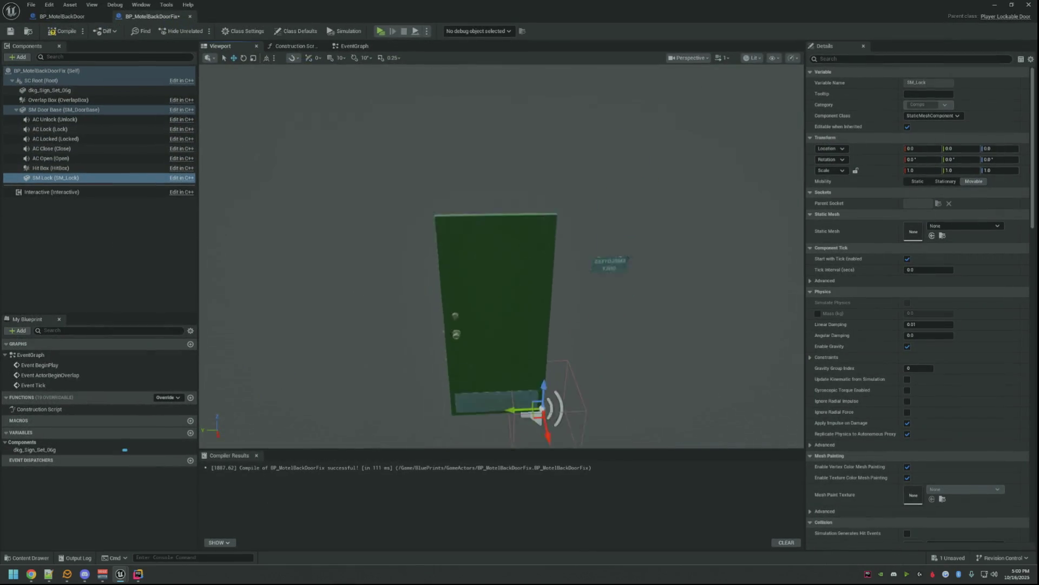
pyautogui.scroll(-3, 502, 252)
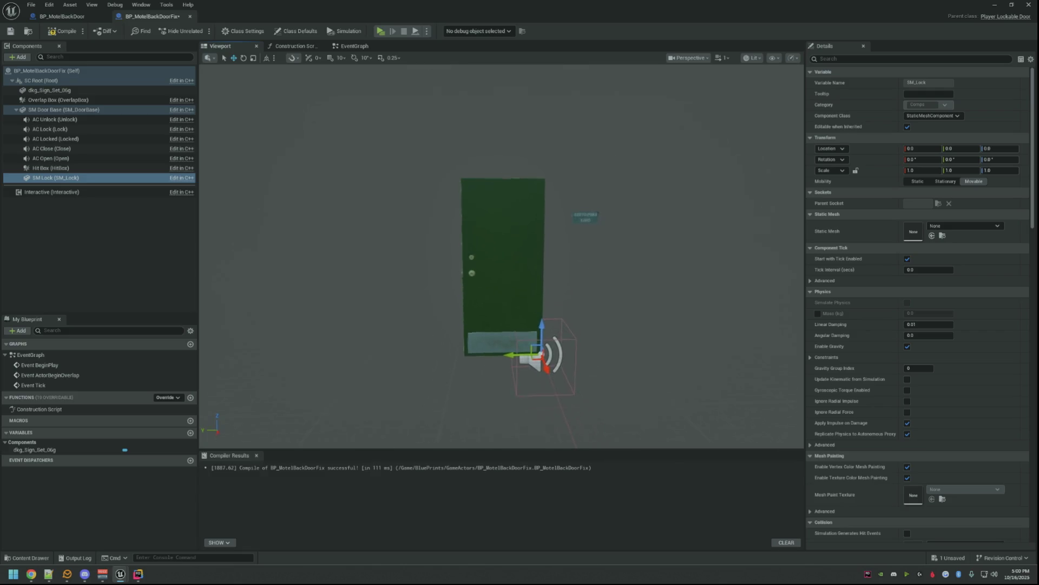
pyautogui.click(59, 34)
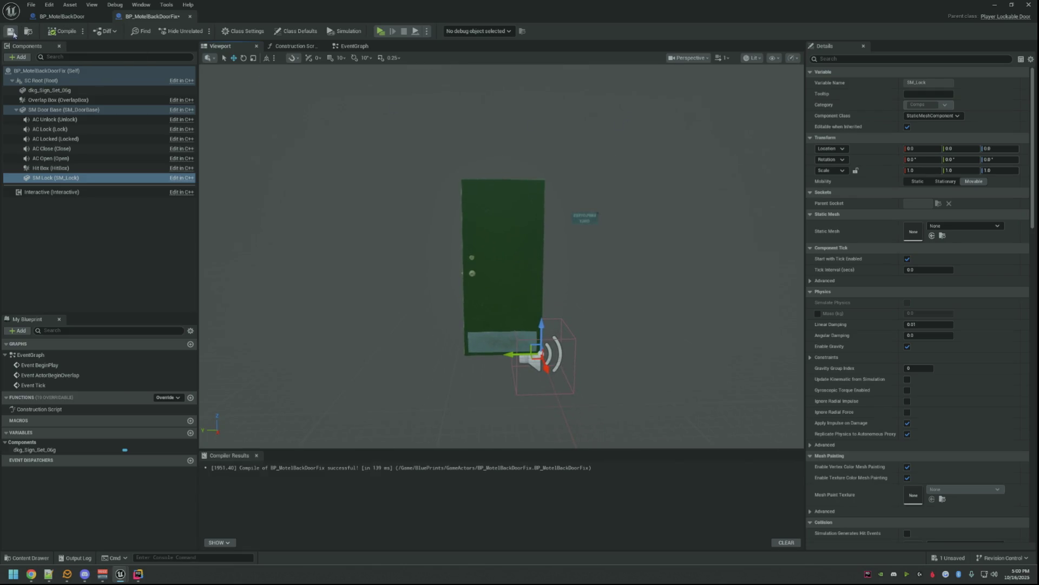
pyautogui.click(81, 18)
pyautogui.click(54, 109)
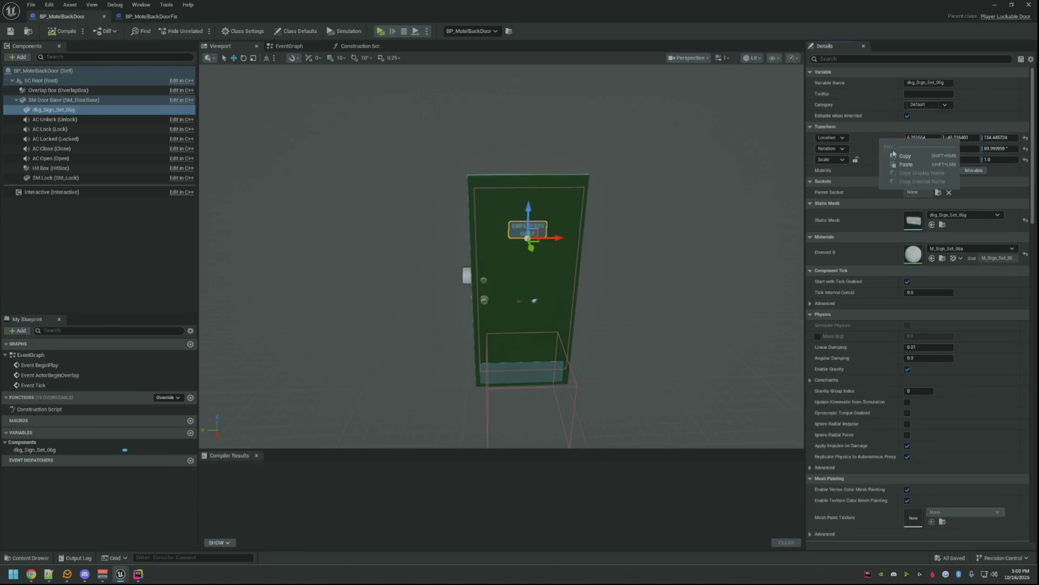
pyautogui.rightClick(829, 126)
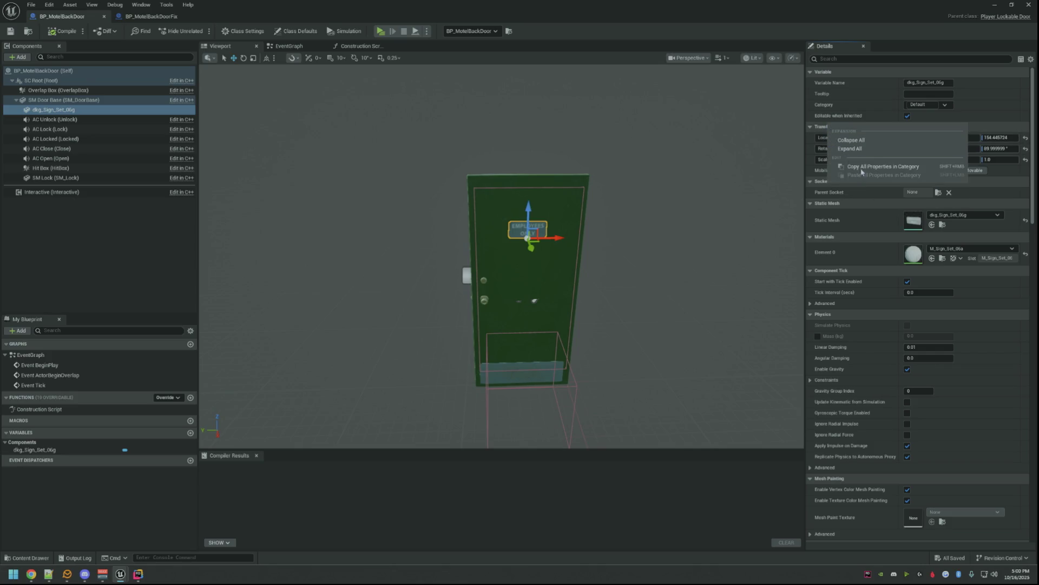
pyautogui.click(150, 18)
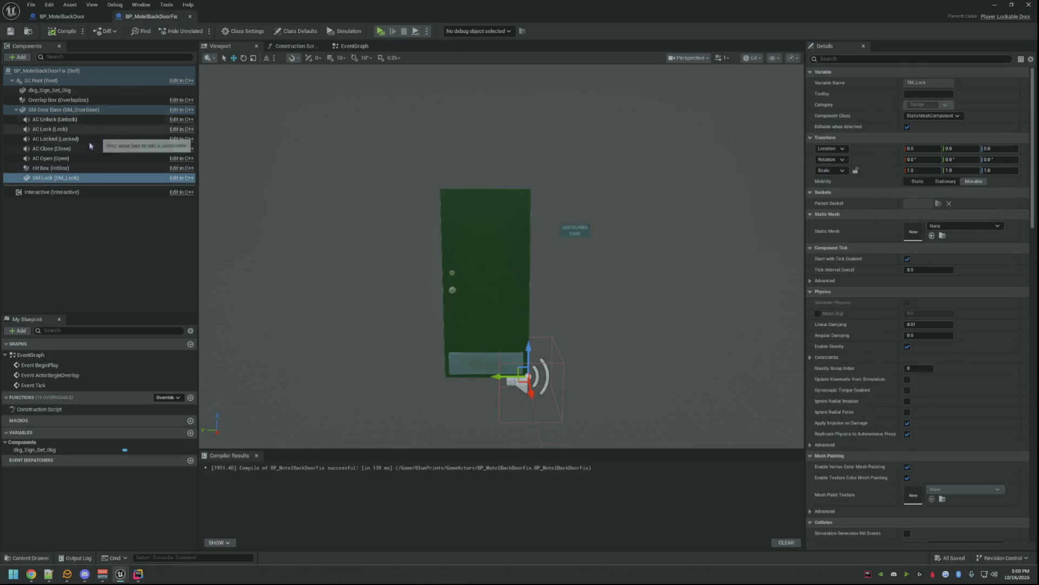
pyautogui.click(89, 167)
pyautogui.moveTo(48, 90); pyautogui.dragTo(76, 117)
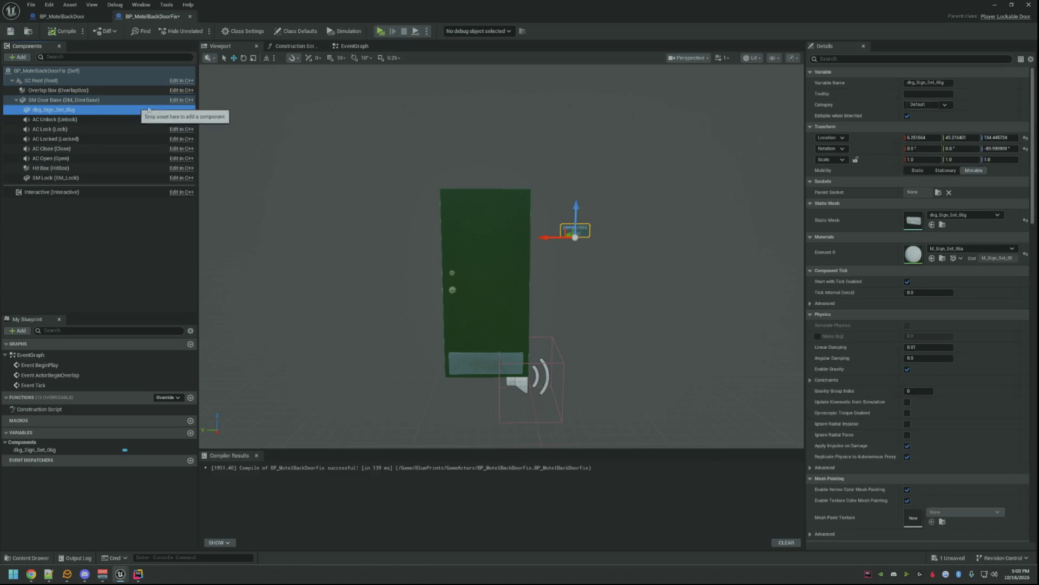
pyautogui.rightClick(858, 132)
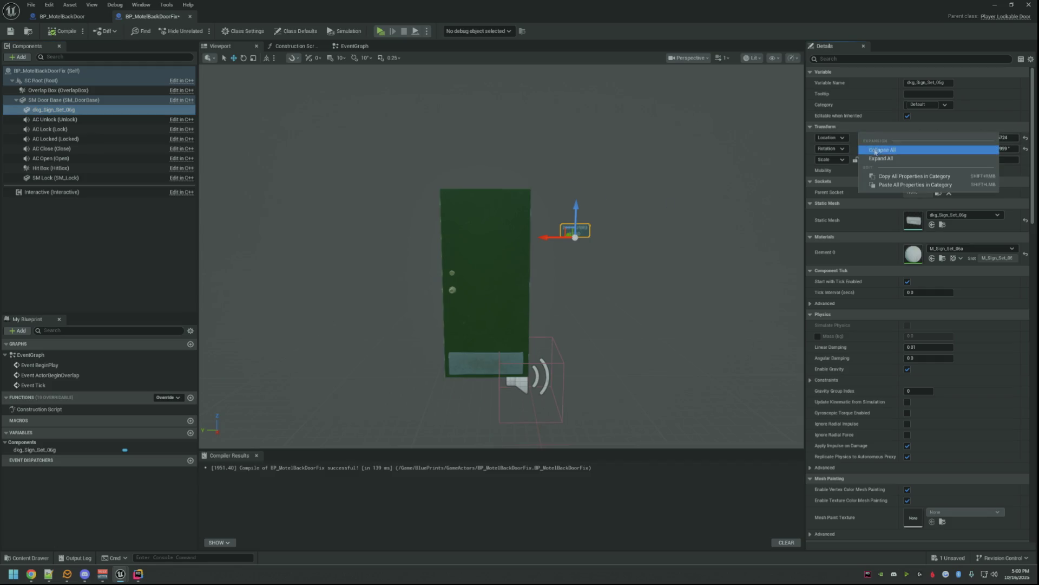
pyautogui.click(886, 186)
pyautogui.press('f')
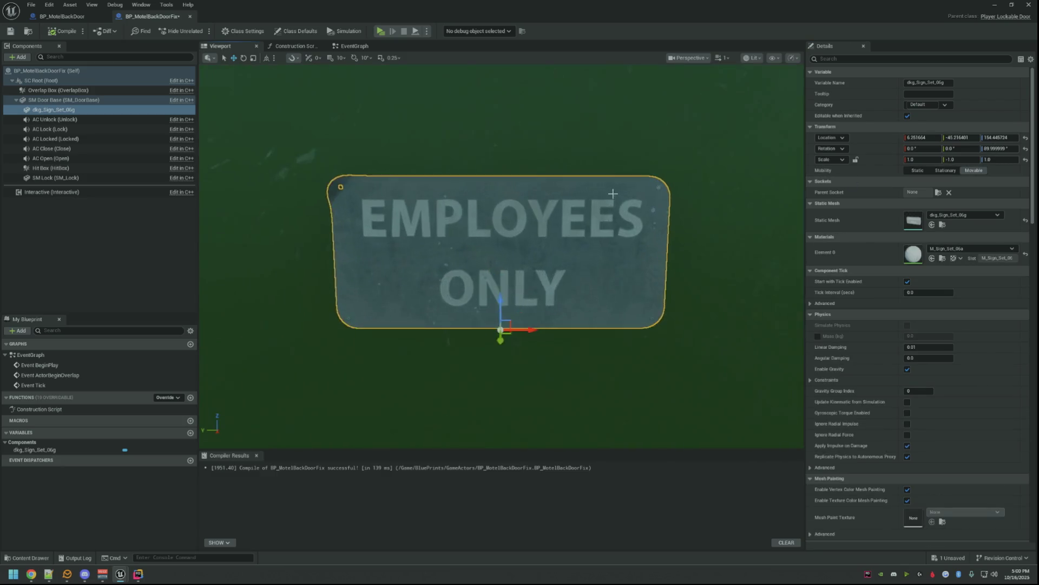
pyautogui.scroll(-3, 500, 256)
pyautogui.scroll(-2, 582, 169)
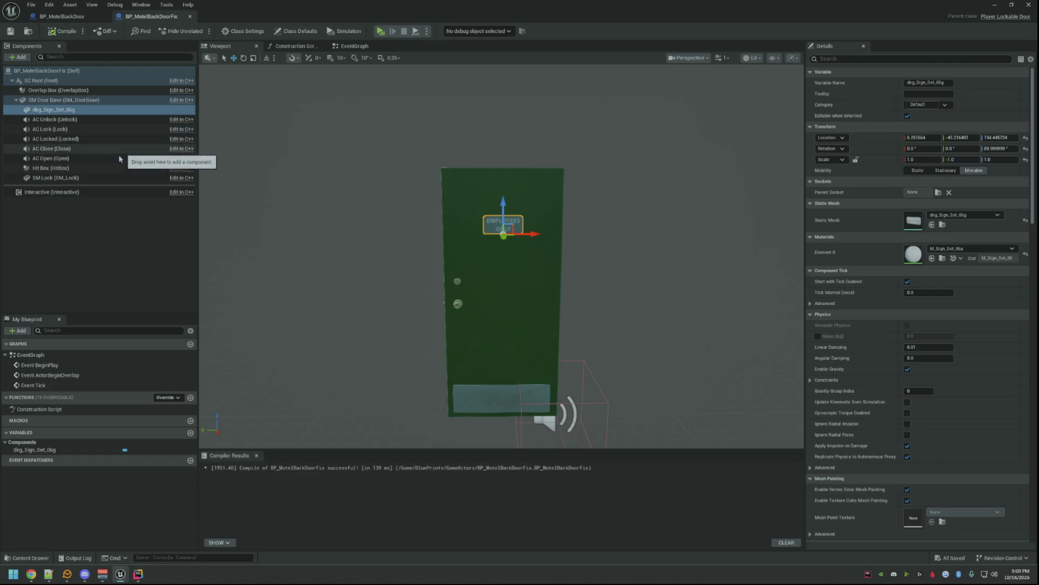
pyautogui.click(103, 178)
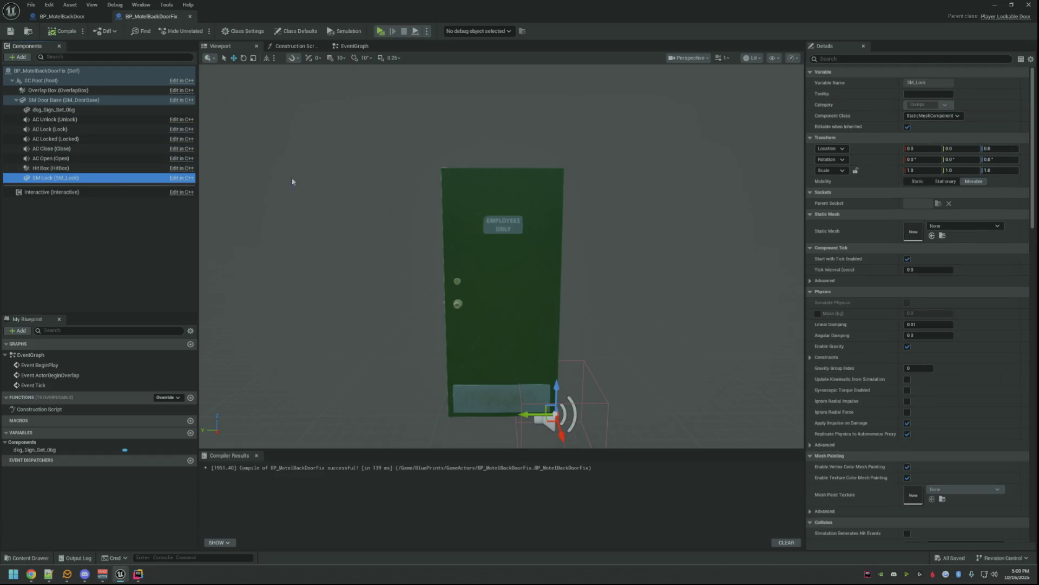
pyautogui.click(65, 158)
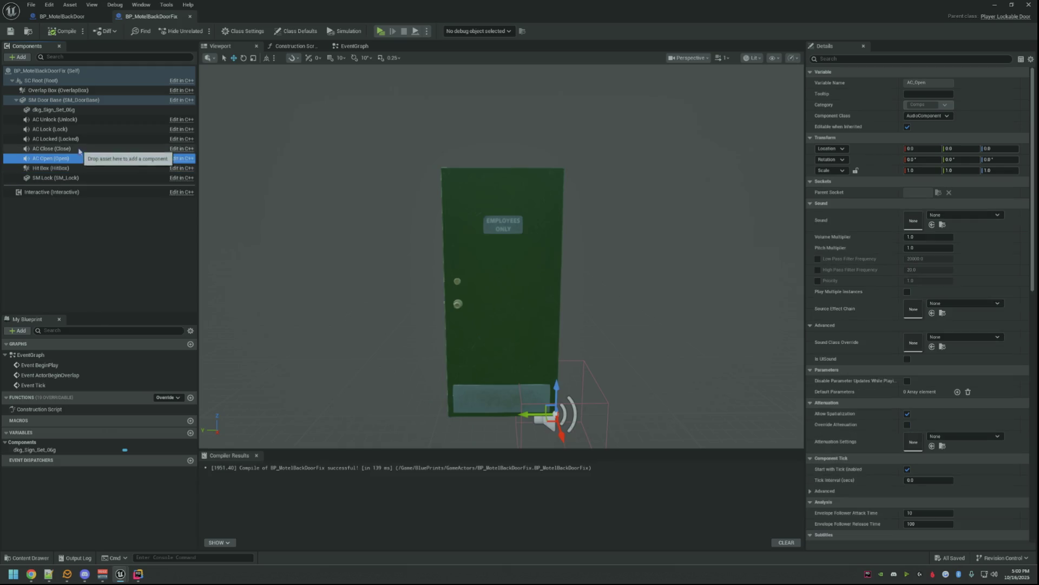
# - Select AC Unlock through AC Open, filter Details by 'auto' and uncheck Auto Activate for all five sounds
pyautogui.moveTo(493, 297)
pyautogui.mouseDown()
pyautogui.moveTo(544, 259)
pyautogui.moveTo(500, 273)
pyautogui.mouseUp()
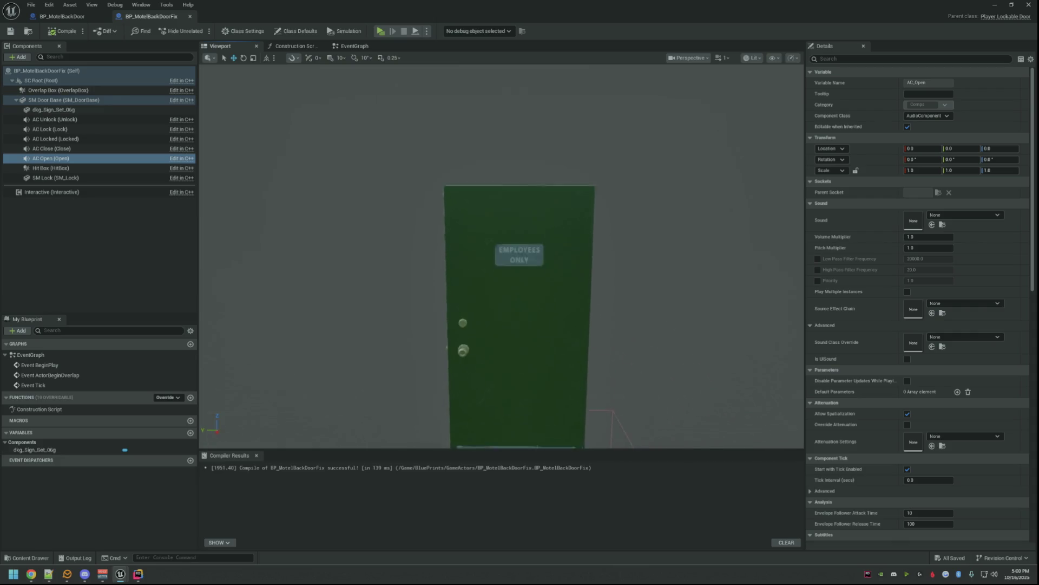
pyautogui.scroll(-5, 488, 281)
pyautogui.scroll(2, 487, 282)
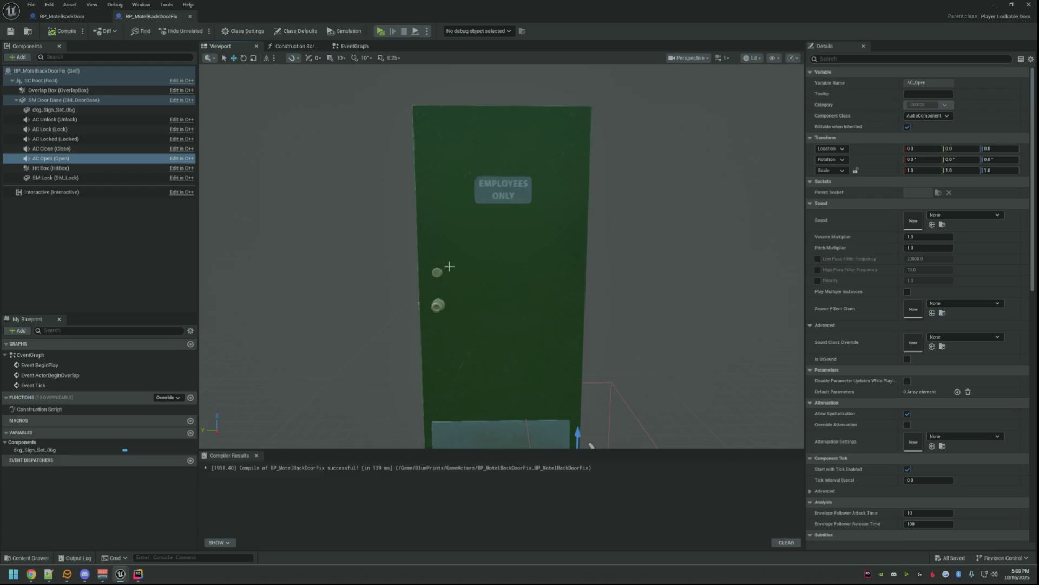
pyautogui.click(57, 120)
pyautogui.keyDown('shift'); pyautogui.click(74, 157); pyautogui.keyUp('shift')
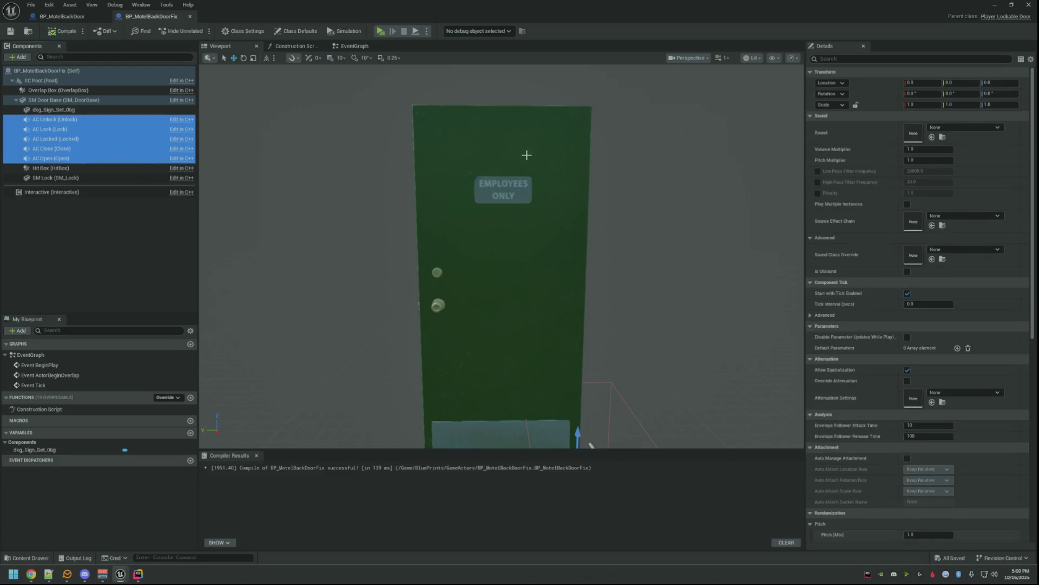
pyautogui.click(850, 58)
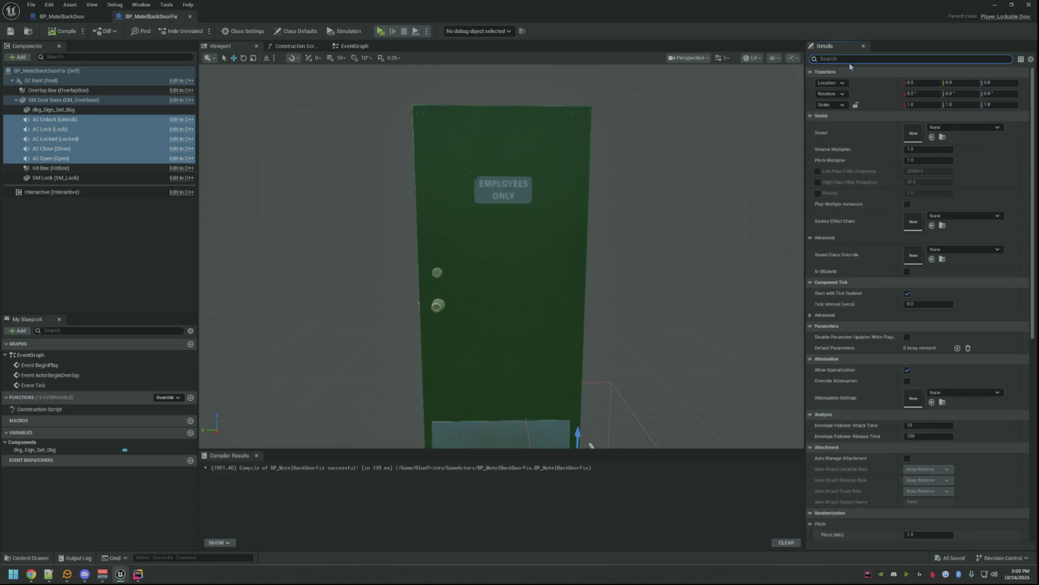
pyautogui.write('auto')
pyautogui.click(909, 149)
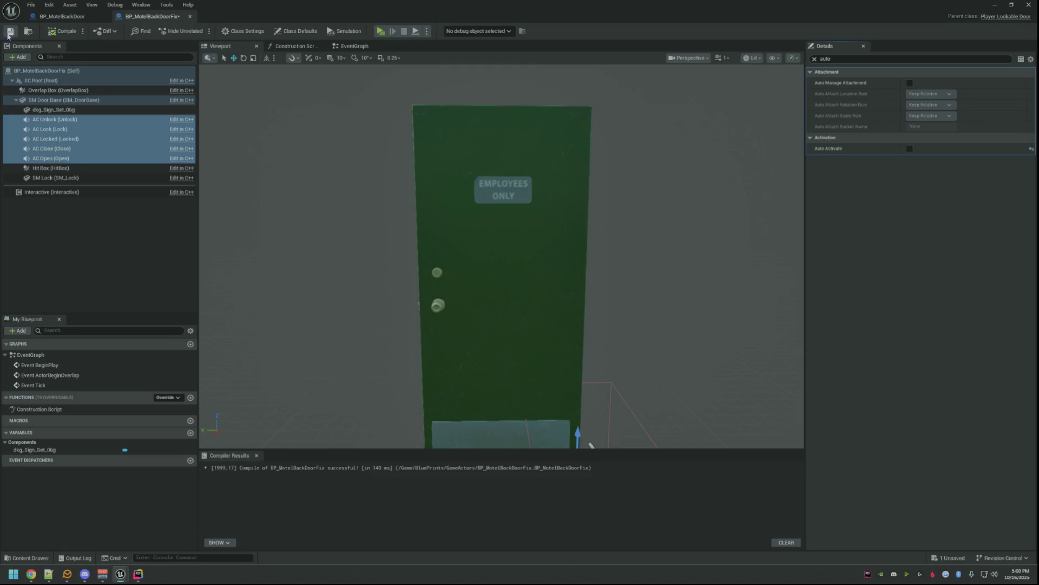
pyautogui.click(815, 59)
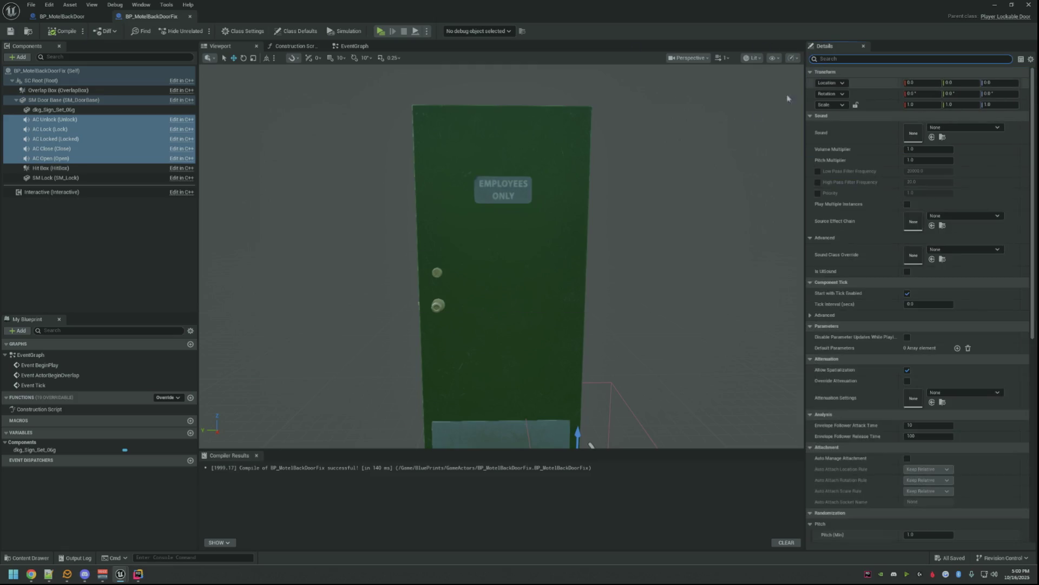
# - Clear the selection, pick the sign then the SM Lock component and frame the lock in view
pyautogui.click(147, 291)
pyautogui.click(56, 109)
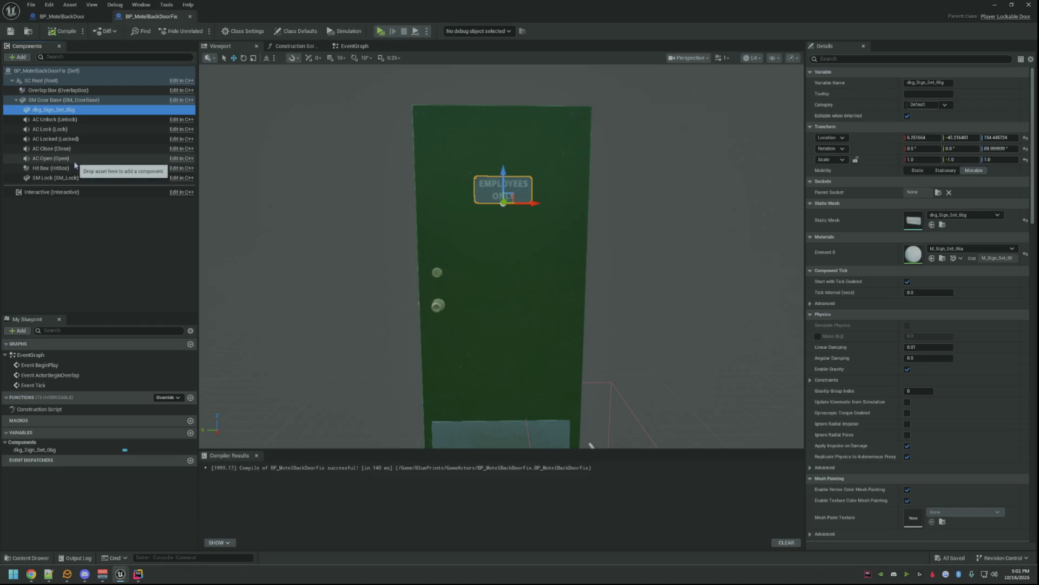
pyautogui.click(55, 177)
pyautogui.press('f')
# - Check the original's SM Lock, then paste its lock Static Mesh onto the duplicate's SM Lock
pyautogui.moveTo(558, 247); pyautogui.dragTo(563, 224)
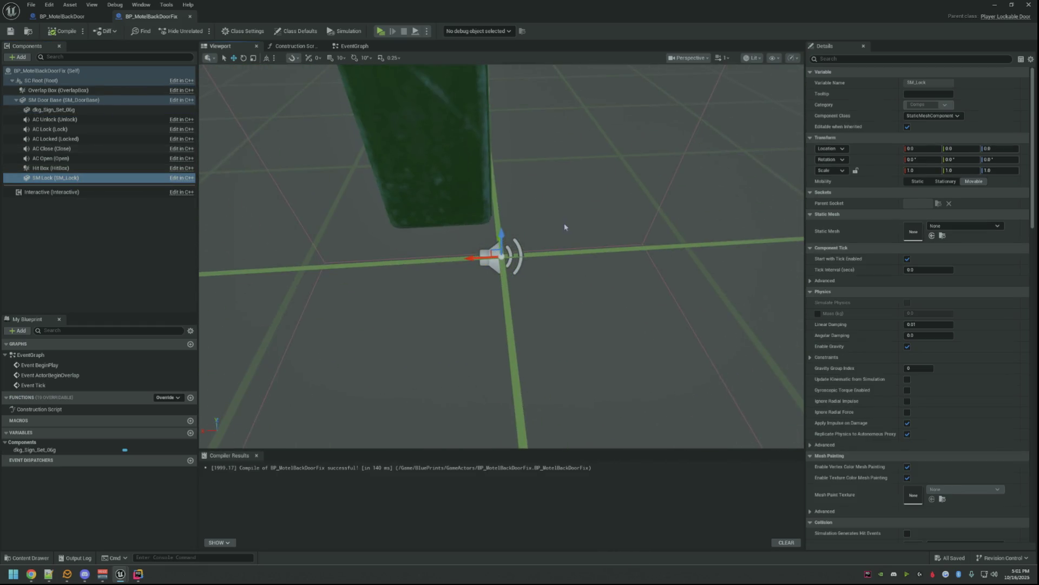
pyautogui.moveTo(493, 130)
pyautogui.mouseDown()
pyautogui.moveTo(569, 174)
pyautogui.moveTo(482, 152)
pyautogui.mouseUp()
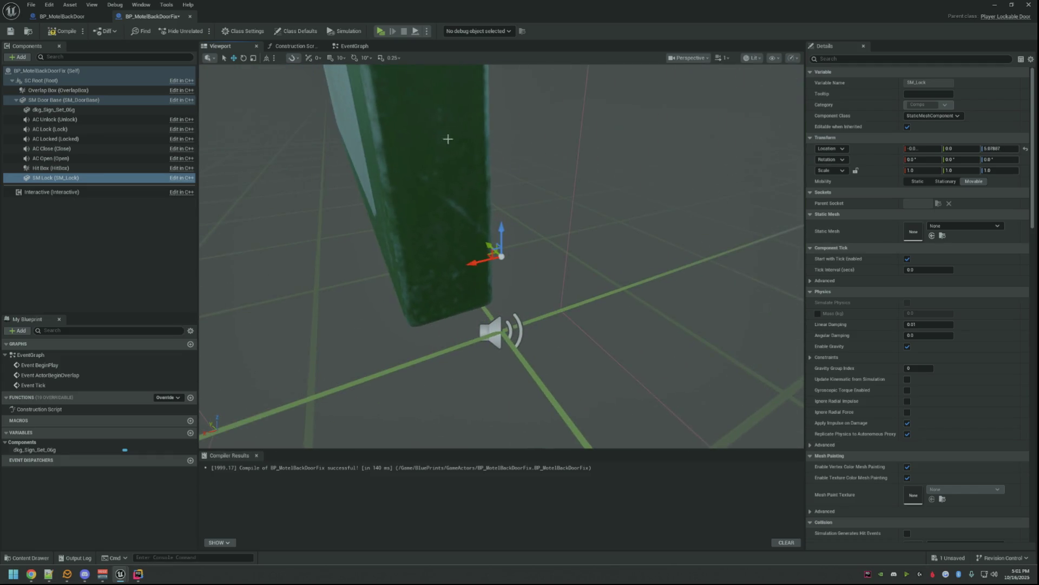
pyautogui.click(98, 18)
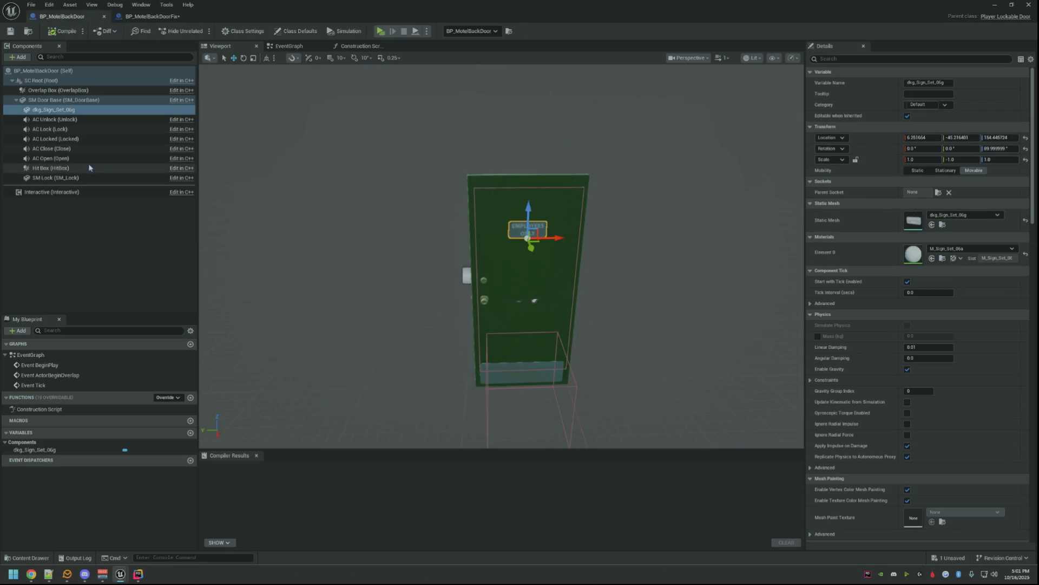
pyautogui.click(89, 177)
pyautogui.press('f')
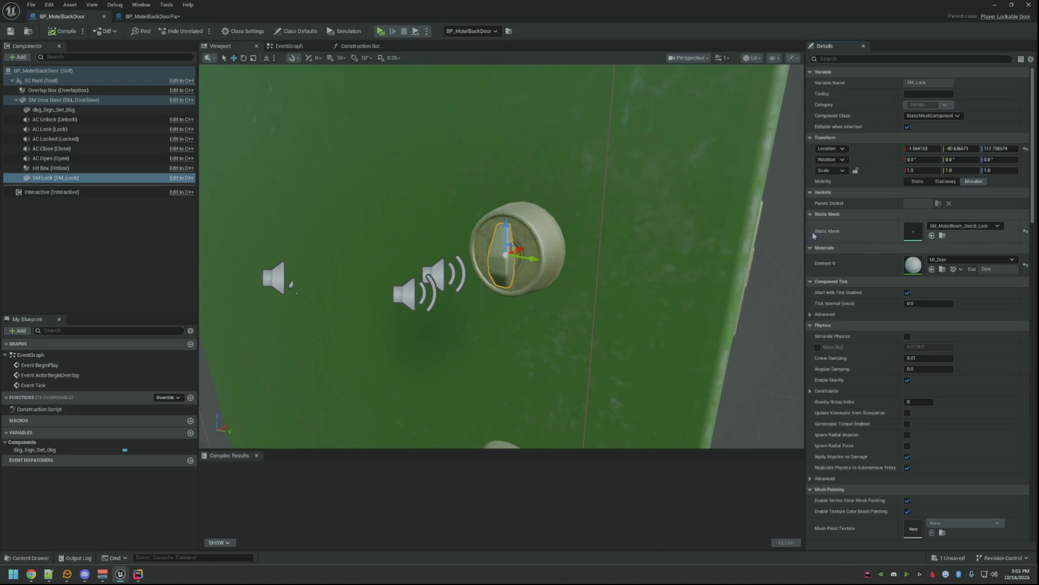
pyautogui.hotkey('ctrl', 'Tab')
pyautogui.rightClick(860, 234)
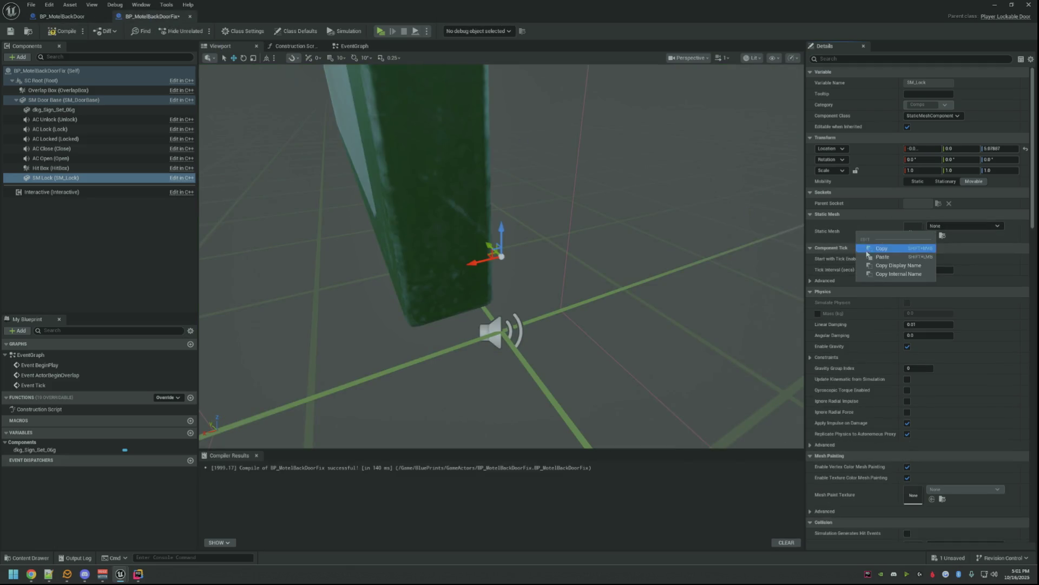
pyautogui.click(867, 257)
pyautogui.press('f')
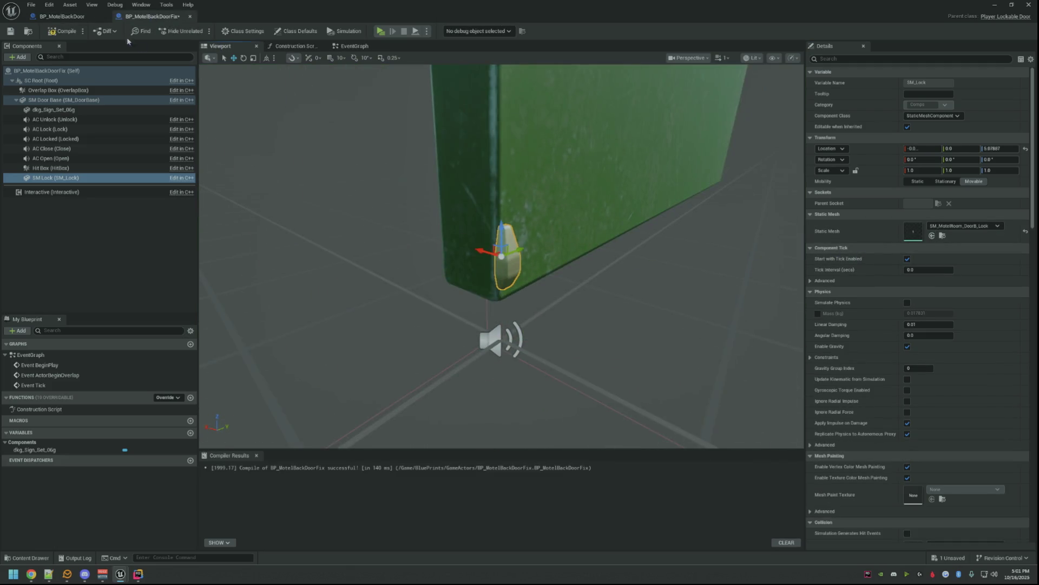
# - Copy the original lock's Location and paste it onto BP_MotelBackDoorFix's SM Lock, then reselect the lock
pyautogui.click(65, 17)
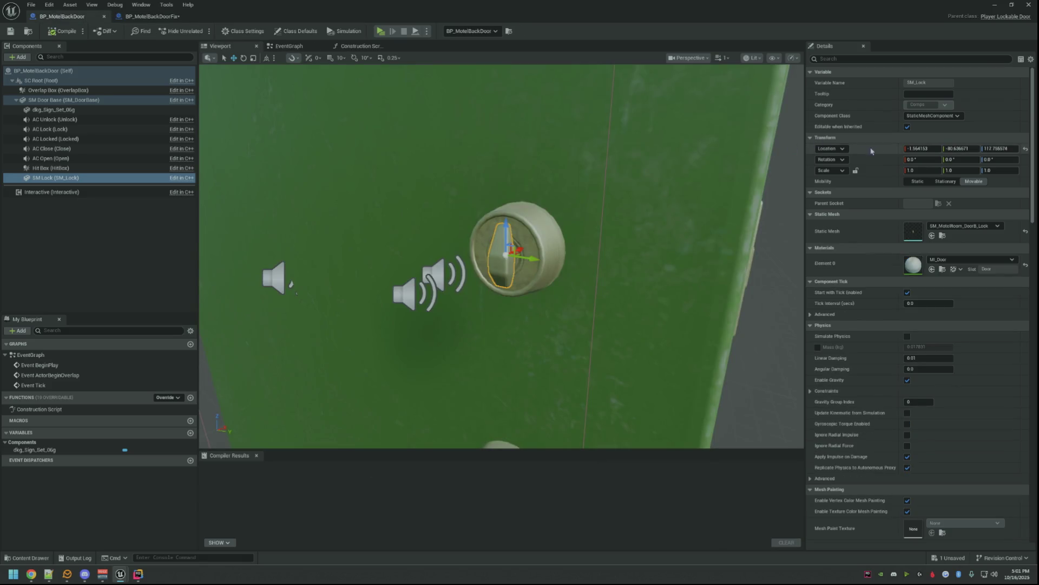
pyautogui.rightClick(840, 139)
pyautogui.click(885, 180)
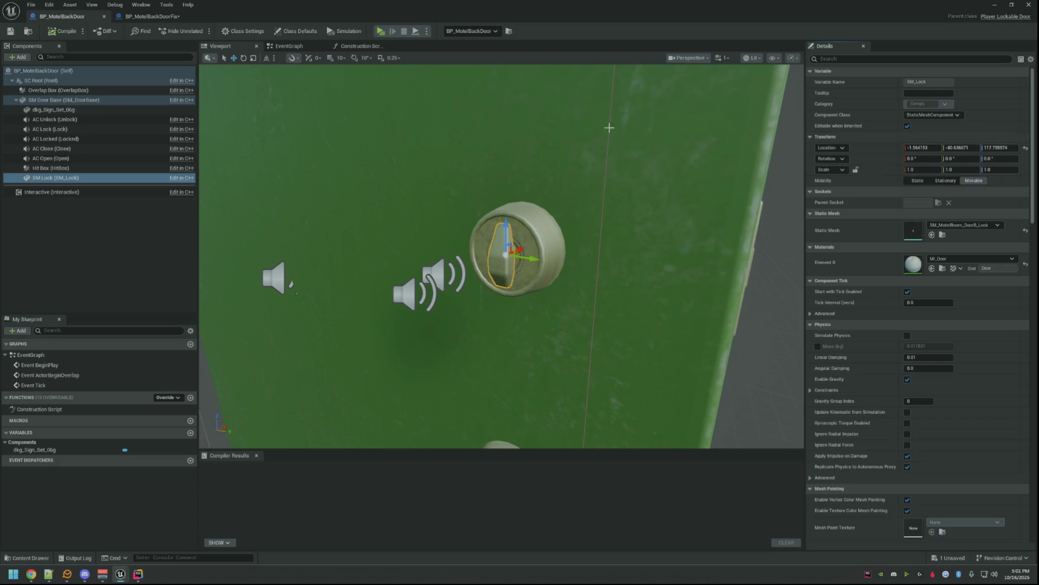
pyautogui.click(158, 17)
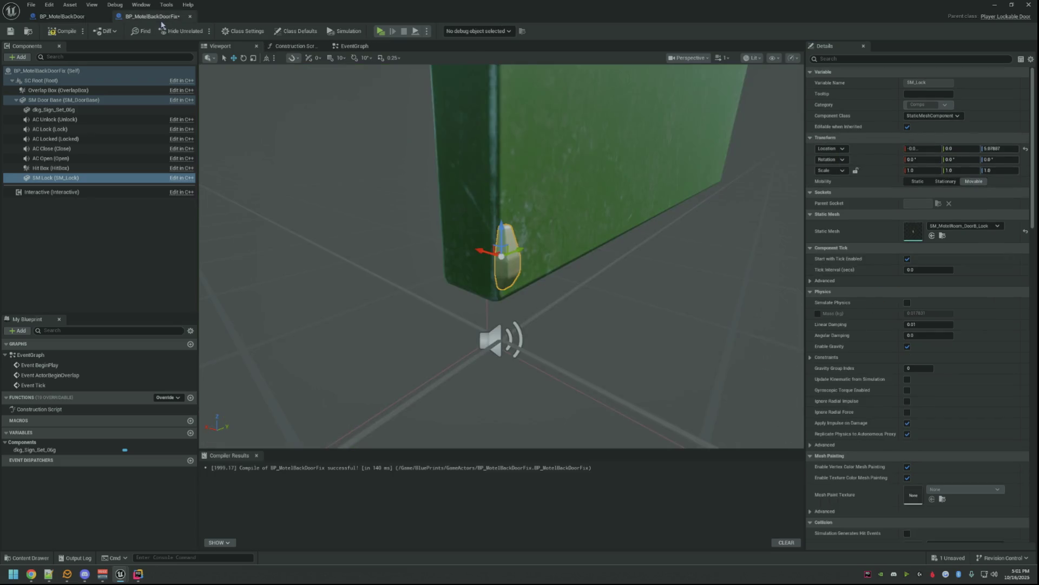
pyautogui.rightClick(859, 144)
pyautogui.click(877, 180)
pyautogui.press('f')
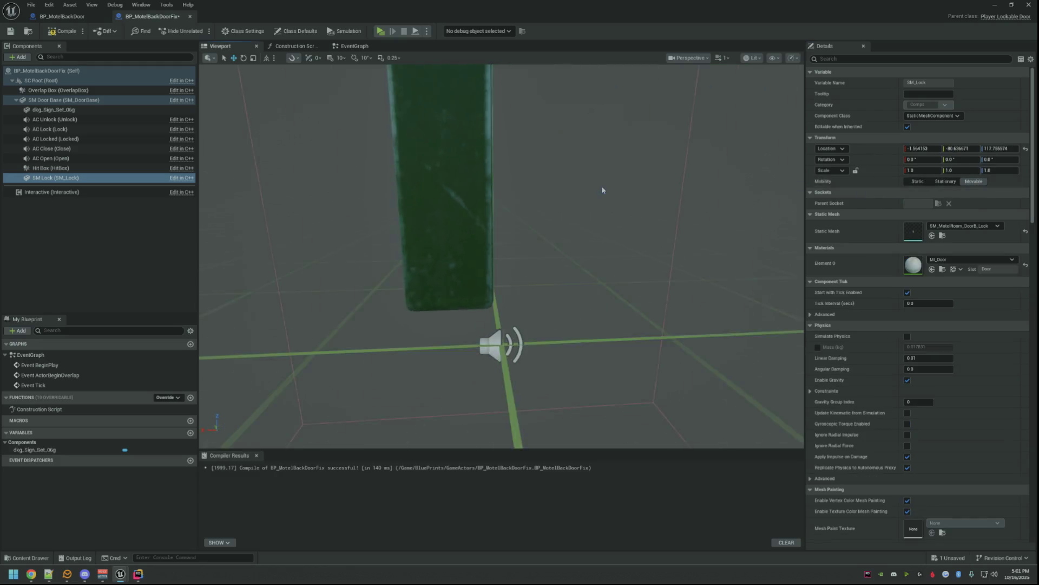
pyautogui.moveTo(502, 244)
pyautogui.mouseDown()
pyautogui.moveTo(455, 342)
pyautogui.moveTo(278, 157)
pyautogui.mouseUp()
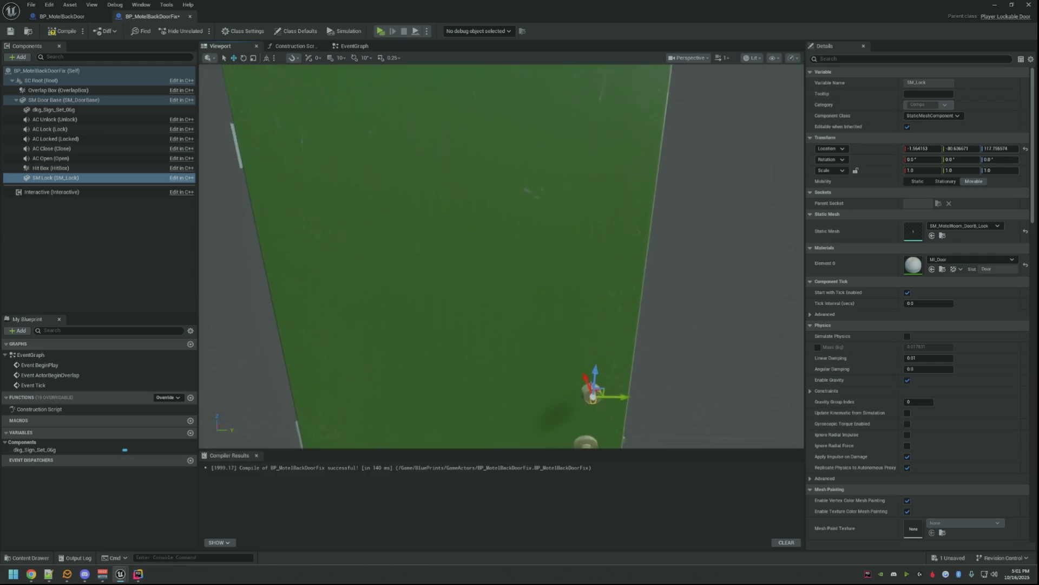
pyautogui.click(123, 230)
pyautogui.click(56, 177)
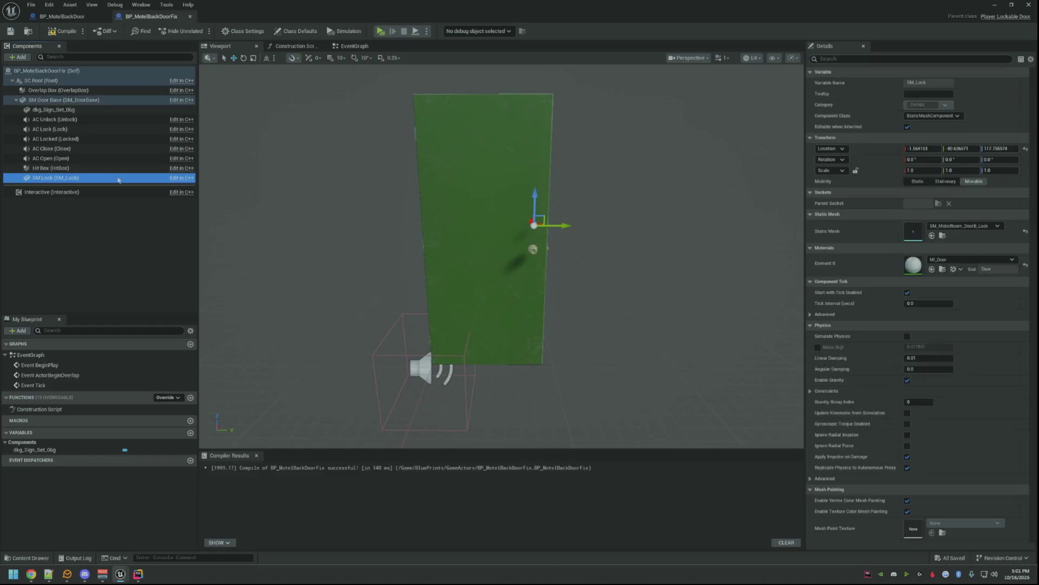
pyautogui.scroll(-5, 925, 317)
pyautogui.scroll(-5, 926, 317)
# - Give SM Lock no overlap events, no character step-up and NoCollision, compile, then restore the editor window down
pyautogui.click(907, 315)
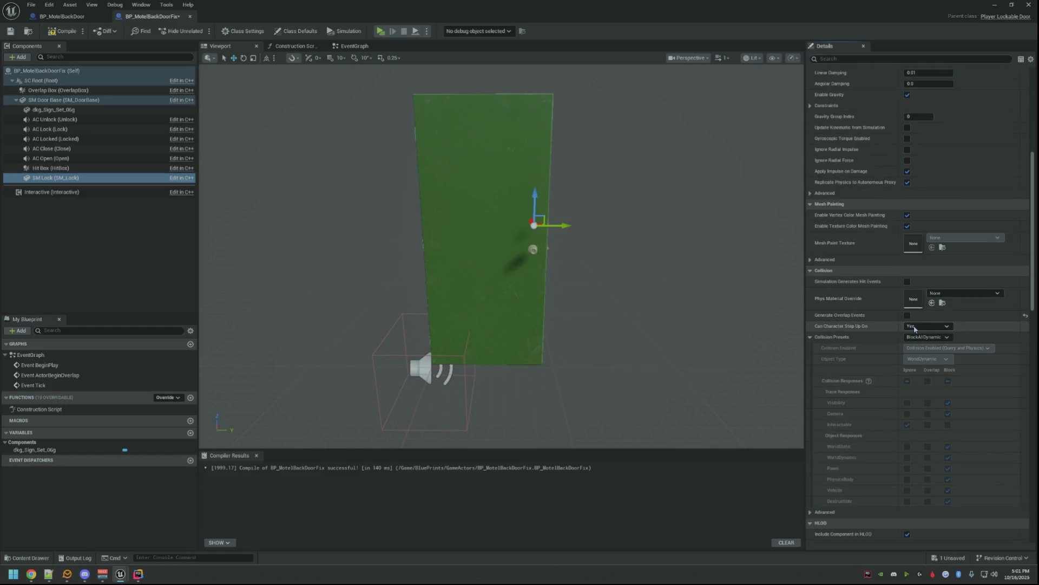
pyautogui.click(922, 338)
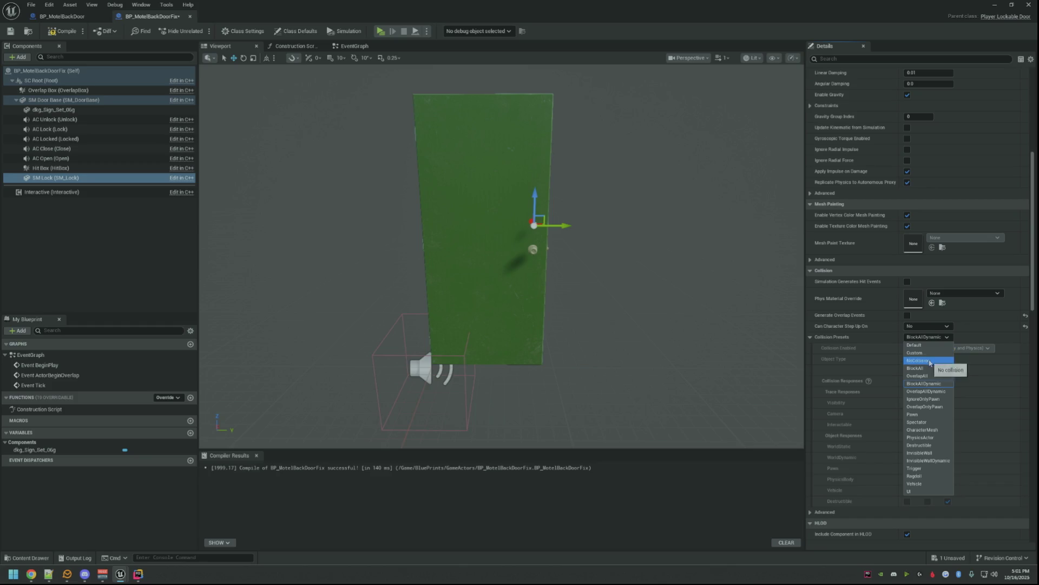
pyautogui.click(930, 361)
pyautogui.click(54, 33)
pyautogui.click(103, 228)
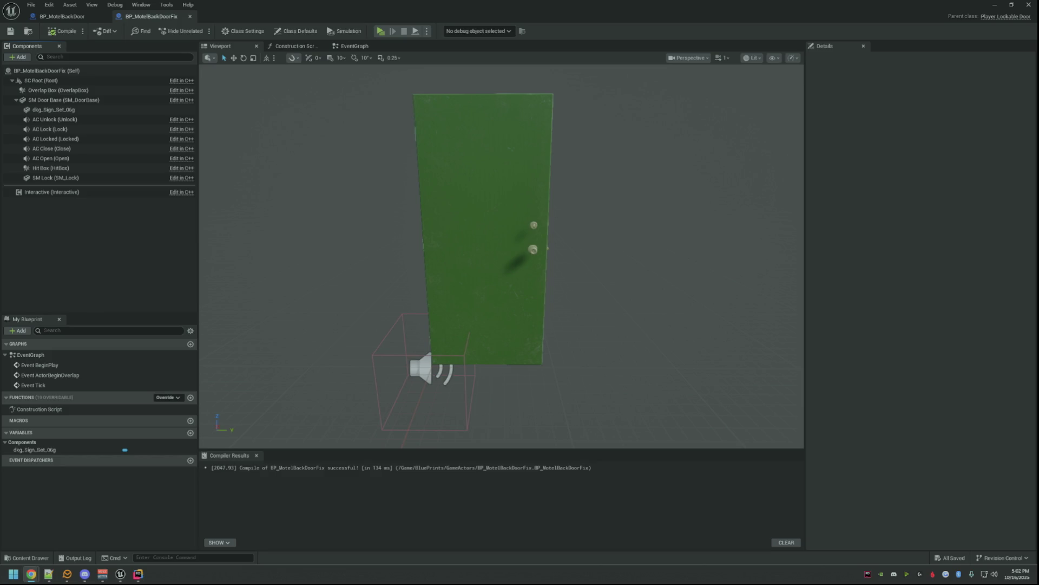
pyautogui.scroll(3, 704, 200)
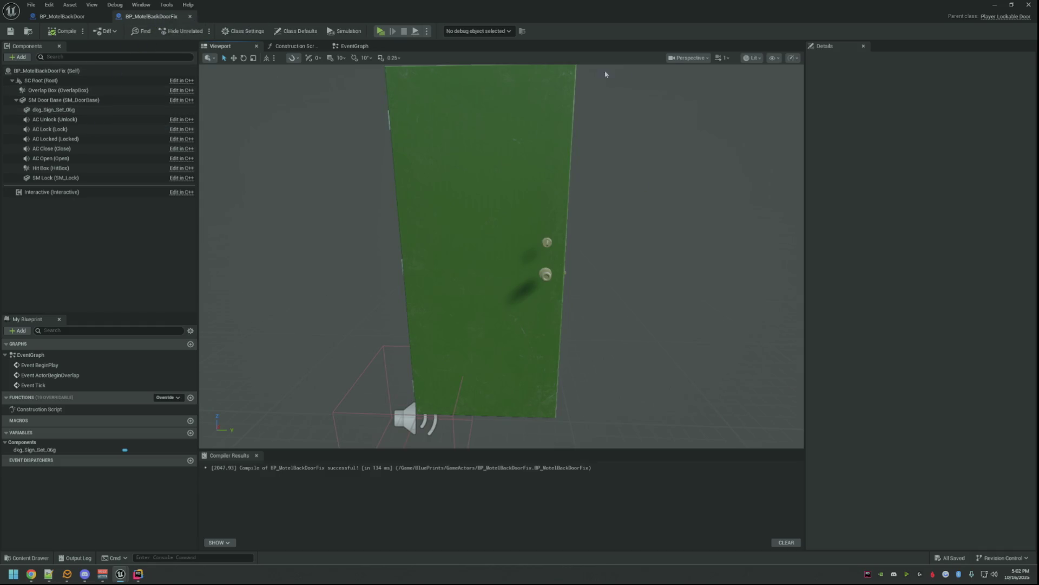
pyautogui.click(1010, 5)
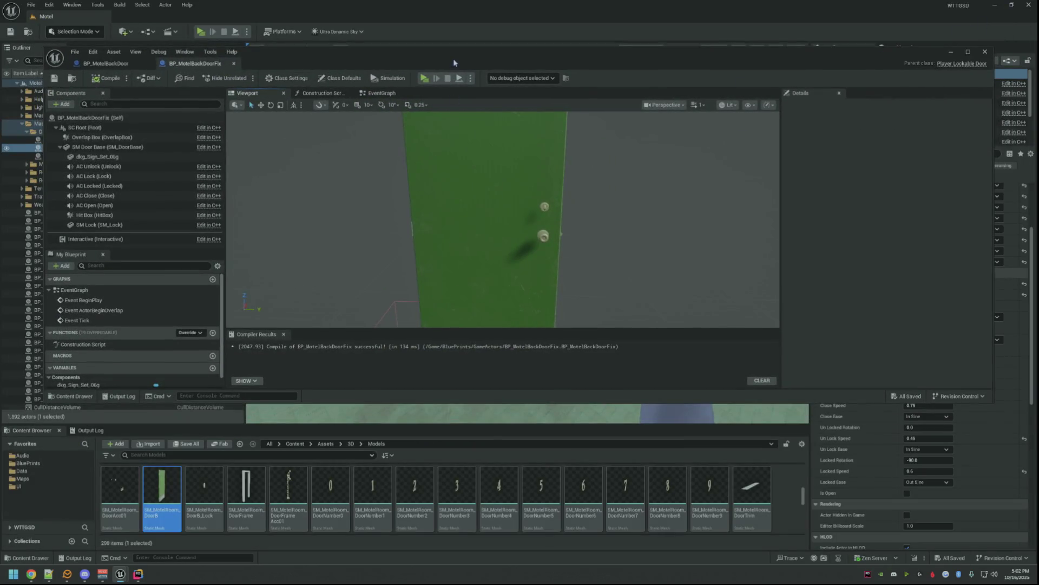
# - Reposition the editor window, locate the original's SFX_UnlockDoor_Cue and select the duplicate's AC Unlock
pyautogui.moveTo(453, 59); pyautogui.dragTo(449, 13)
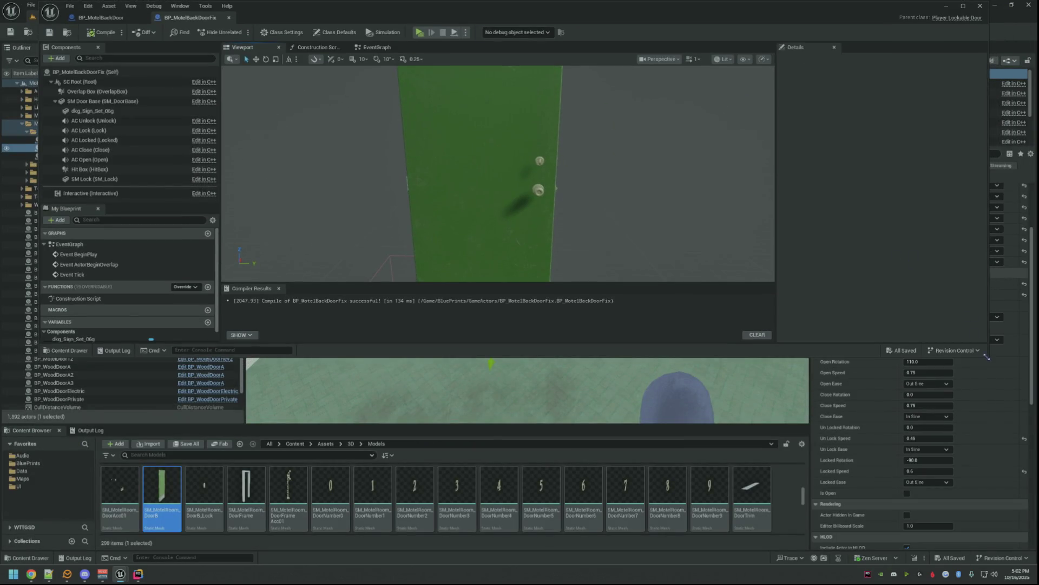
pyautogui.moveTo(989, 358); pyautogui.dragTo(959, 401)
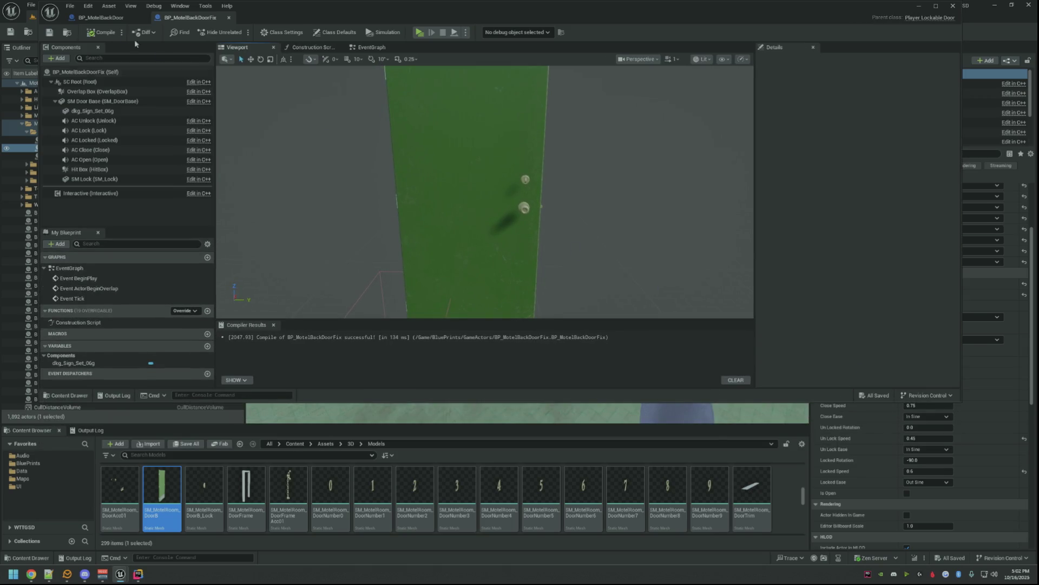
pyautogui.click(108, 19)
pyautogui.click(131, 121)
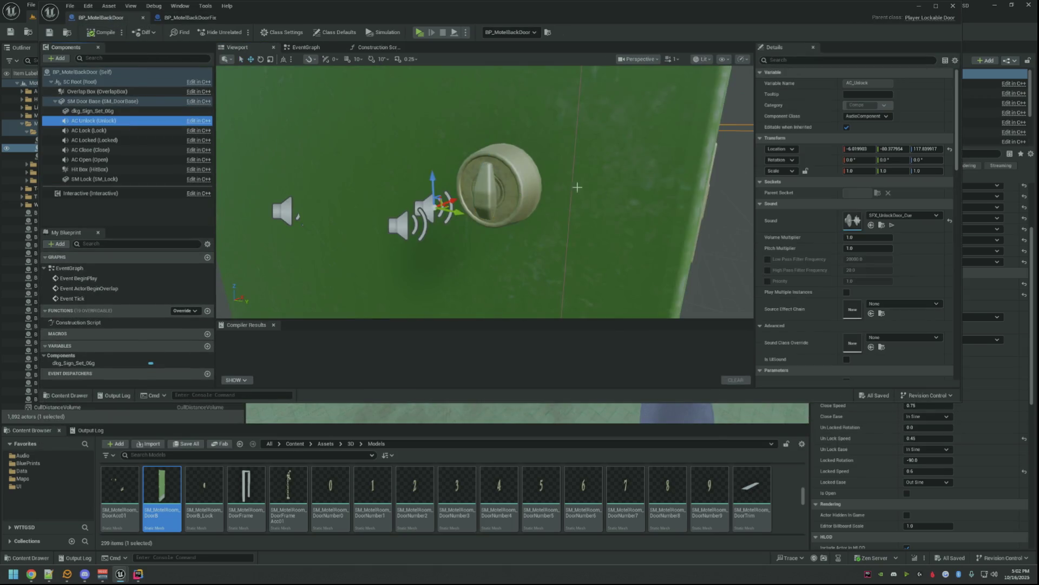
pyautogui.click(881, 225)
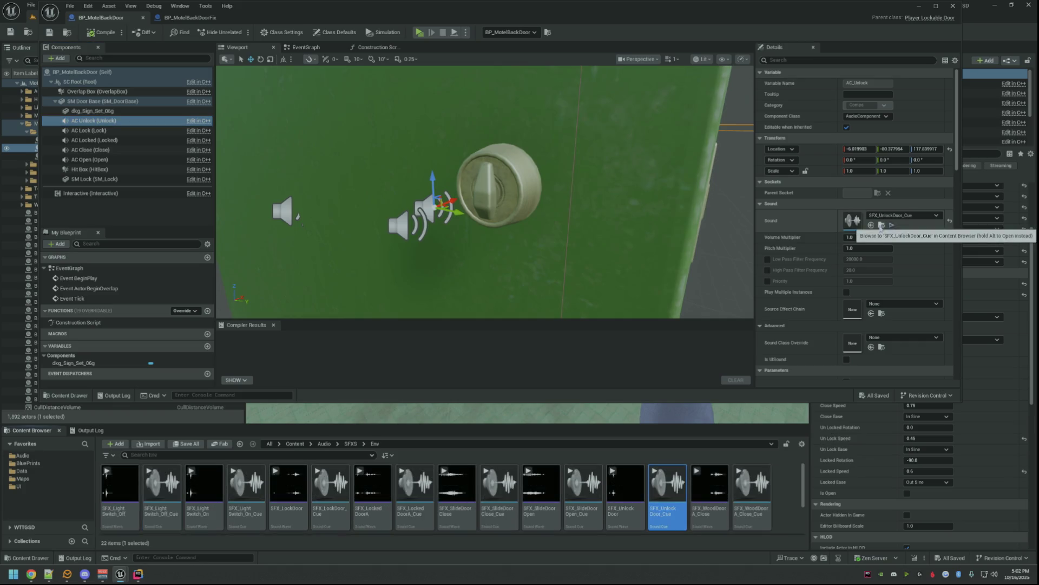
pyautogui.click(162, 18)
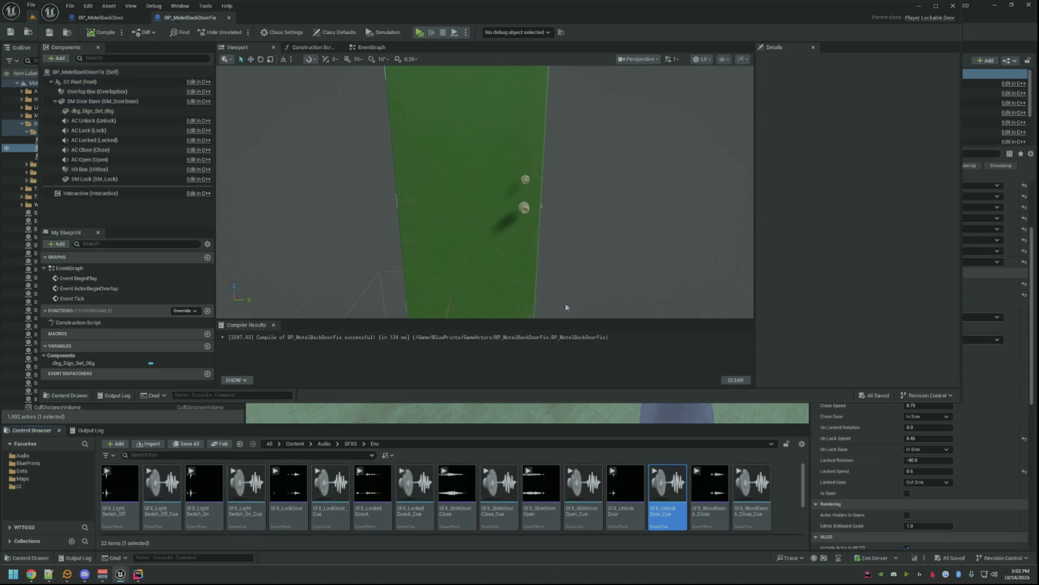
pyautogui.click(162, 120)
pyautogui.moveTo(660, 487)
pyautogui.mouseDown()
pyautogui.moveTo(804, 187)
pyautogui.moveTo(853, 147)
pyautogui.mouseUp()
pyautogui.scroll(5, 820, 227)
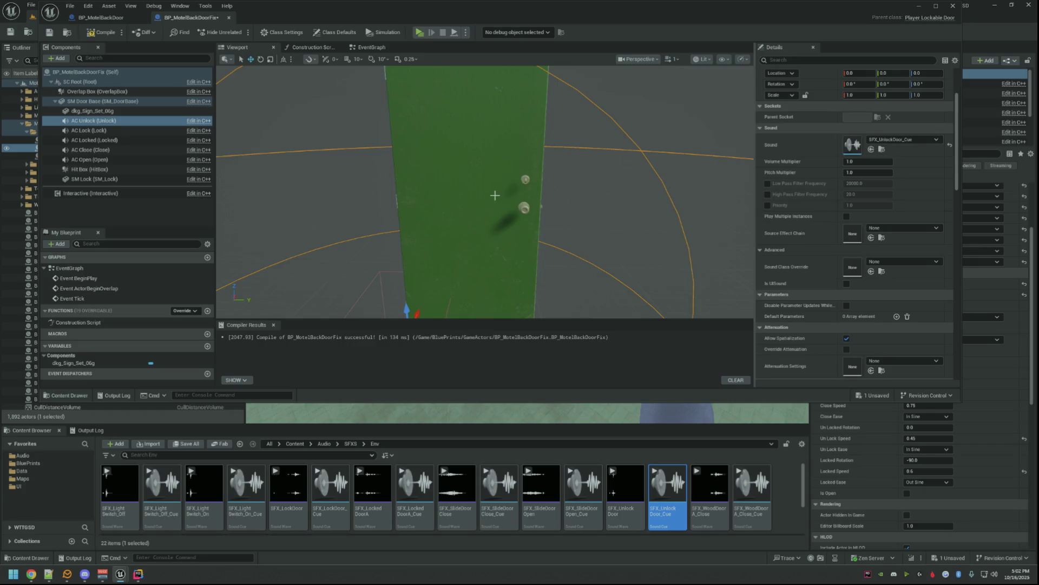
# - Paste the original unlock sound's Location onto the duplicate's AC Unlock, then select AC Lock
pyautogui.click(105, 17)
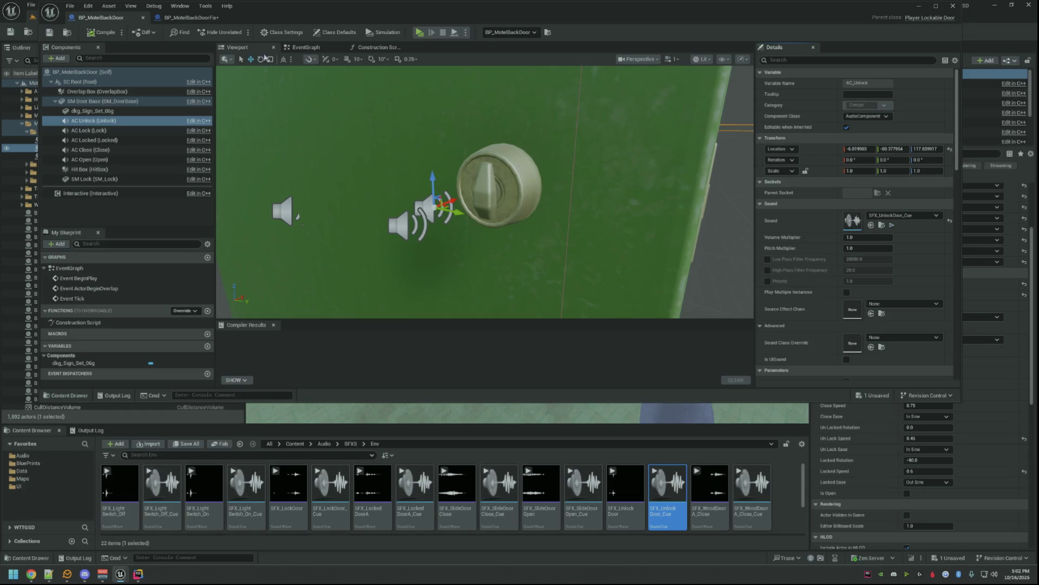
pyautogui.click(189, 18)
pyautogui.scroll(2, 821, 147)
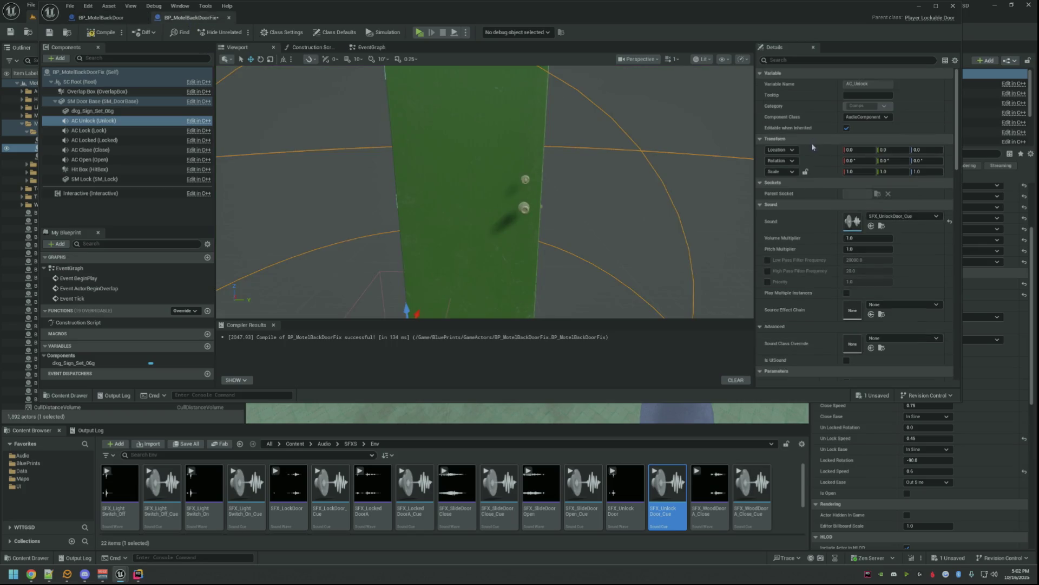
pyautogui.rightClick(814, 154)
pyautogui.click(830, 181)
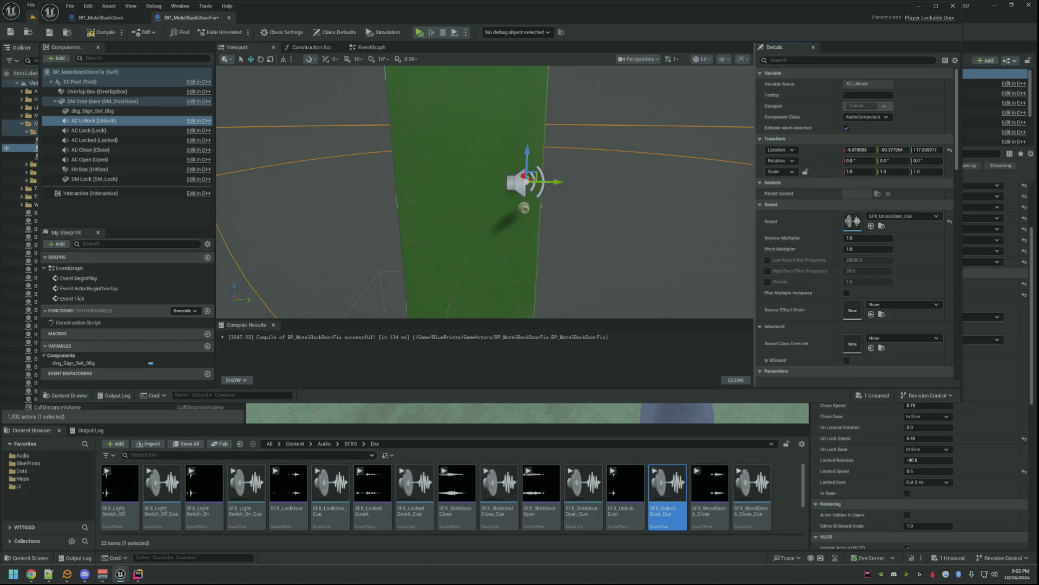
pyautogui.scroll(2, 676, 163)
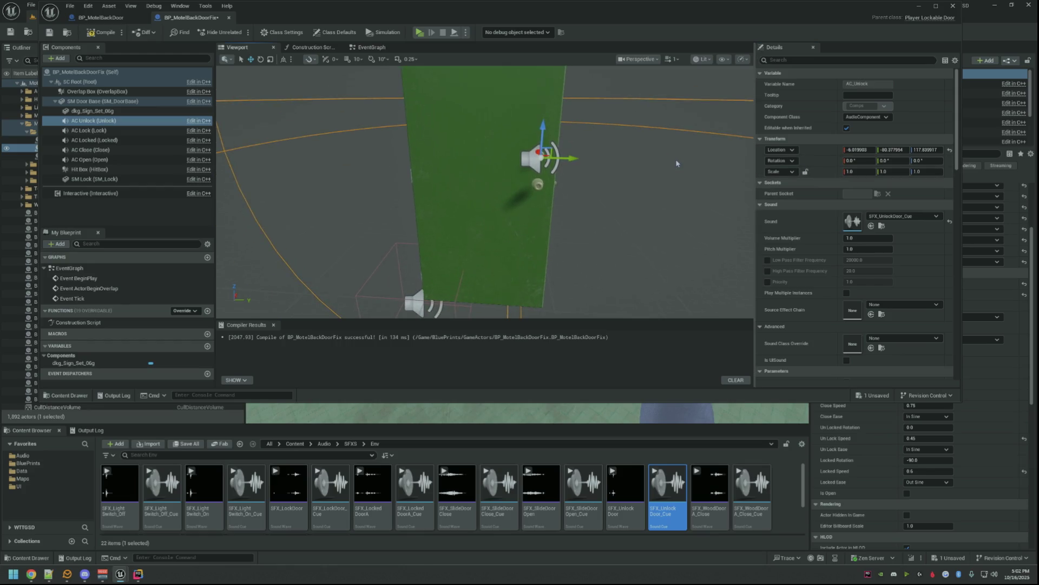
pyautogui.click(148, 131)
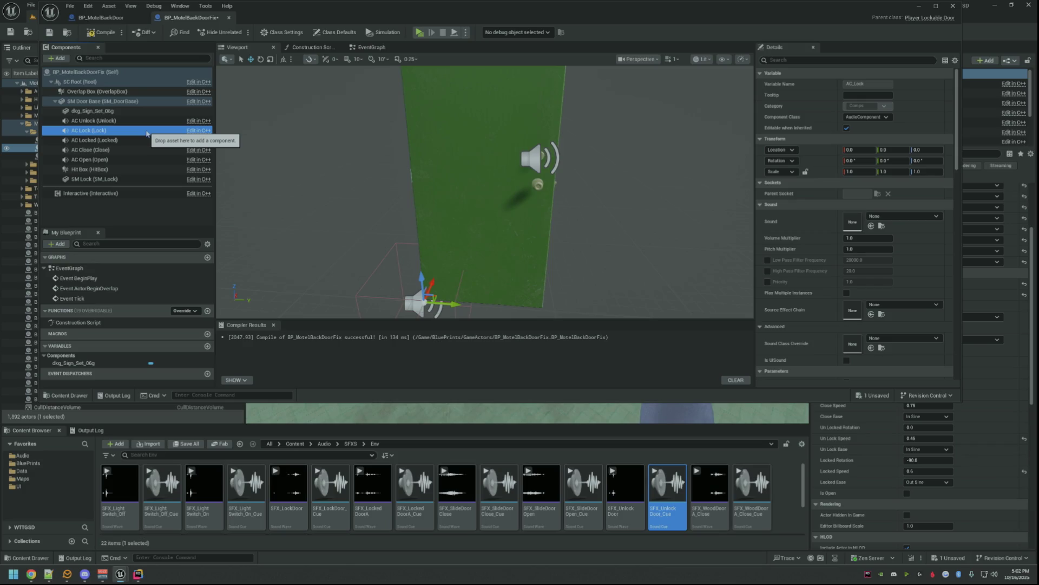
# - Locate the original's lock cue and assign SFX_LockDoor_Cue to the duplicate's AC Lock, comparing both doors
pyautogui.click(102, 18)
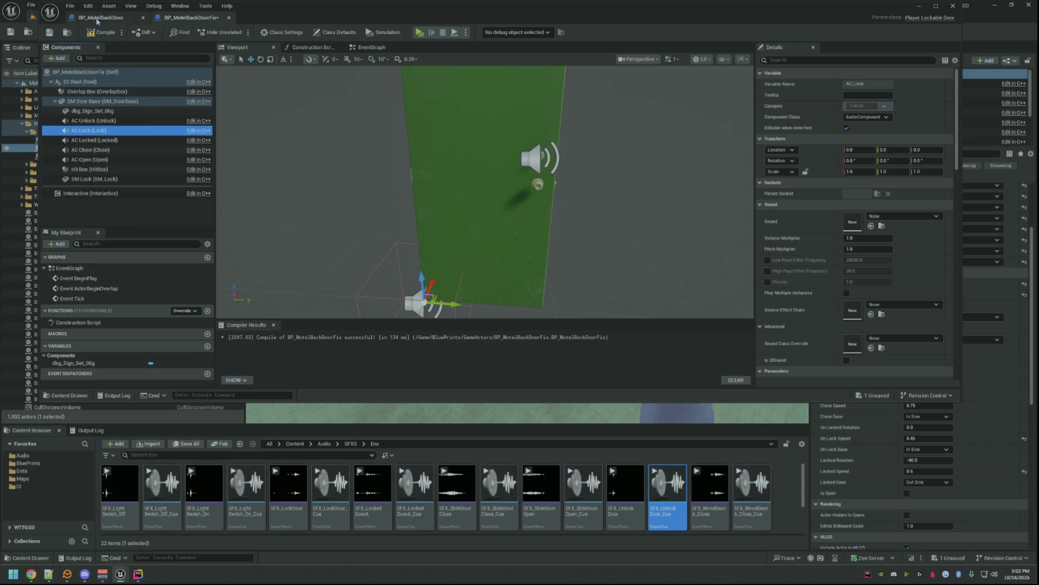
pyautogui.click(124, 130)
pyautogui.click(882, 225)
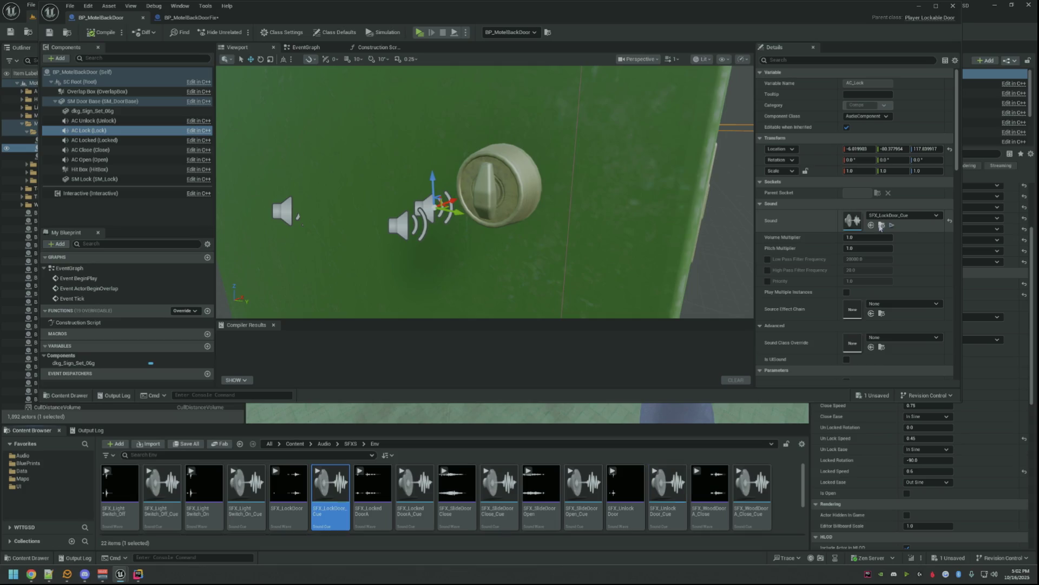
pyautogui.click(195, 18)
pyautogui.moveTo(330, 487); pyautogui.dragTo(885, 223)
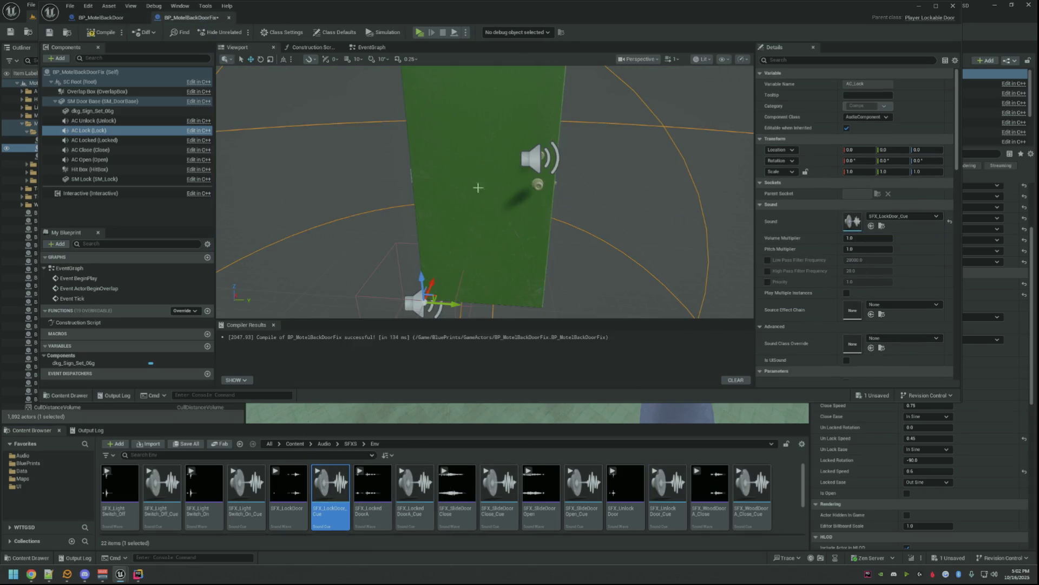
pyautogui.click(114, 18)
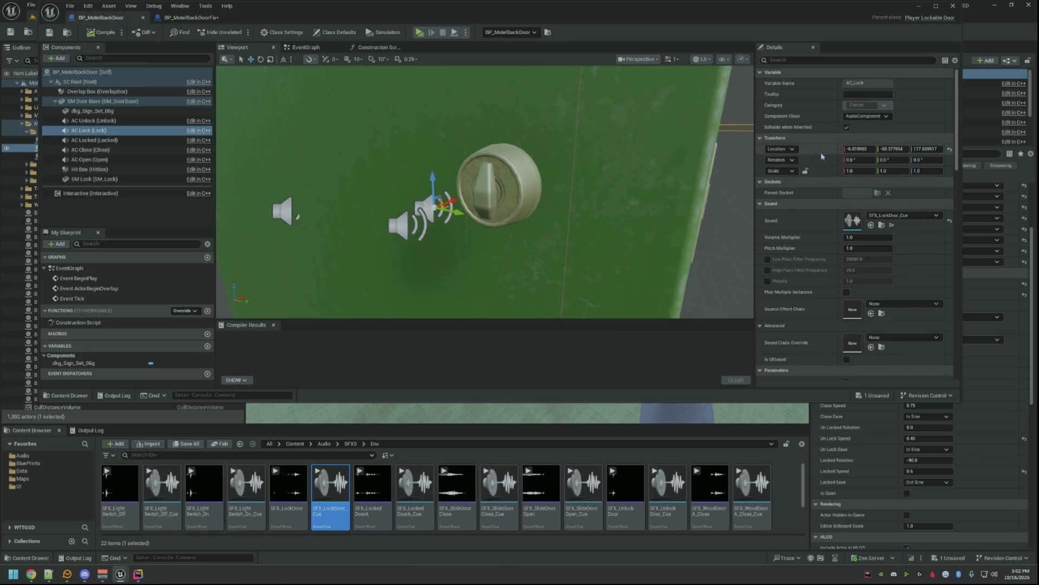
pyautogui.click(212, 19)
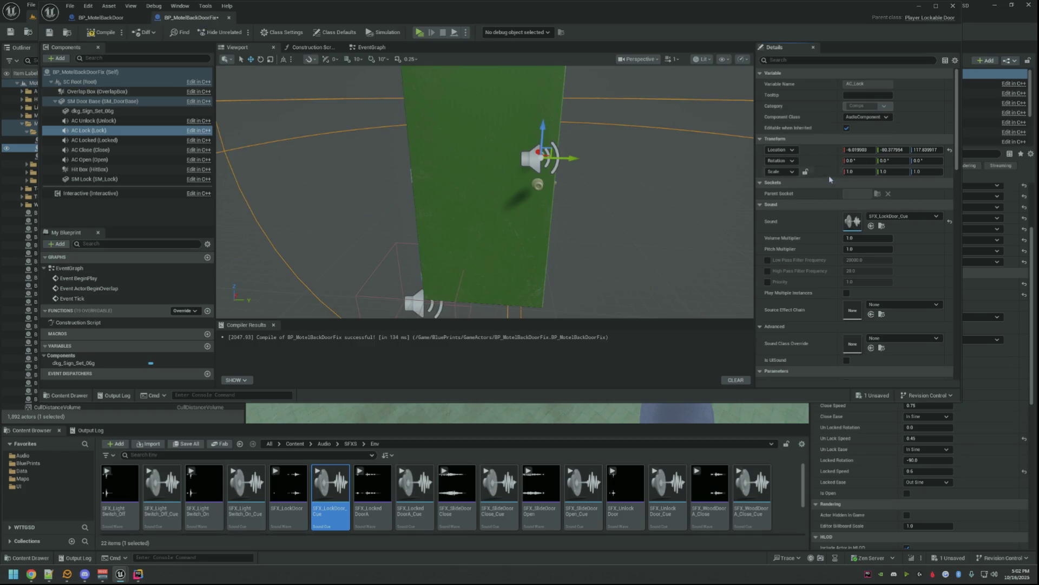
pyautogui.moveTo(603, 158); pyautogui.dragTo(597, 122)
pyautogui.moveTo(545, 180); pyautogui.dragTo(545, 179)
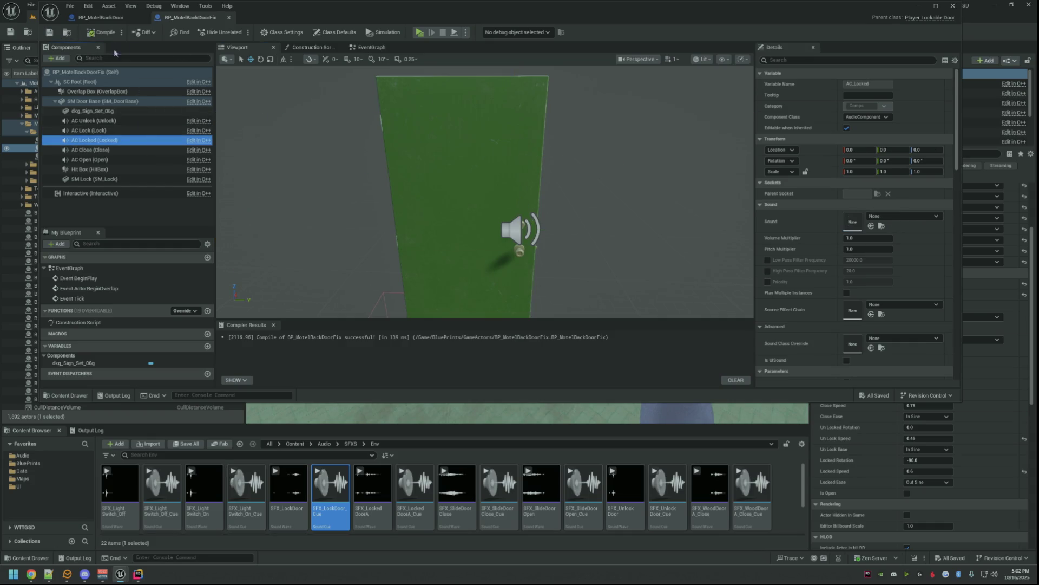
# - Locate the original's SFX_LockedDoorA_Cue and paste its Location onto the duplicate's AC Locked
pyautogui.click(106, 17)
pyautogui.click(114, 140)
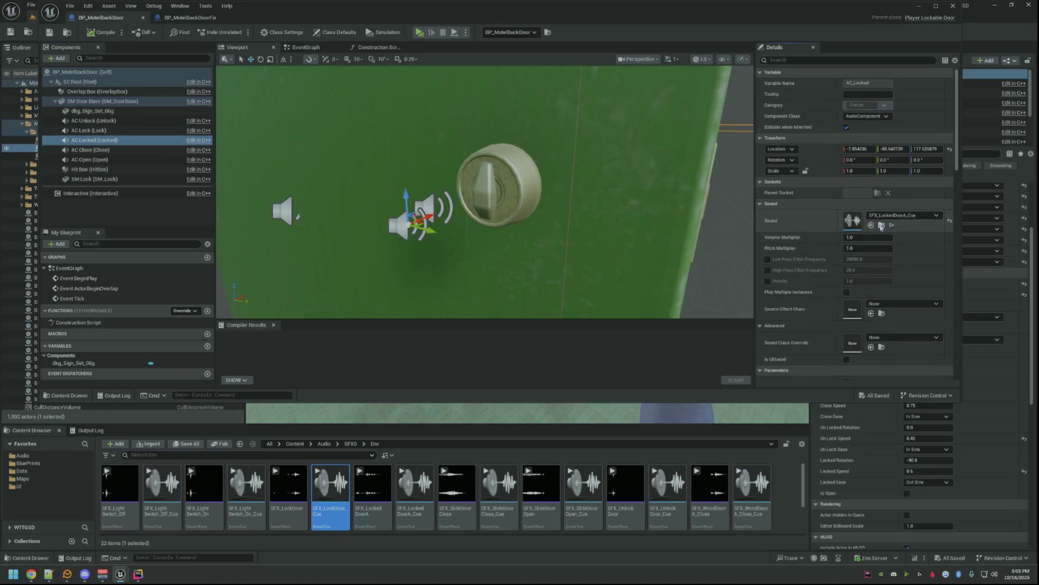
pyautogui.click(881, 224)
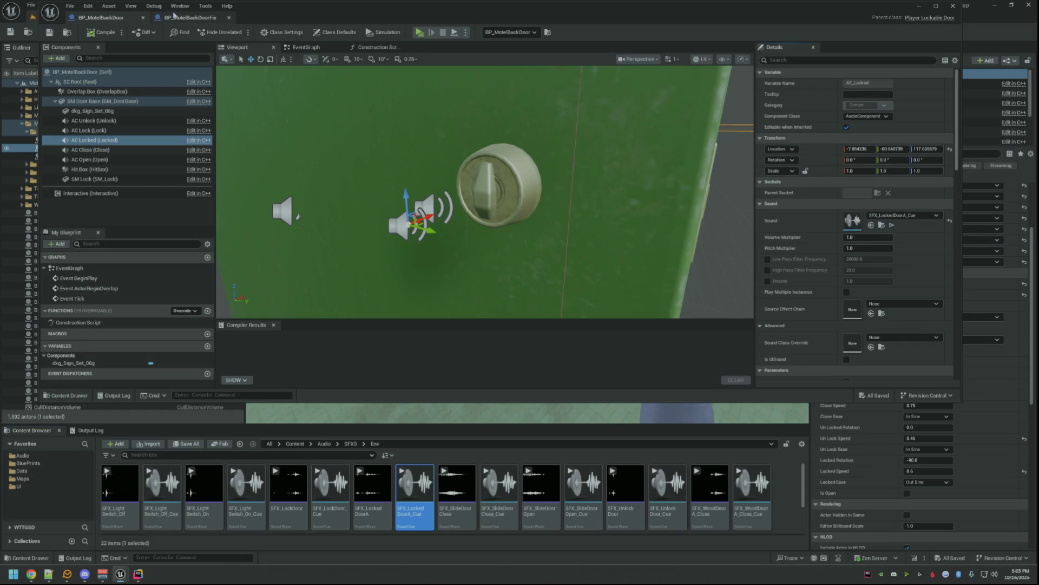
pyautogui.click(173, 15)
pyautogui.rightClick(829, 152)
pyautogui.click(865, 178)
# - Assign SFX_LockedDoorA_Cue to AC Locked, save the blueprint, then select AC Close
pyautogui.moveTo(552, 220); pyautogui.dragTo(552, 220)
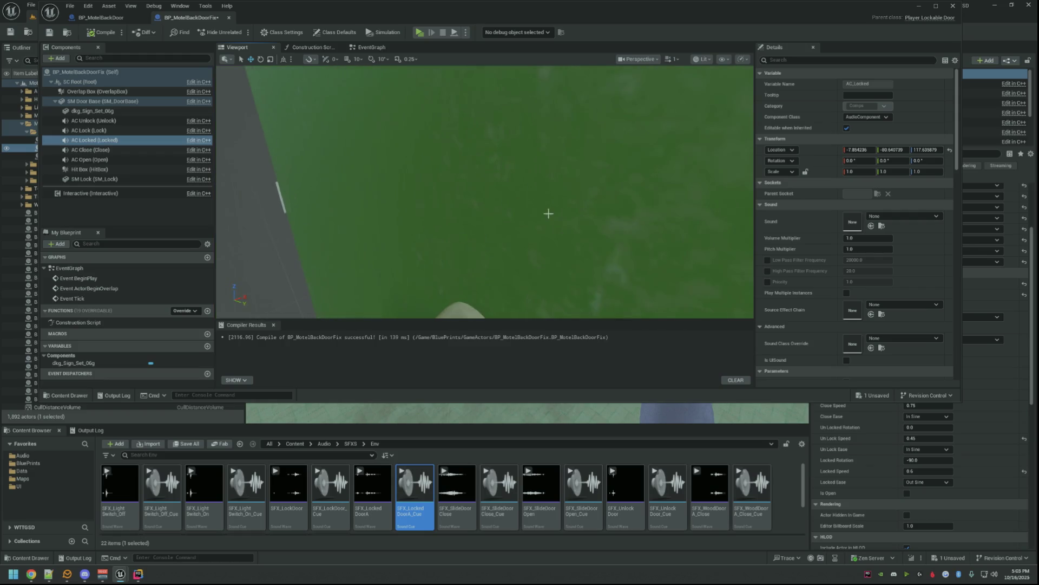
pyautogui.moveTo(550, 175); pyautogui.dragTo(543, 177)
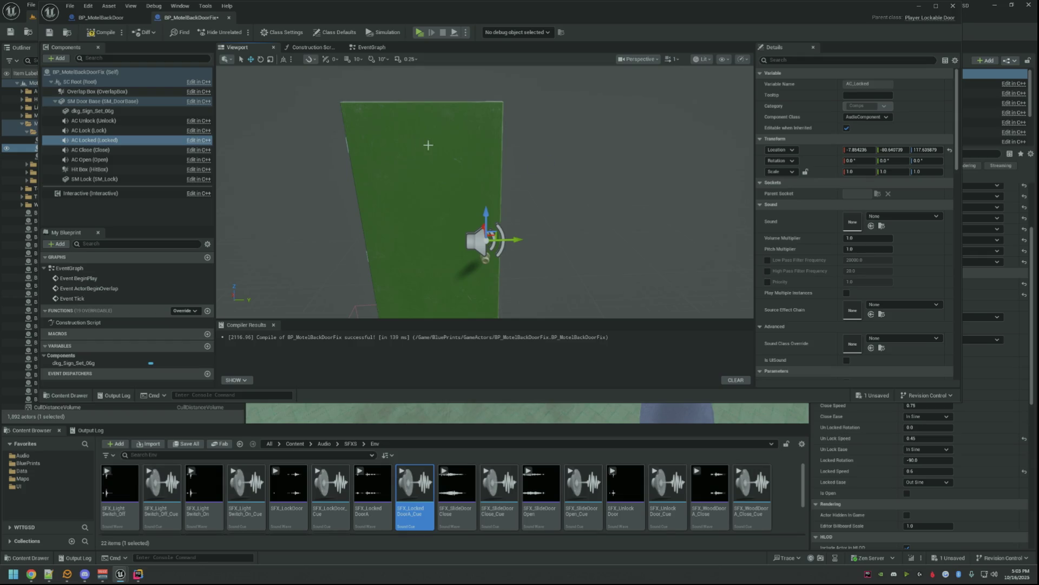
pyautogui.moveTo(414, 488); pyautogui.dragTo(893, 221)
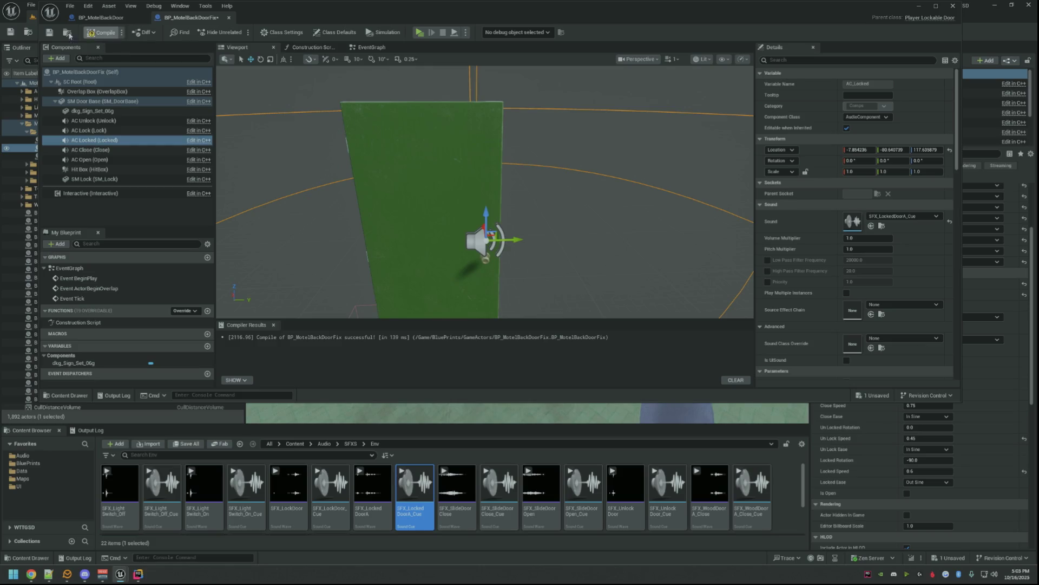
pyautogui.click(51, 32)
pyautogui.click(127, 150)
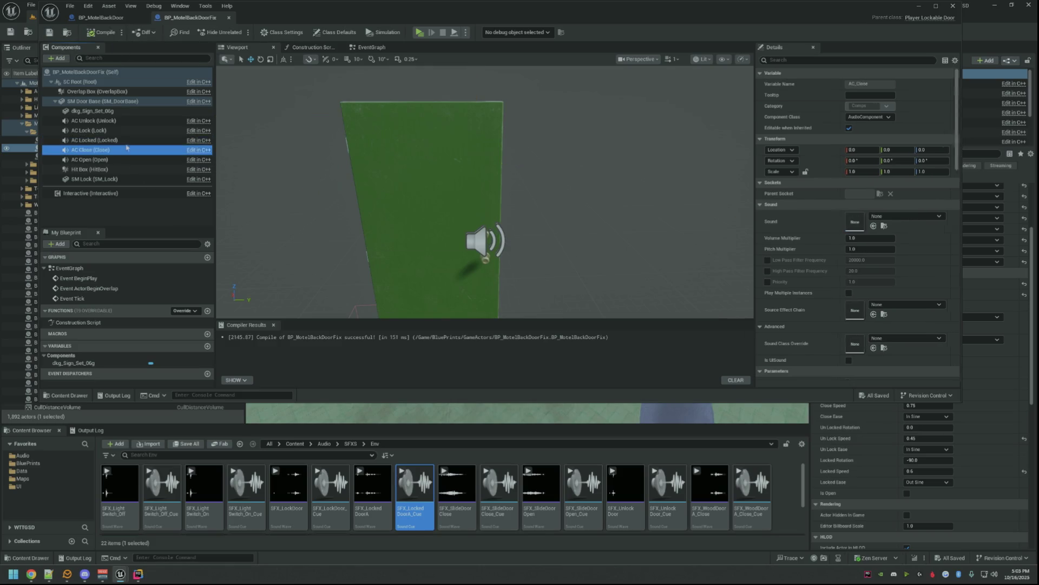
# - Give the duplicate's AC Close the SFX_WoodDoorB_Close_Cue sound and the original's Location, then compile
pyautogui.click(102, 17)
pyautogui.click(90, 150)
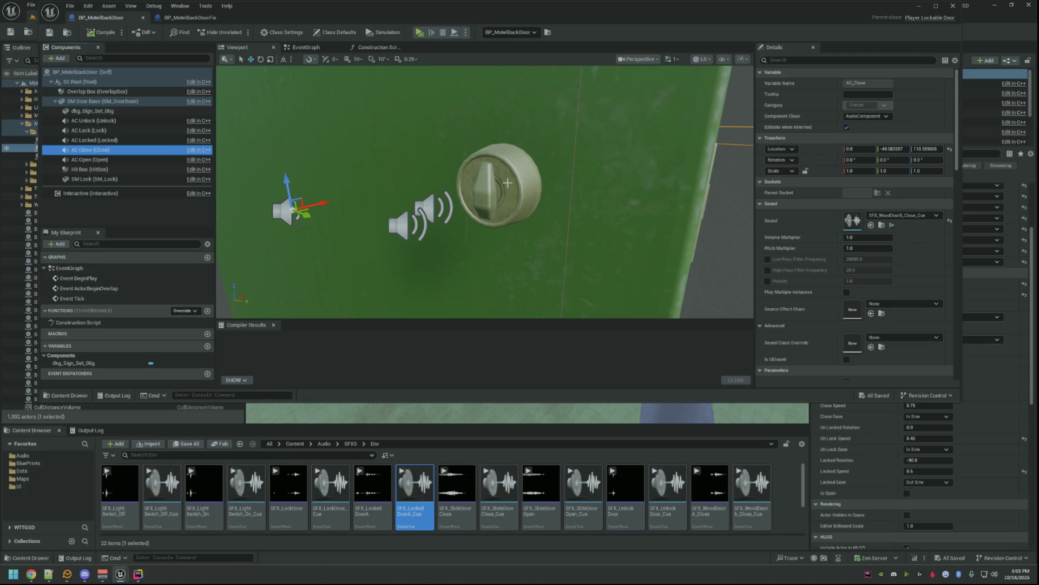
pyautogui.click(832, 166)
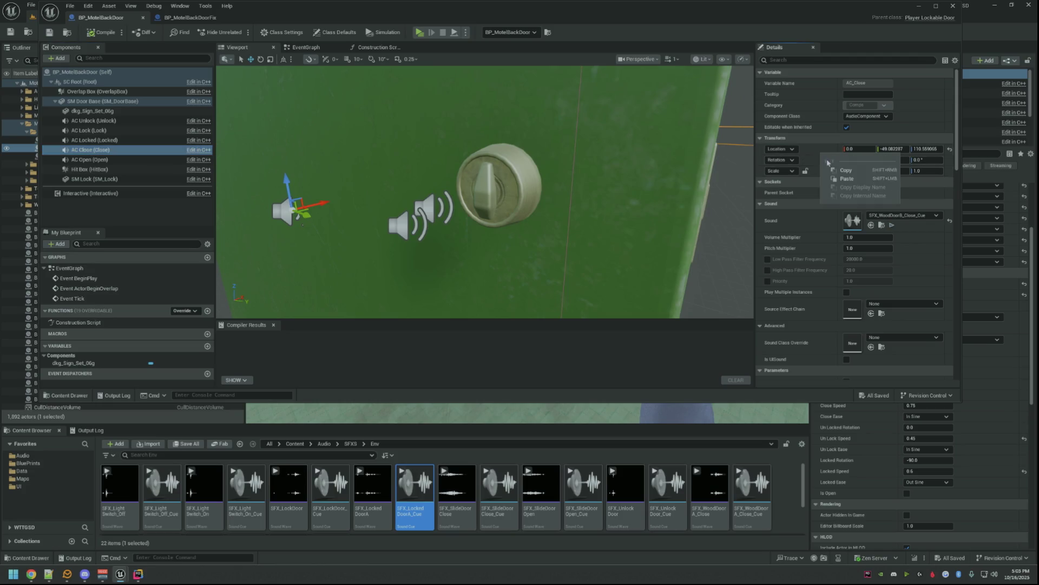
pyautogui.click(882, 225)
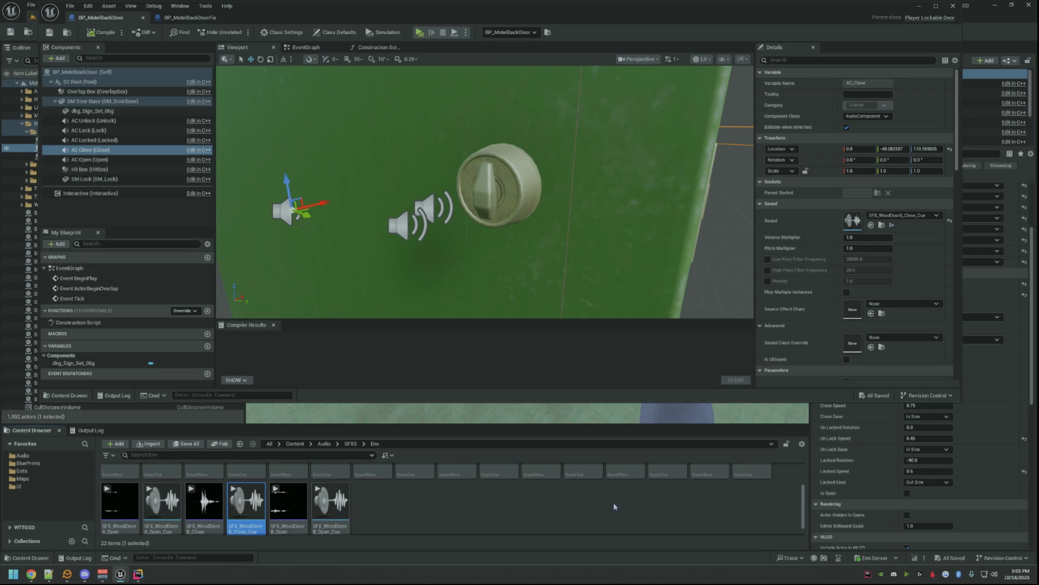
pyautogui.click(193, 19)
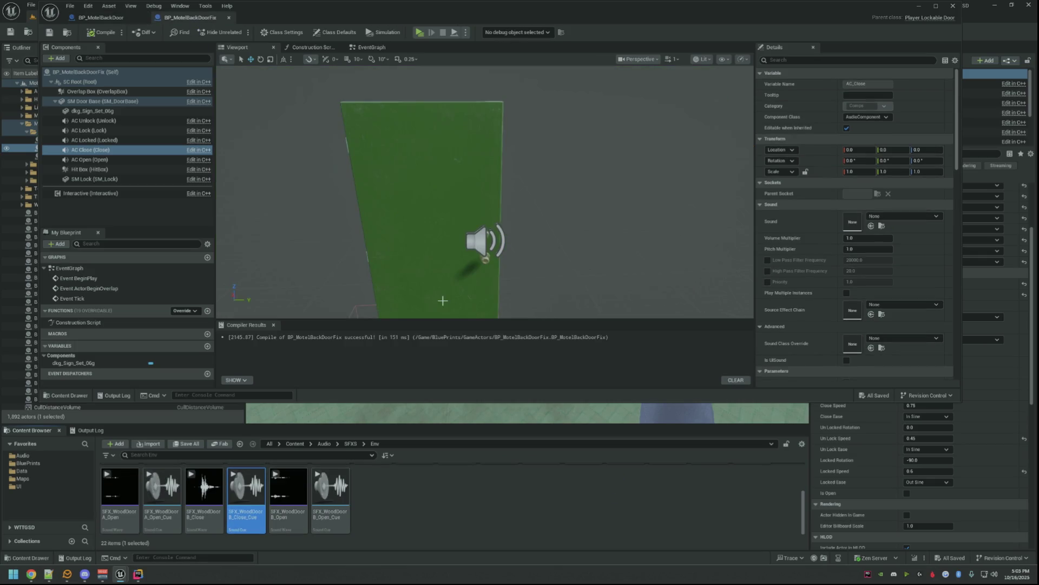
pyautogui.moveTo(246, 489); pyautogui.dragTo(853, 221)
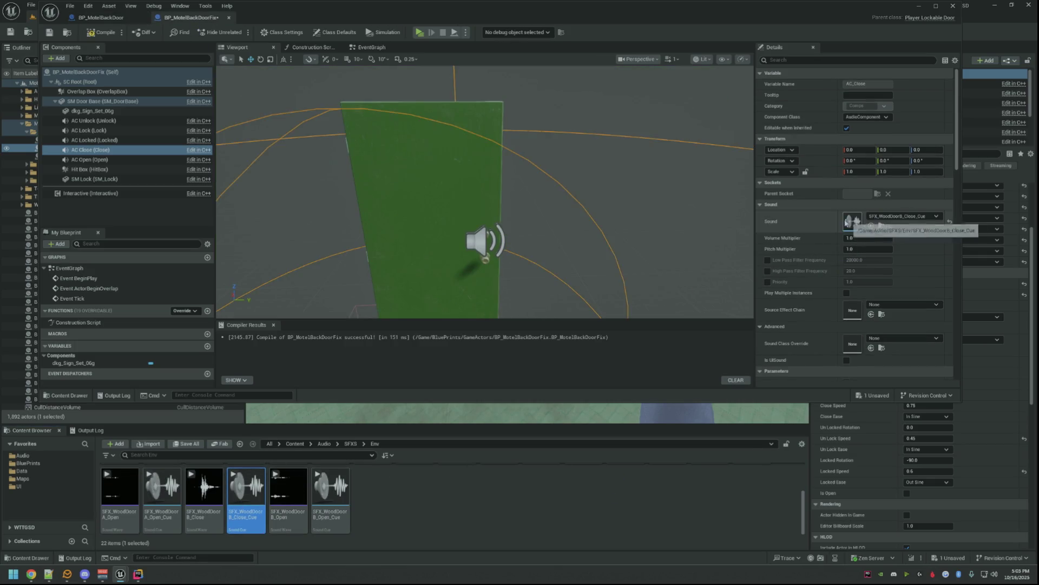
pyautogui.rightClick(800, 148)
pyautogui.click(830, 176)
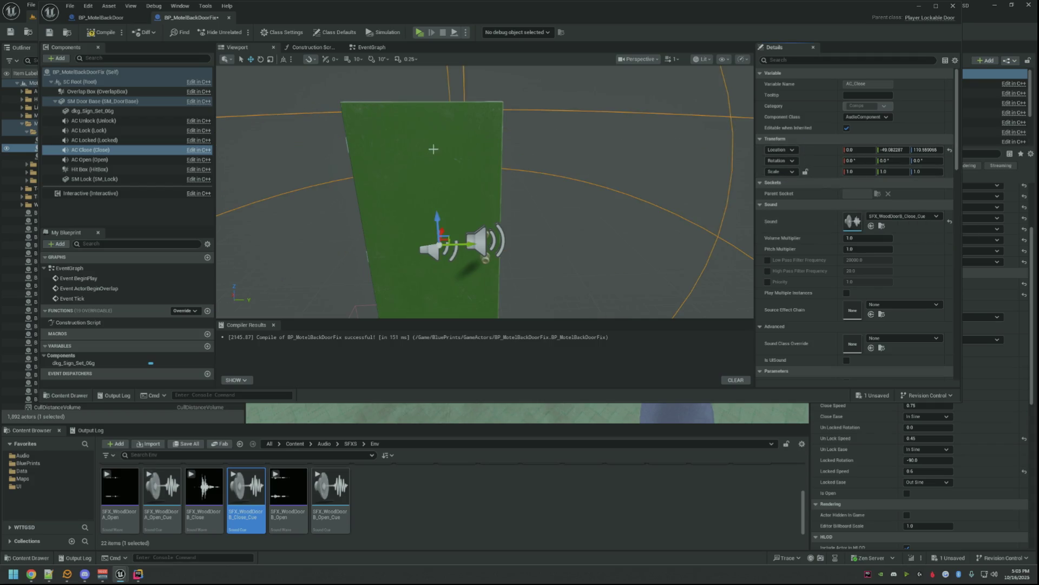
pyautogui.click(49, 33)
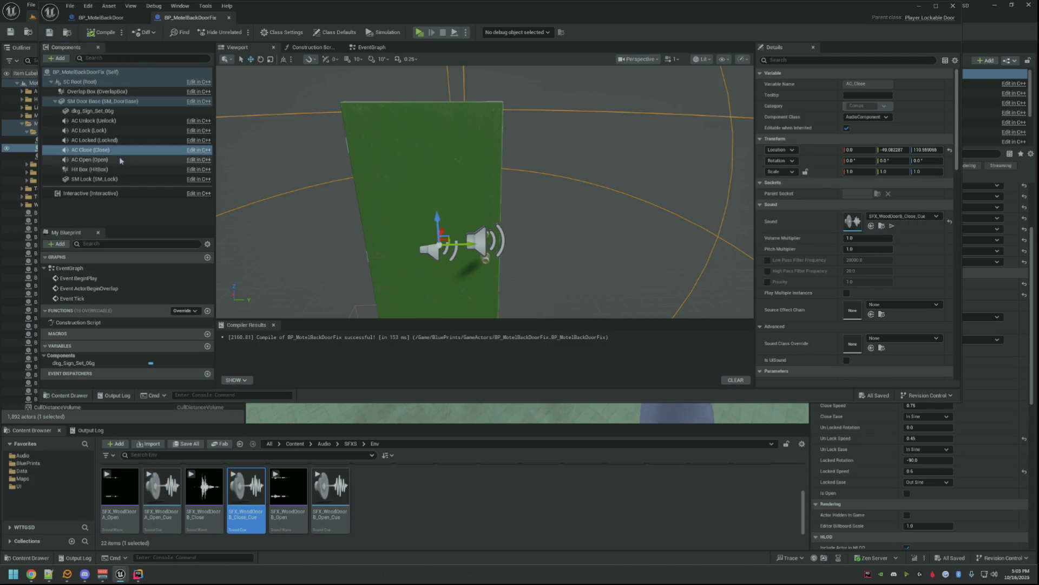
# - Paste the original Location onto AC Open, assign SFX_WoodDoorB_Open_Cue, and save the blueprint
pyautogui.click(90, 159)
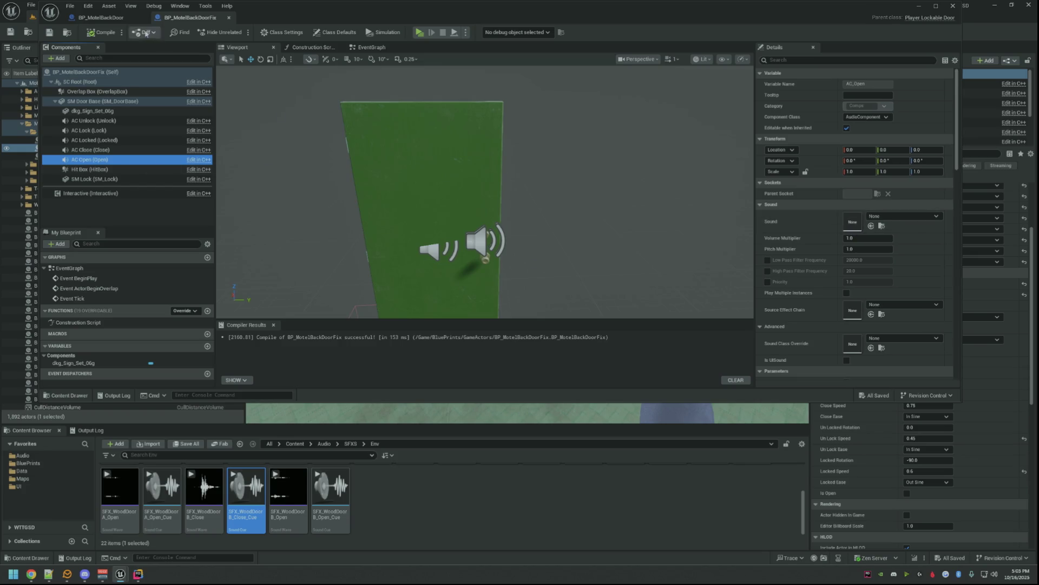
pyautogui.doubleClick(134, 159)
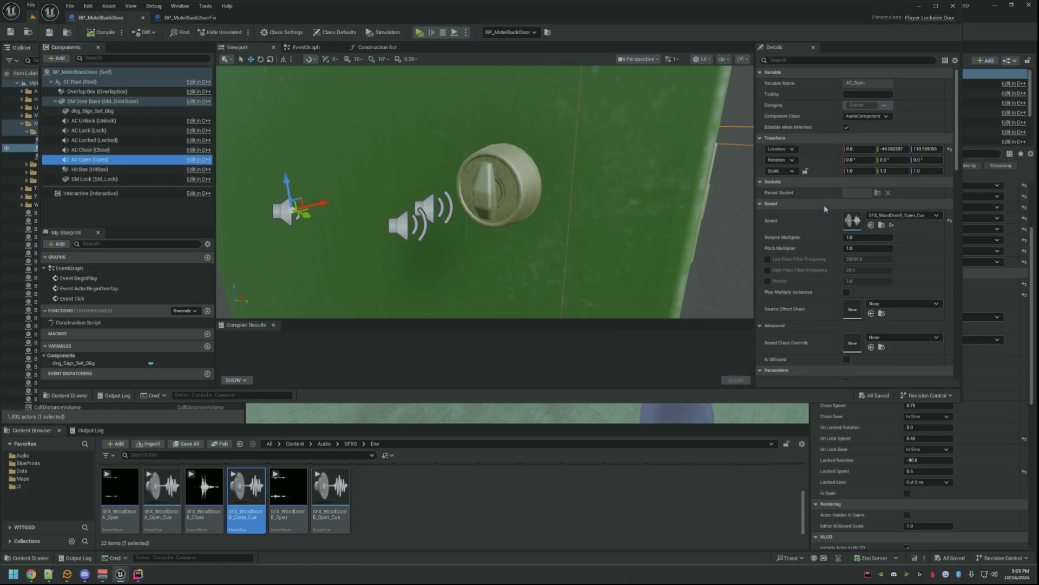
pyautogui.click(882, 224)
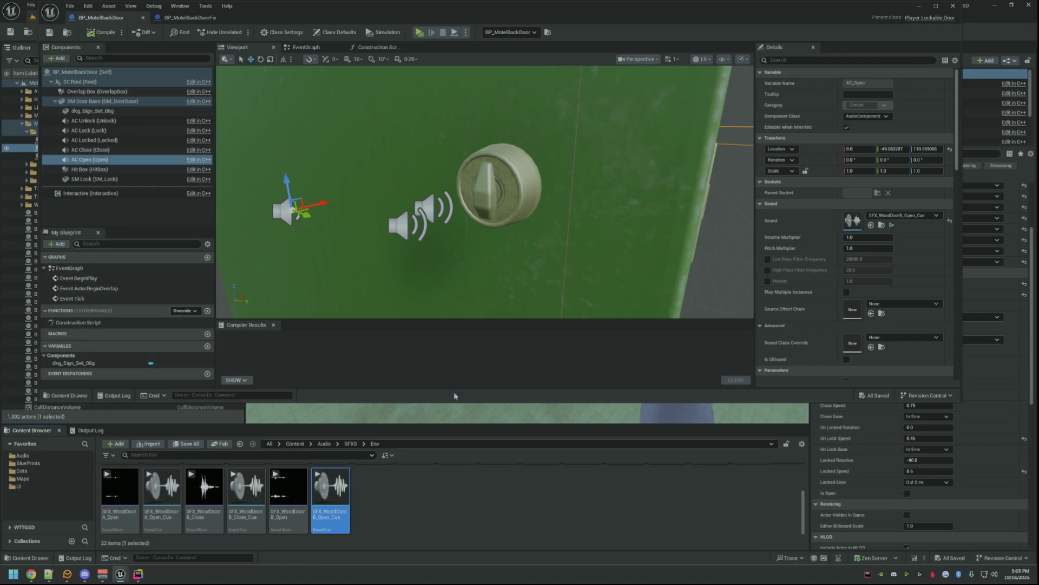
pyautogui.moveTo(507, 207); pyautogui.dragTo(507, 207)
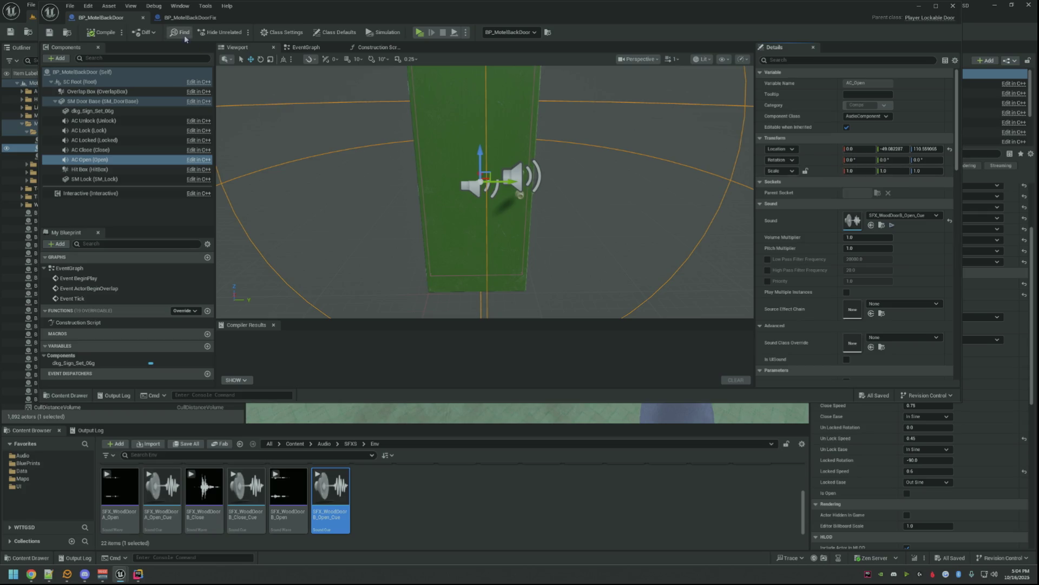
pyautogui.click(189, 17)
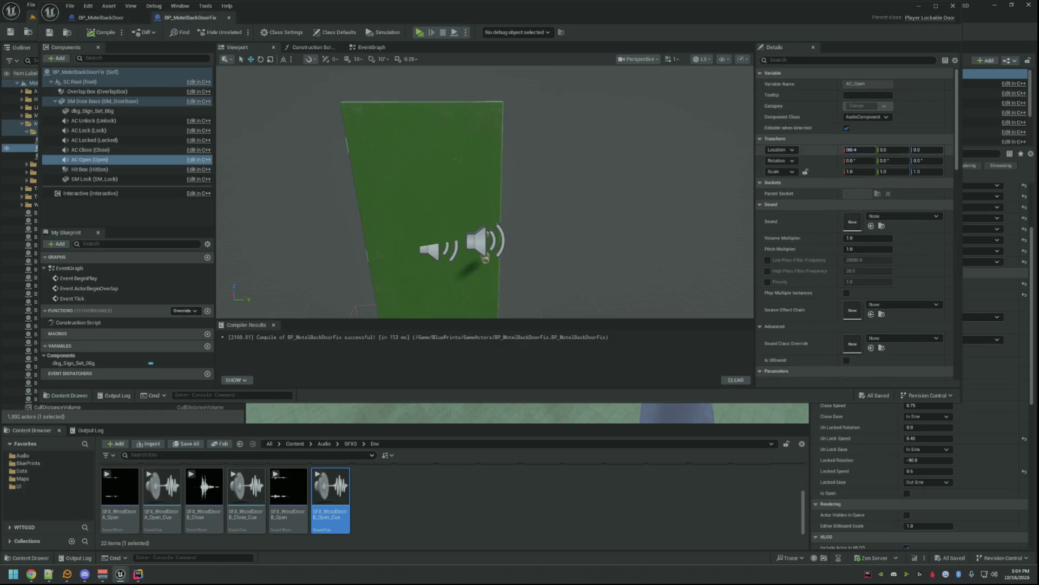
pyautogui.rightClick(822, 155)
pyautogui.click(847, 179)
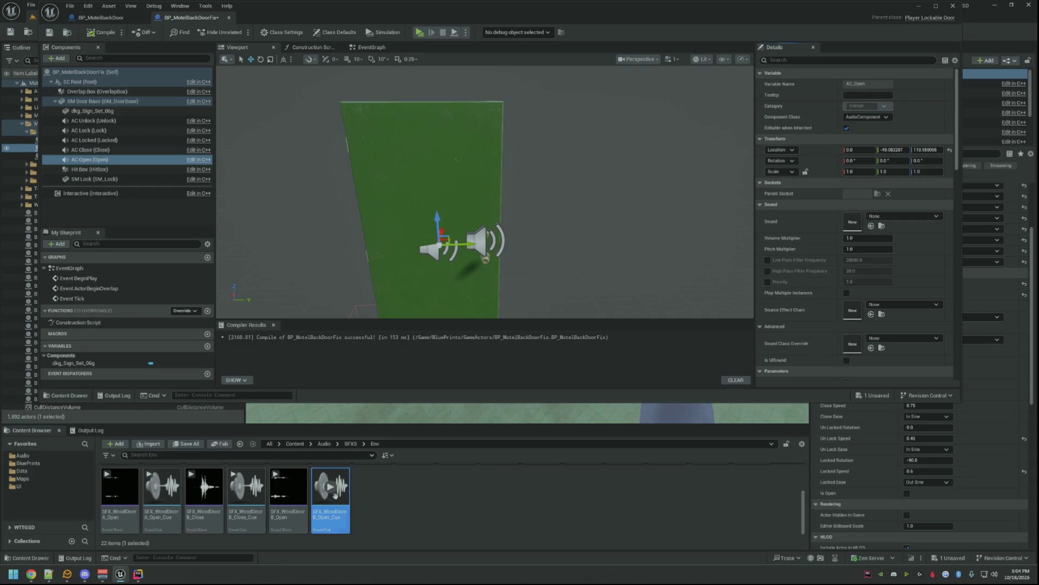
pyautogui.moveTo(333, 494); pyautogui.dragTo(852, 222)
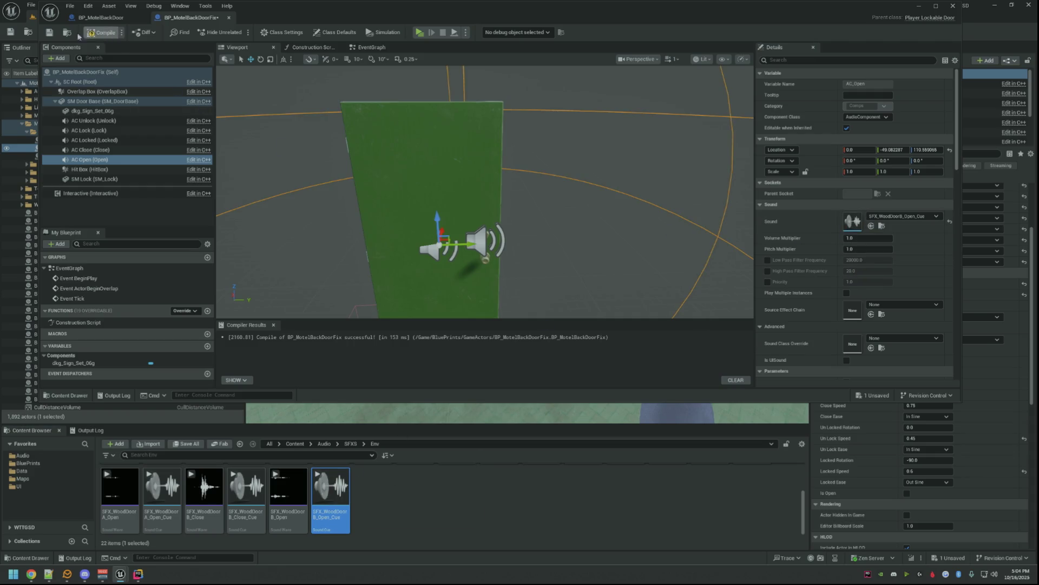
pyautogui.click(52, 34)
# - Copy the original BP_MotelBackDoor Hit Box box extent onto the duplicate's Hit Box
pyautogui.click(114, 19)
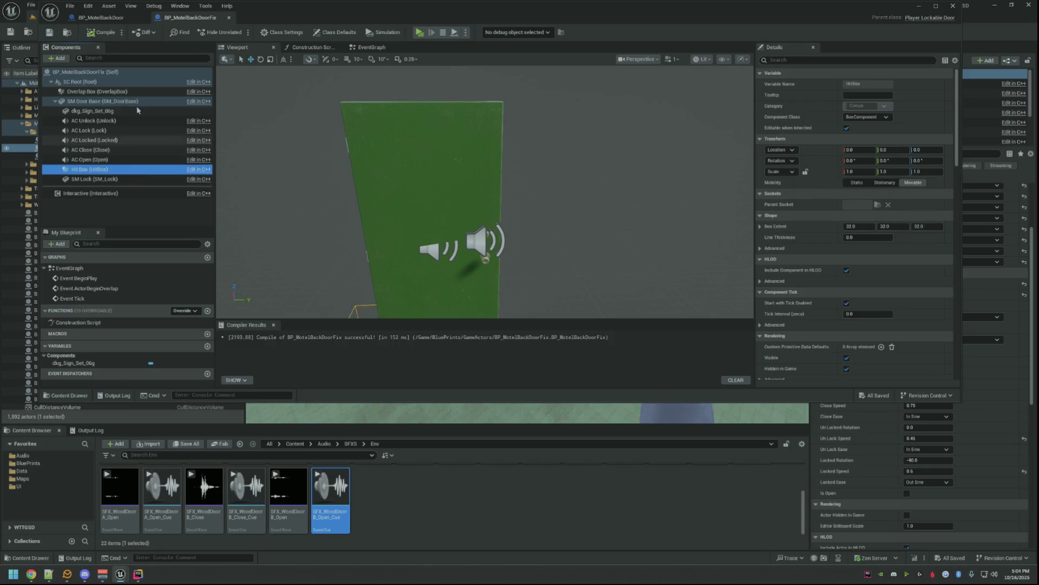
pyautogui.click(90, 169)
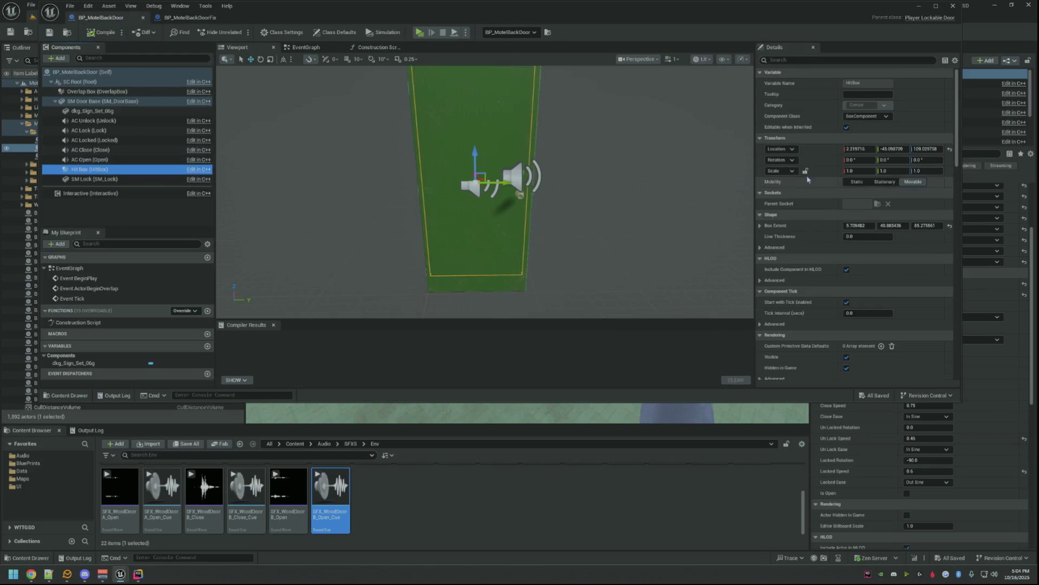
pyautogui.rightClick(796, 227)
pyautogui.click(821, 268)
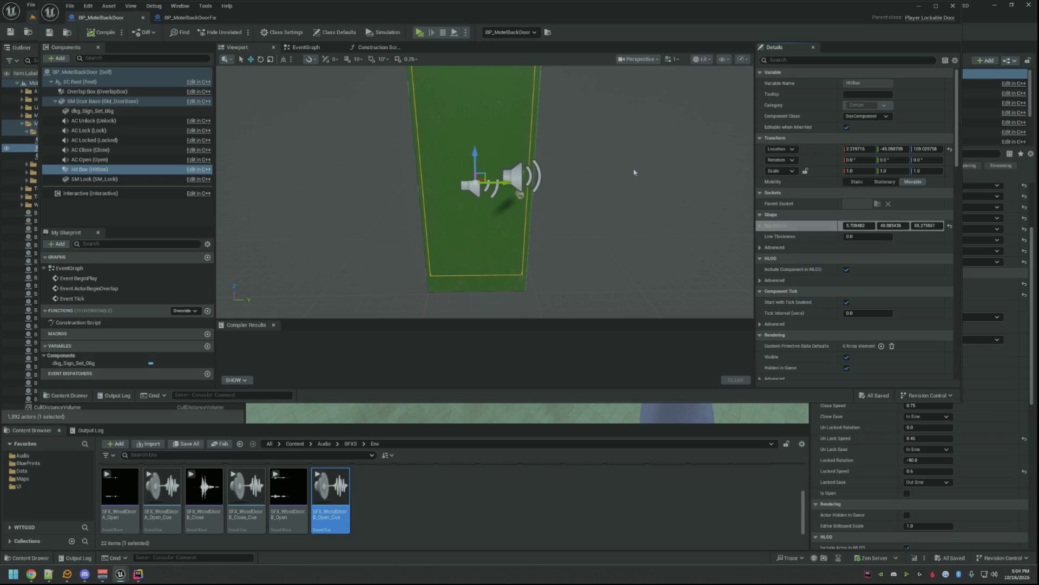
pyautogui.click(195, 17)
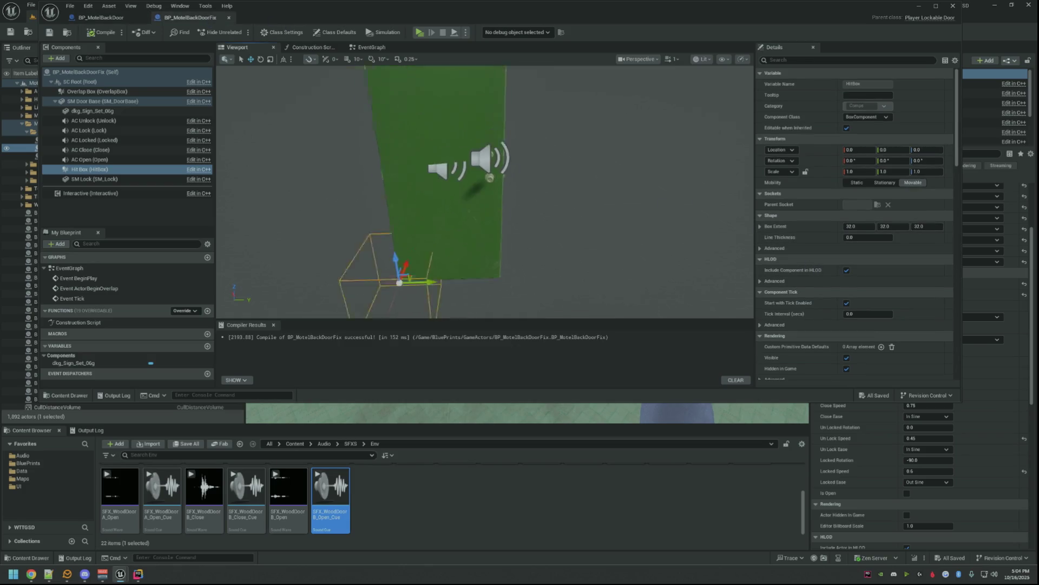
pyautogui.moveTo(512, 169); pyautogui.dragTo(488, 175)
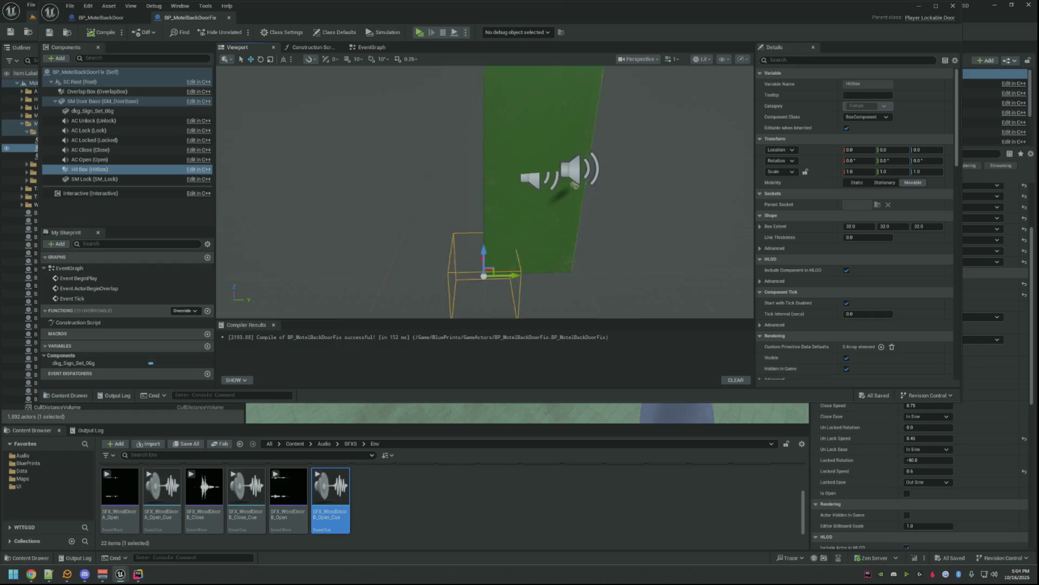
pyautogui.rightClick(787, 231)
pyautogui.click(820, 280)
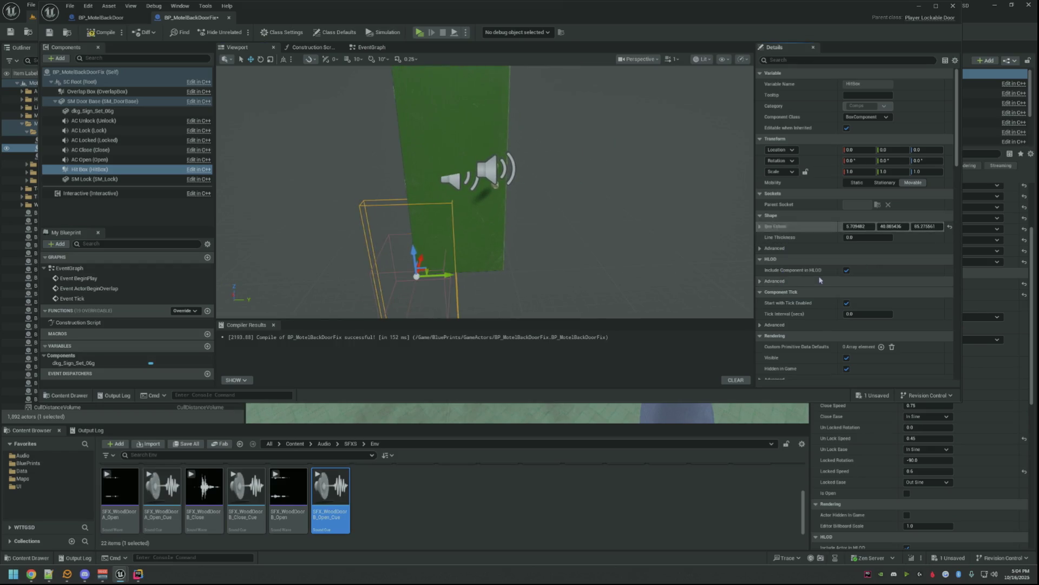
# - Copy the original Hit Box location onto the duplicate's Hit Box and save BP_MotelBackDoorFix
pyautogui.click(106, 17)
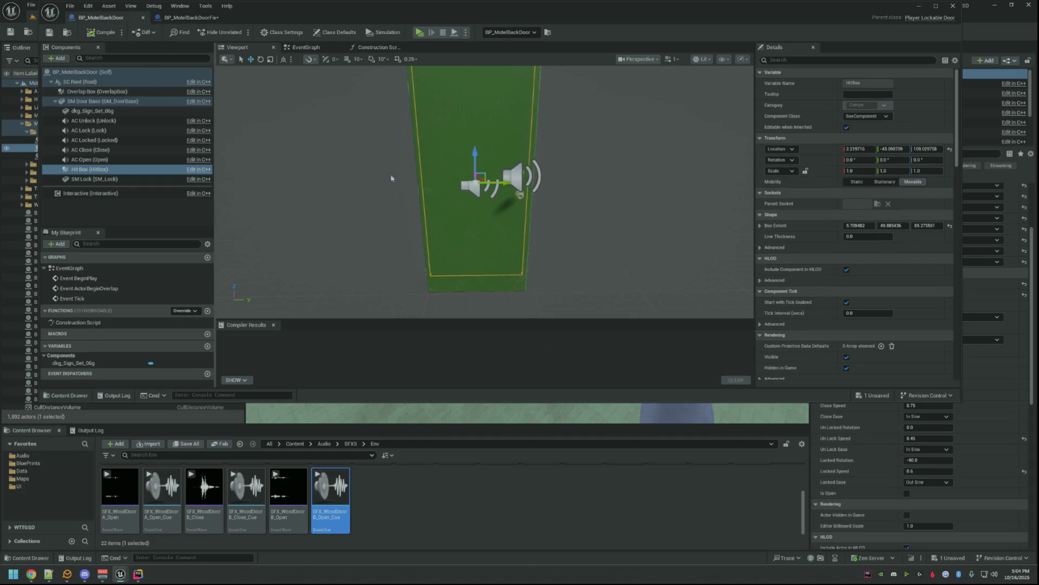
pyautogui.rightClick(824, 152)
pyautogui.click(827, 166)
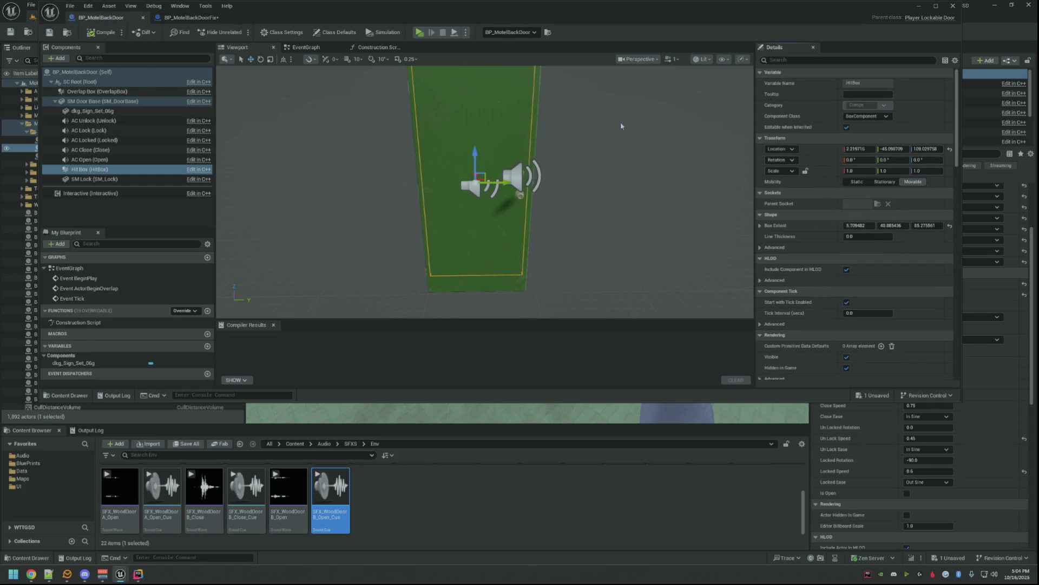
pyautogui.click(187, 19)
pyautogui.rightClick(824, 151)
pyautogui.click(838, 175)
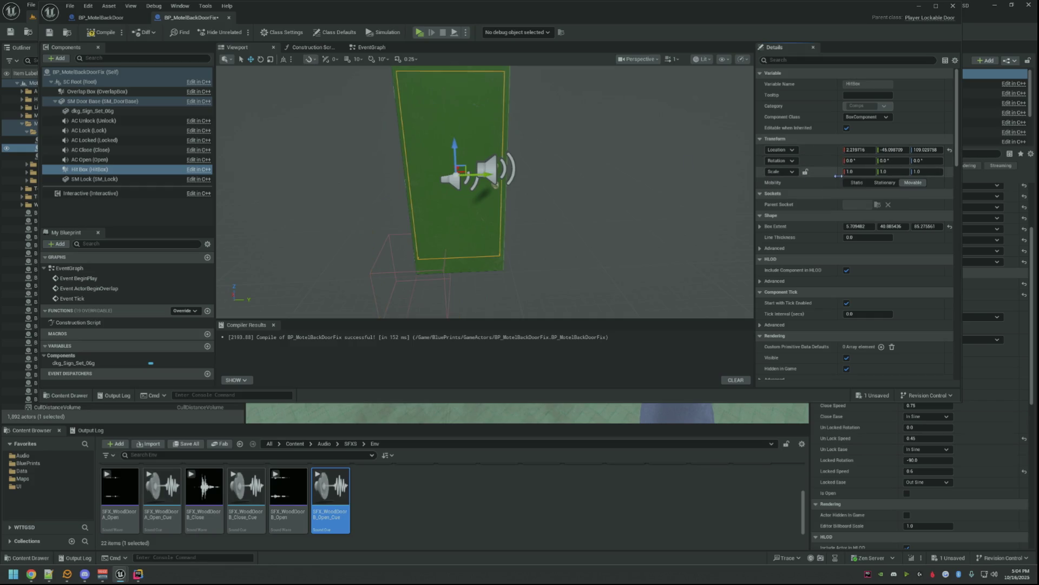
pyautogui.moveTo(674, 151); pyautogui.dragTo(618, 141)
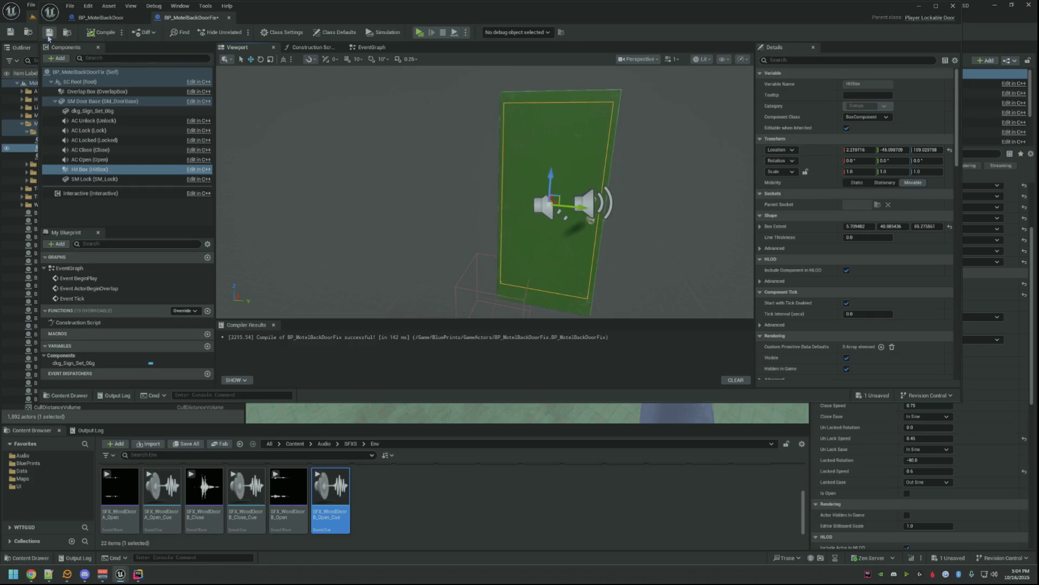
pyautogui.press('f')
pyautogui.scroll(1, 441, 162)
pyautogui.scroll(1, 441, 163)
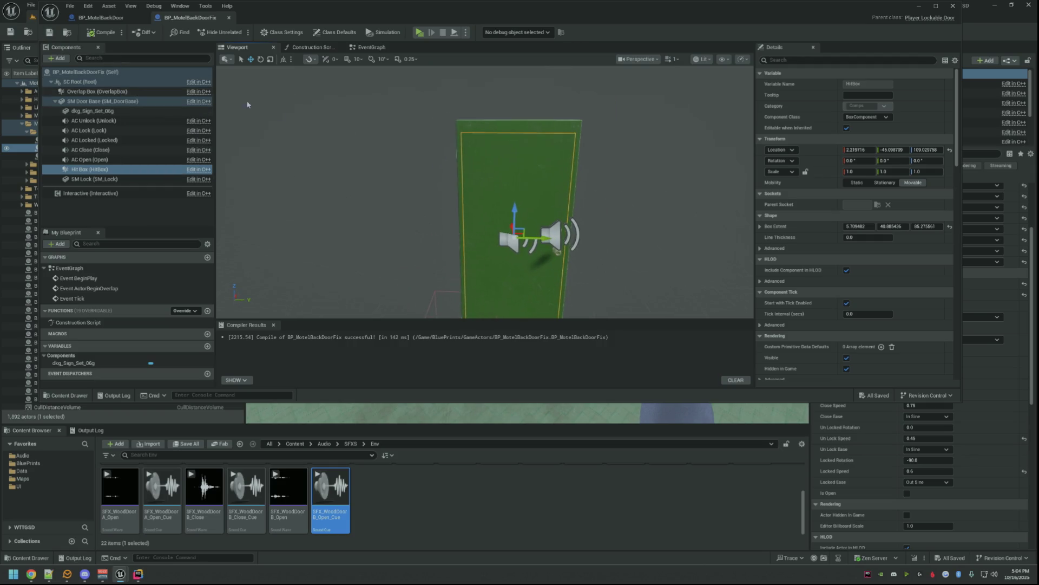
# - Un-maximize the blueprint editor and move it aside so the level is visible behind it
pyautogui.click(106, 18)
pyautogui.moveTo(670, 227); pyautogui.dragTo(715, 231)
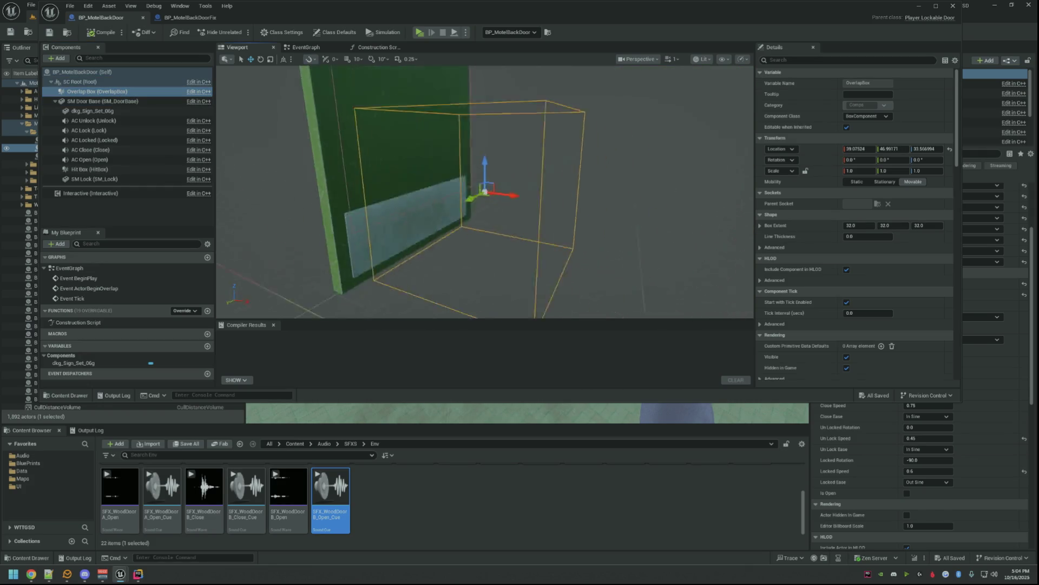
pyautogui.moveTo(612, 9)
pyautogui.mouseDown()
pyautogui.moveTo(646, 224)
pyautogui.moveTo(646, 356)
pyautogui.mouseUp()
pyautogui.moveTo(528, 203); pyautogui.dragTo(584, 203)
pyautogui.scroll(-3, 891, 105)
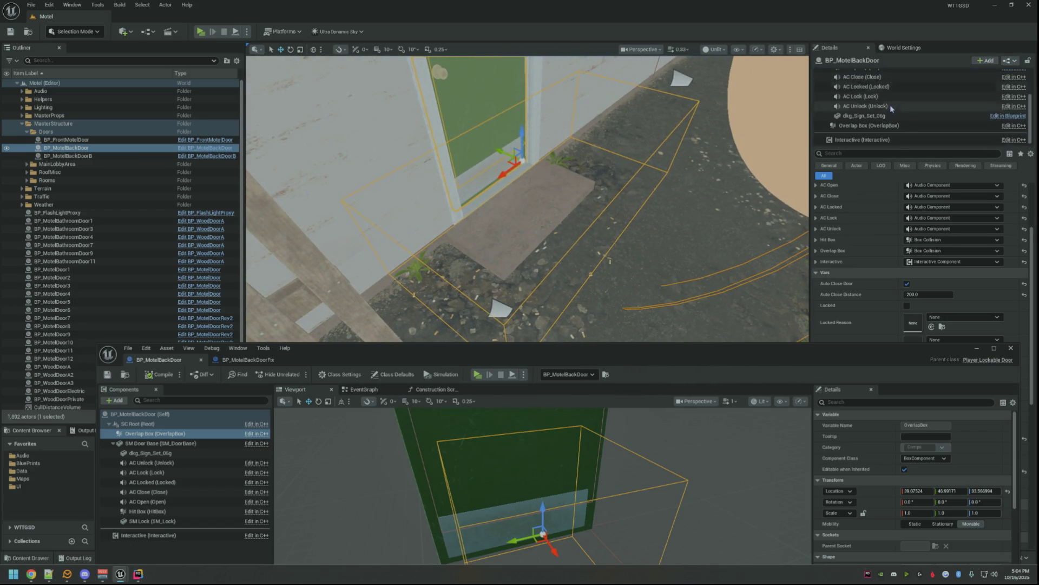
# - Select the placed door's Overlap Box in the level Details and bring BP_MotelBackDoorFix to the front
pyautogui.click(869, 125)
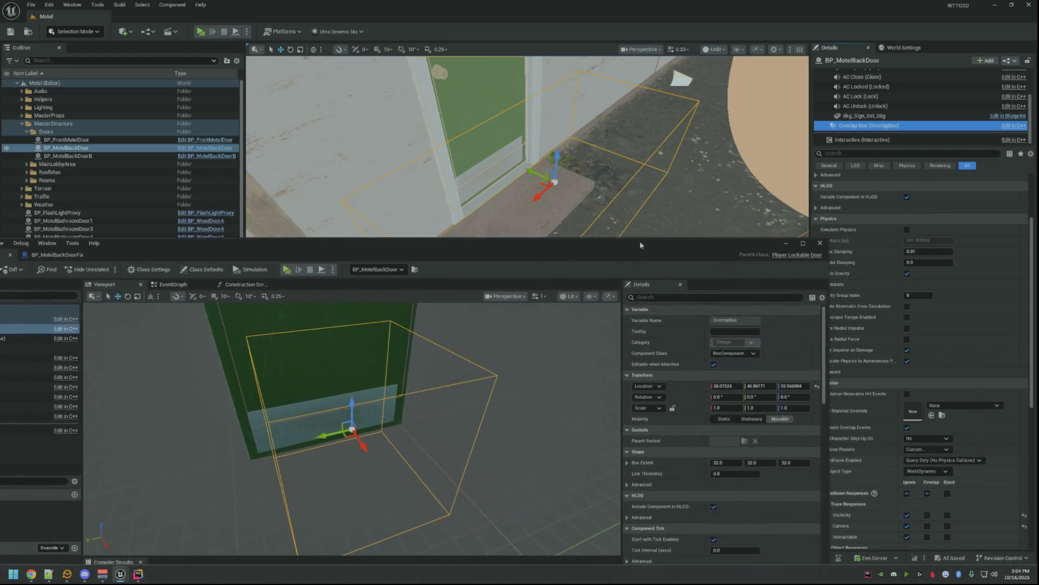
pyautogui.moveTo(831, 350)
pyautogui.mouseDown()
pyautogui.moveTo(621, 170)
pyautogui.moveTo(759, 39)
pyautogui.moveTo(442, 54)
pyautogui.mouseUp()
pyautogui.click(151, 72)
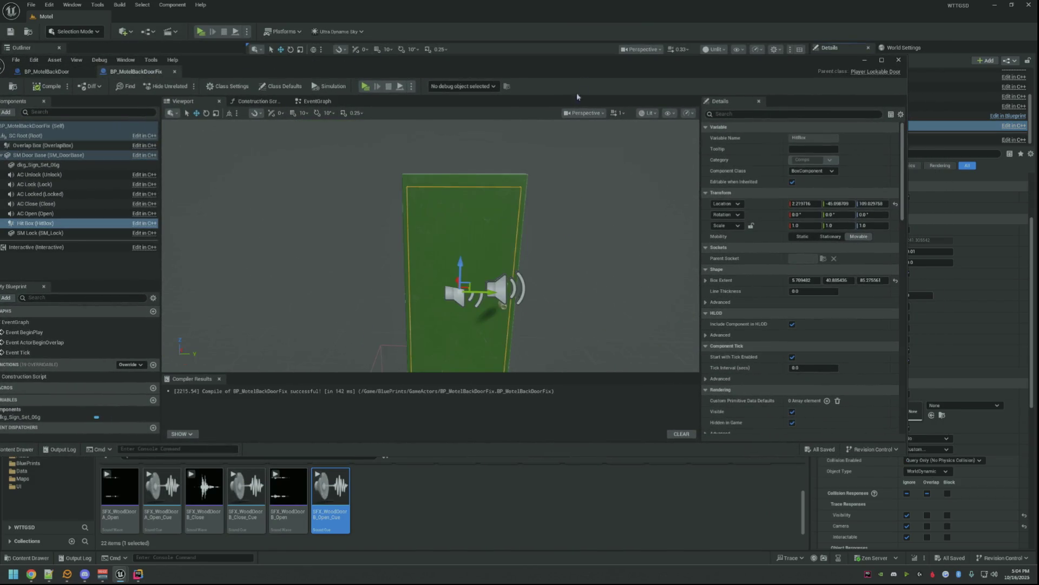
# - Paste the placed door's Overlap Box extent into the duplicate's Overlap Box
pyautogui.click(110, 144)
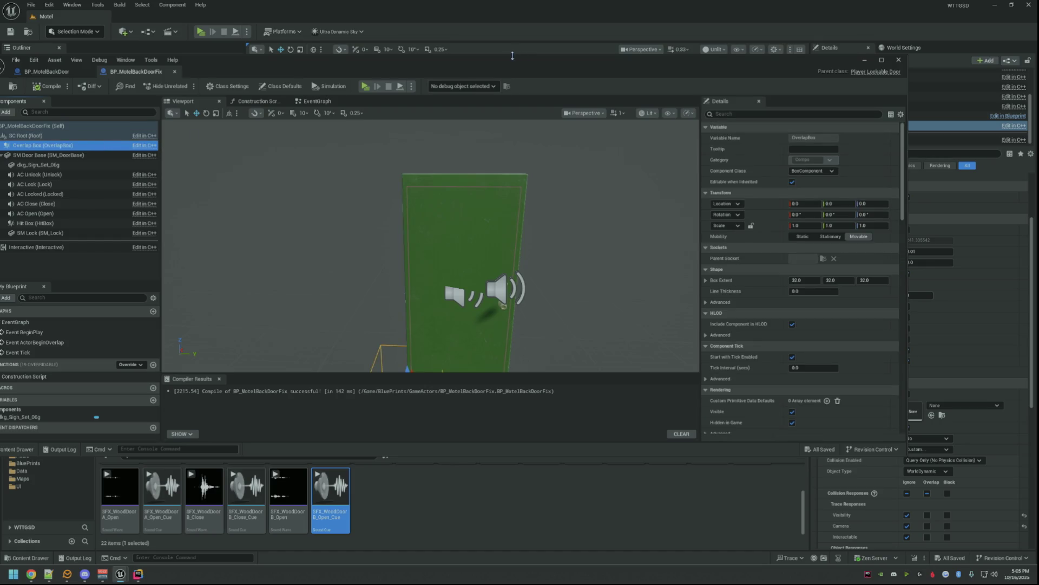
pyautogui.moveTo(513, 56); pyautogui.dragTo(242, 56)
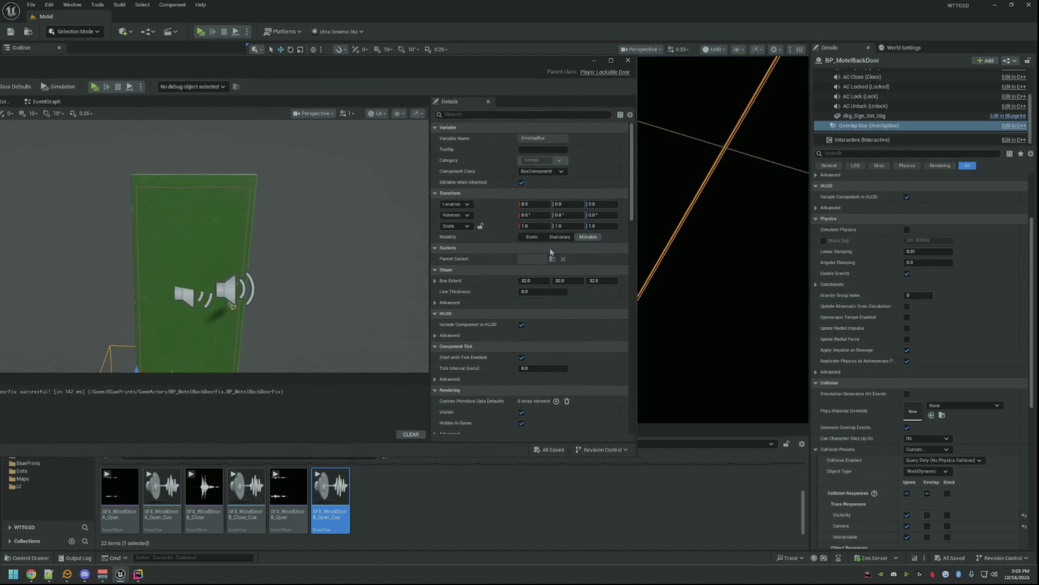
pyautogui.scroll(2, 870, 251)
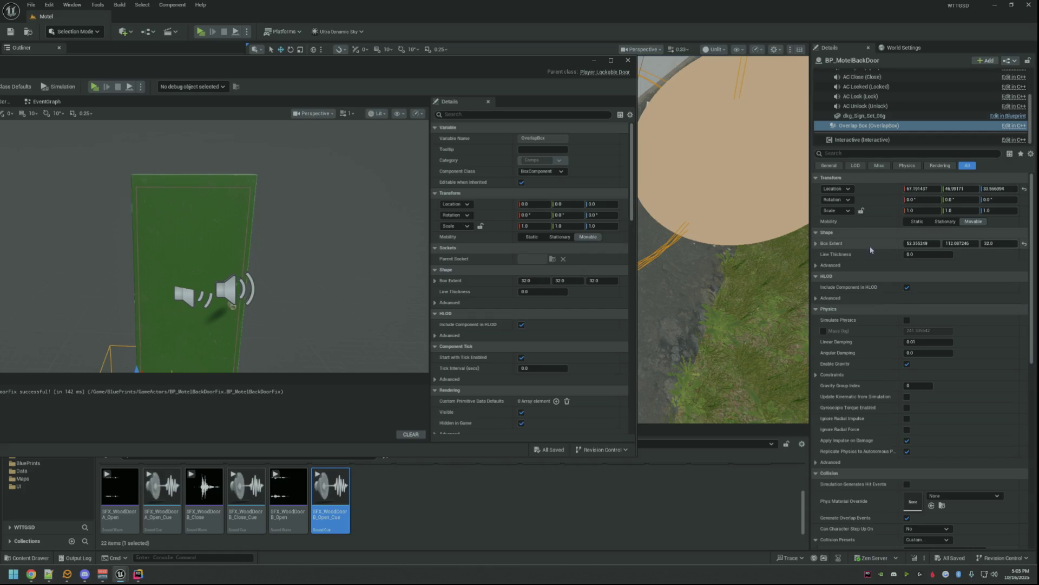
pyautogui.rightClick(880, 257)
pyautogui.click(893, 287)
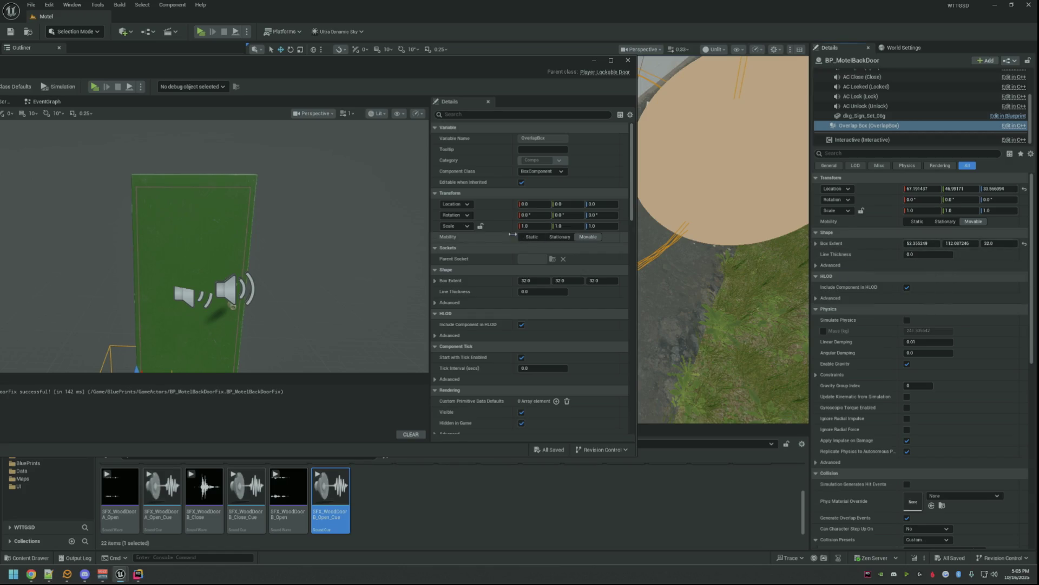
pyautogui.rightClick(505, 282)
pyautogui.click(531, 332)
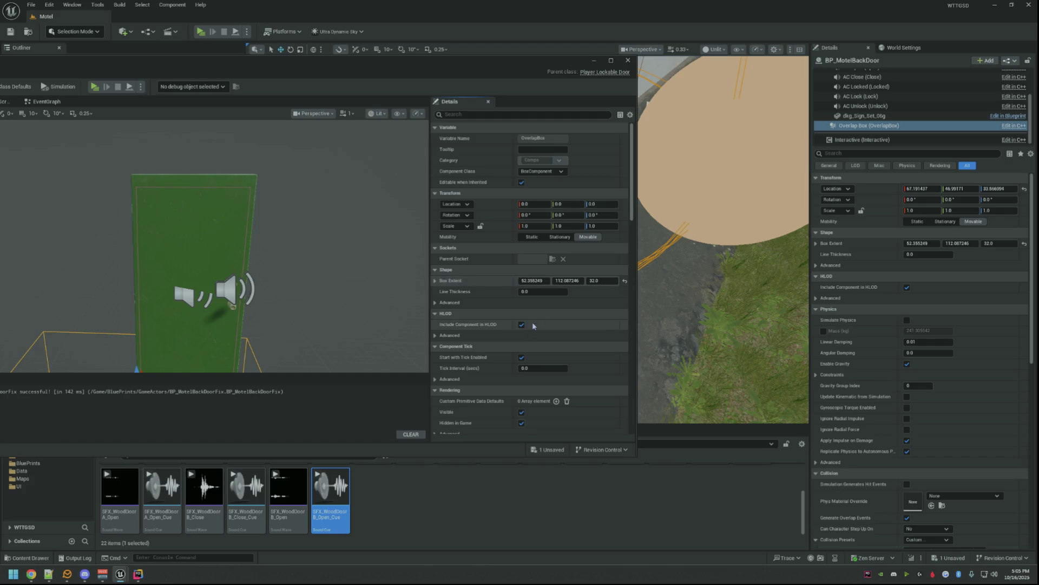
# - Copy the placed Overlap Box location into the duplicate's Overlap Box
pyautogui.rightClick(860, 189)
pyautogui.click(888, 206)
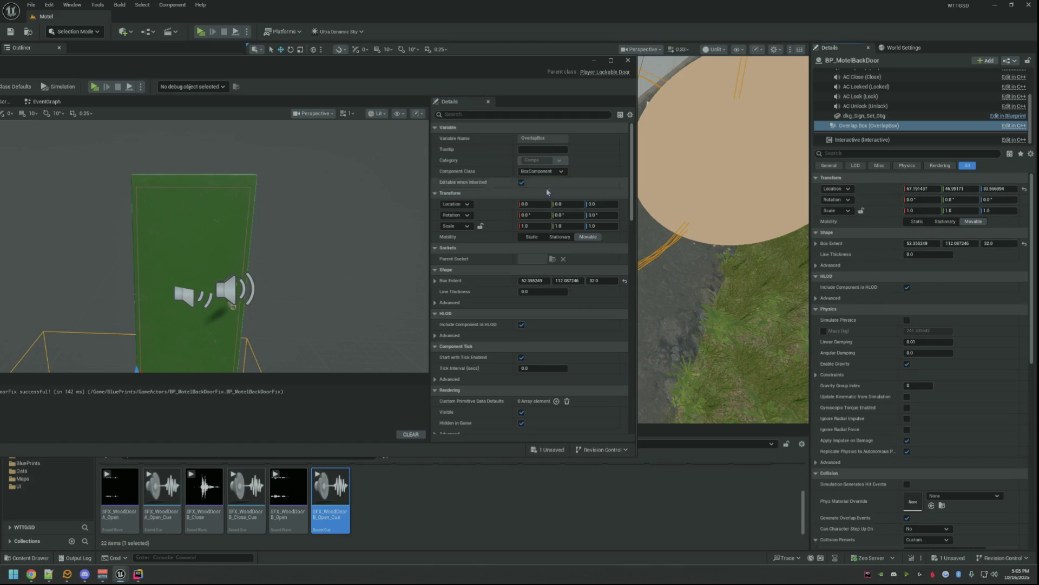
pyautogui.rightClick(499, 211)
pyautogui.click(514, 237)
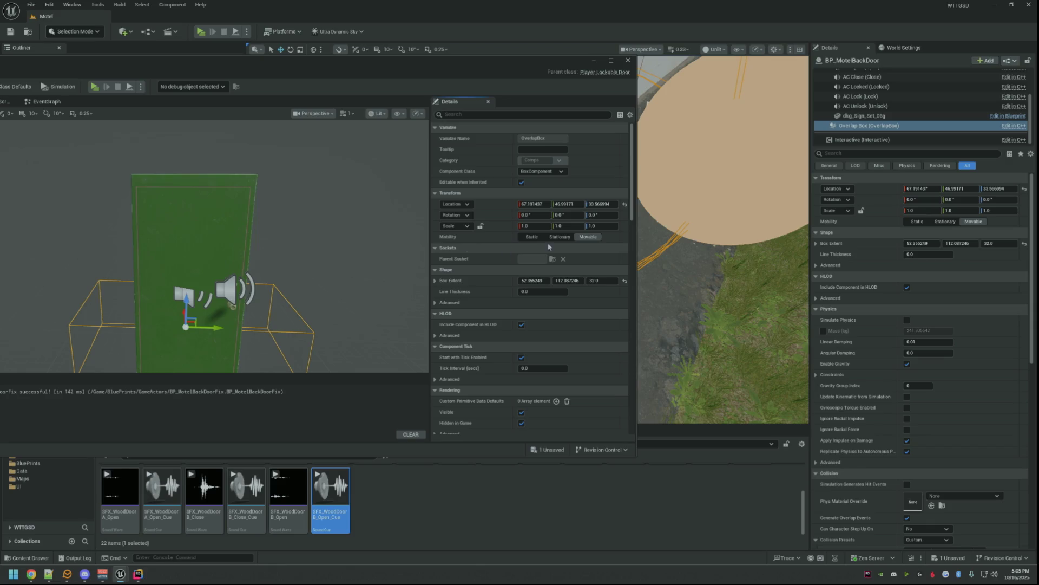
pyautogui.scroll(-5, 594, 262)
pyautogui.scroll(-5, 592, 260)
pyautogui.scroll(-5, 594, 252)
pyautogui.scroll(-3, 885, 313)
pyautogui.scroll(-5, 885, 313)
# - Set the duplicate's Overlap Box to no overlap events, no step-up, custom collision overlapping only pawns
pyautogui.click(521, 200)
pyautogui.click(542, 210)
pyautogui.click(532, 228)
pyautogui.click(542, 222)
pyautogui.click(532, 232)
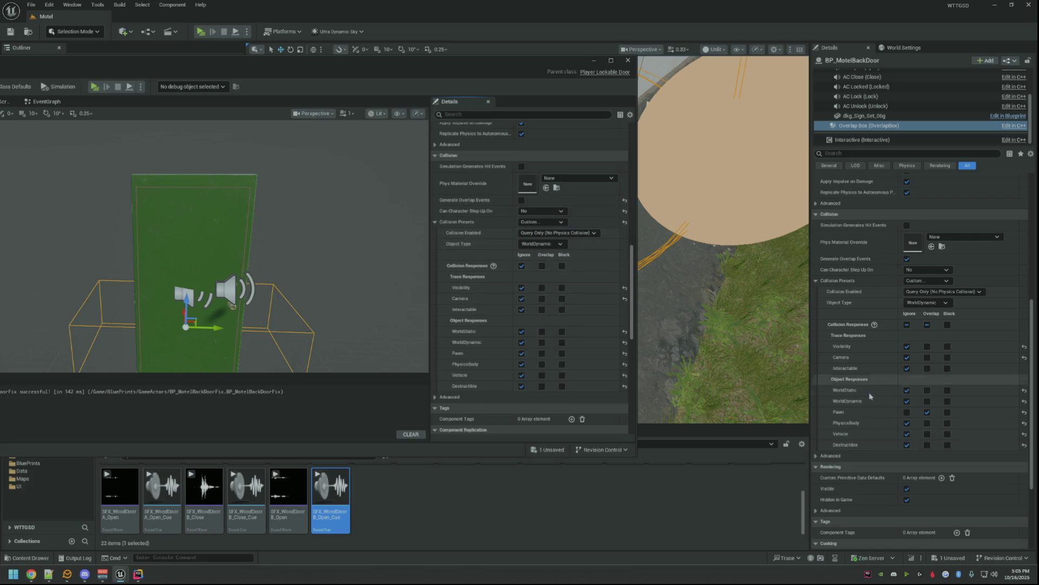
pyautogui.click(543, 352)
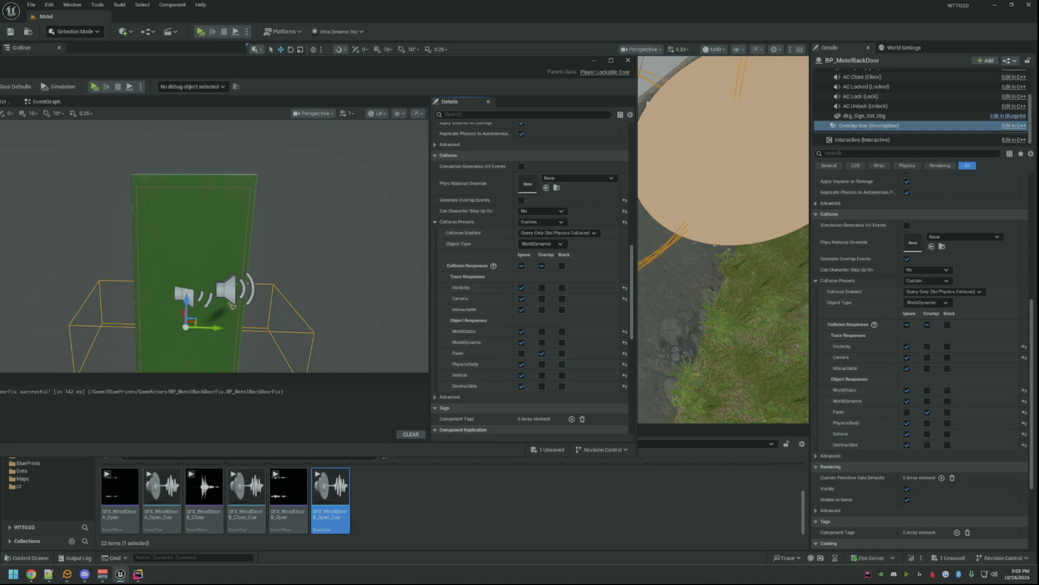
pyautogui.moveTo(81, 76); pyautogui.dragTo(389, 57)
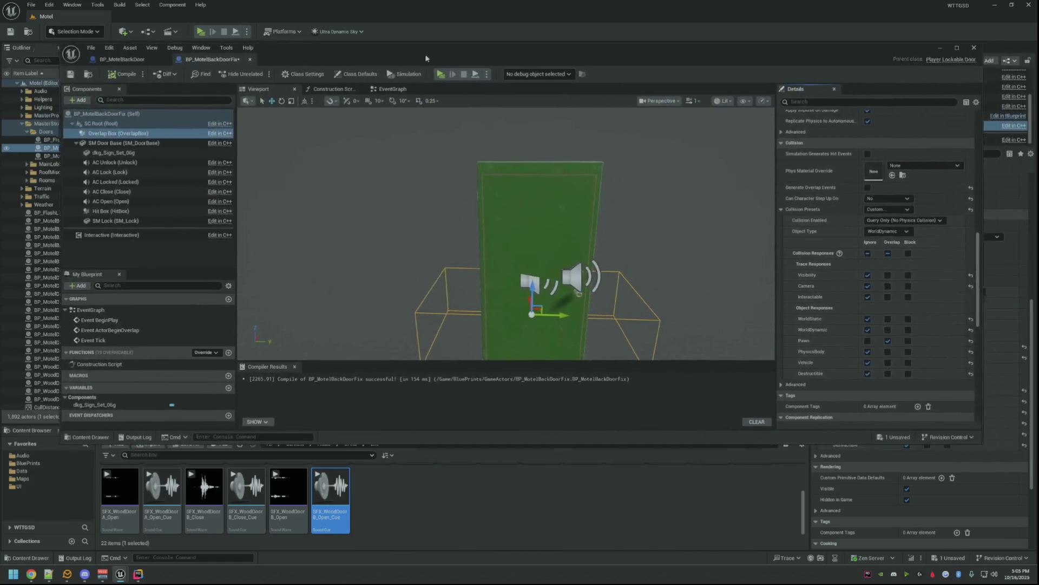
# - Show the original and placed door's Interactive component tooltips beside the duplicate for comparison
pyautogui.click(97, 57)
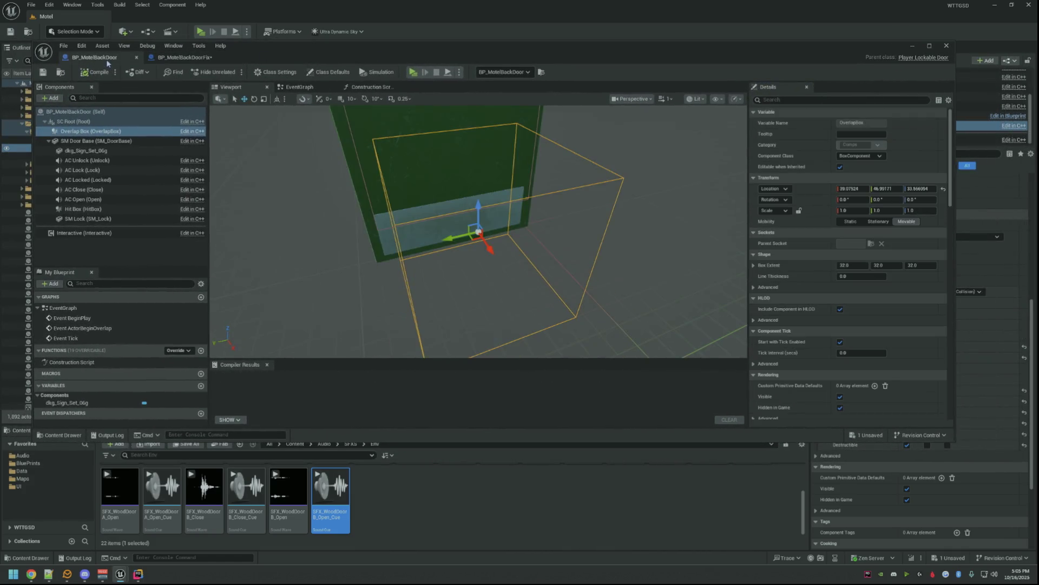
pyautogui.click(110, 233)
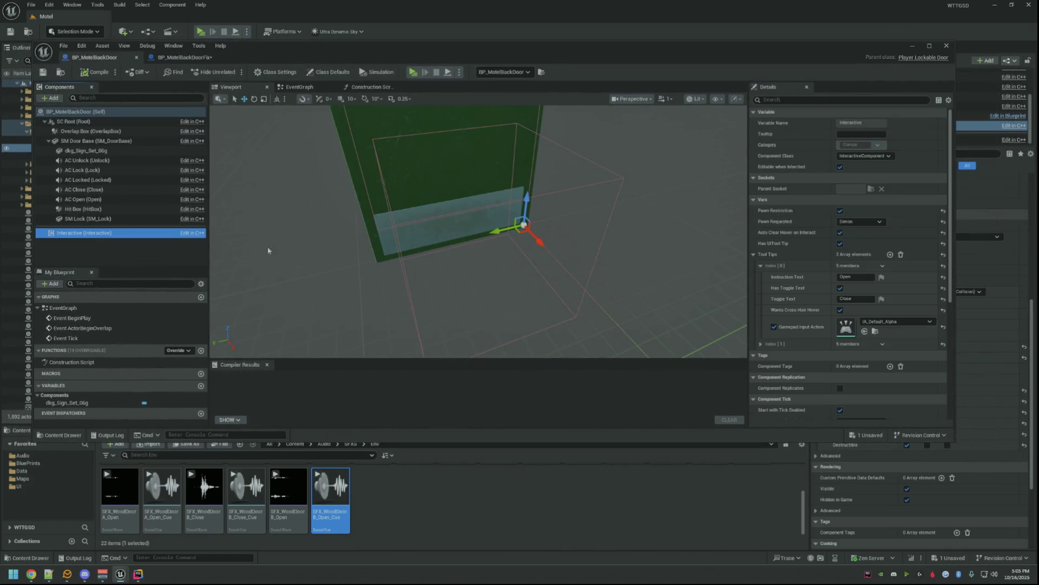
pyautogui.click(760, 344)
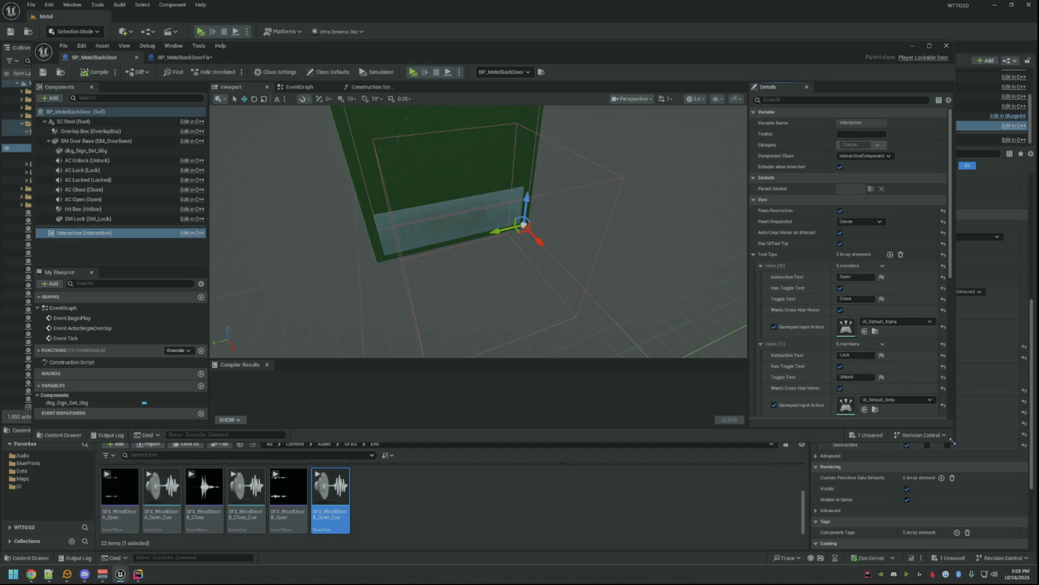
pyautogui.moveTo(964, 445); pyautogui.dragTo(911, 482)
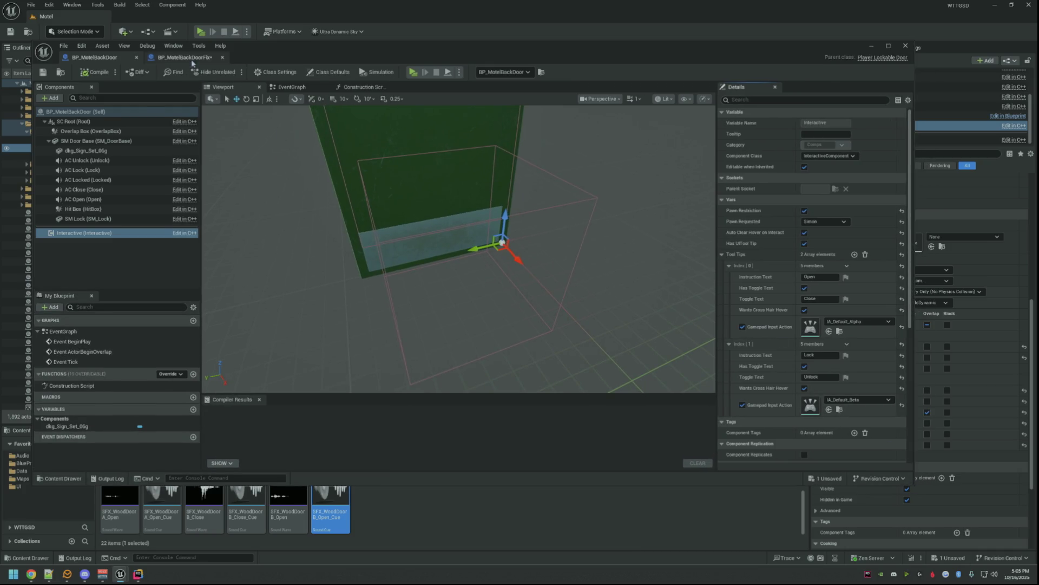
pyautogui.click(185, 58)
pyautogui.moveTo(414, 46); pyautogui.dragTo(273, 40)
pyautogui.scroll(2, 847, 109)
pyautogui.click(853, 73)
pyautogui.scroll(-3, 861, 120)
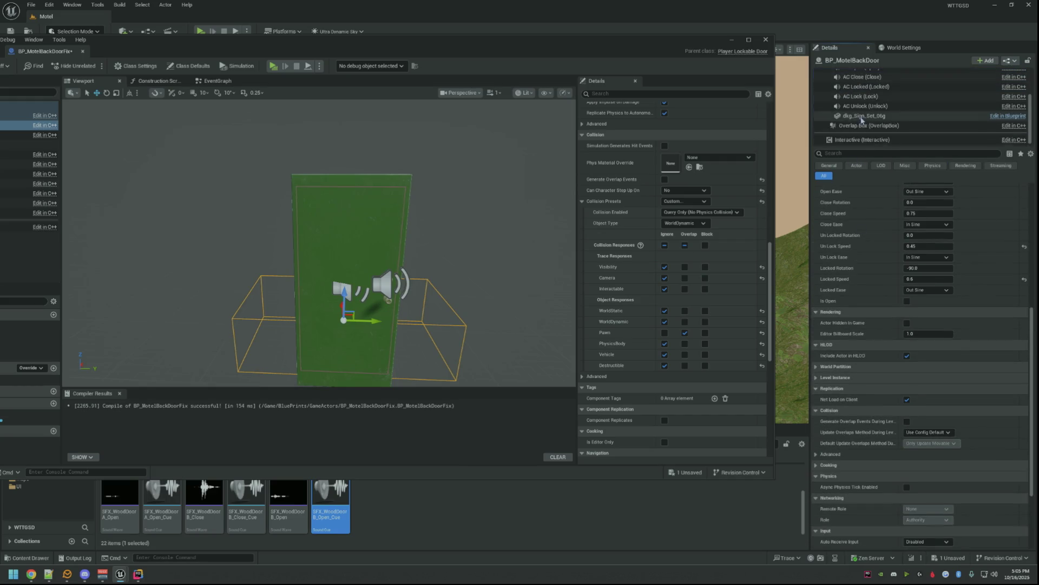
pyautogui.click(865, 140)
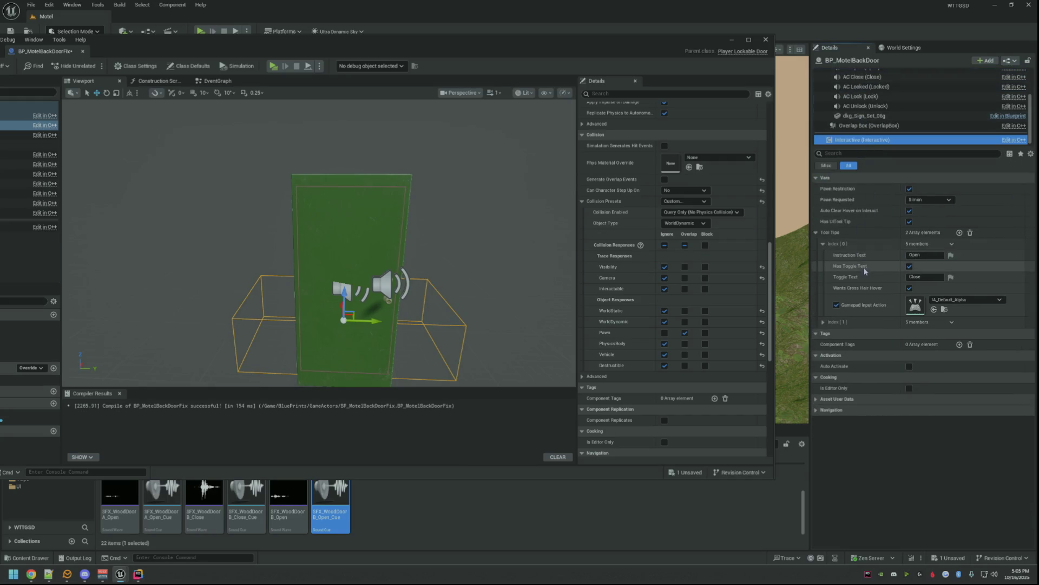
pyautogui.click(823, 322)
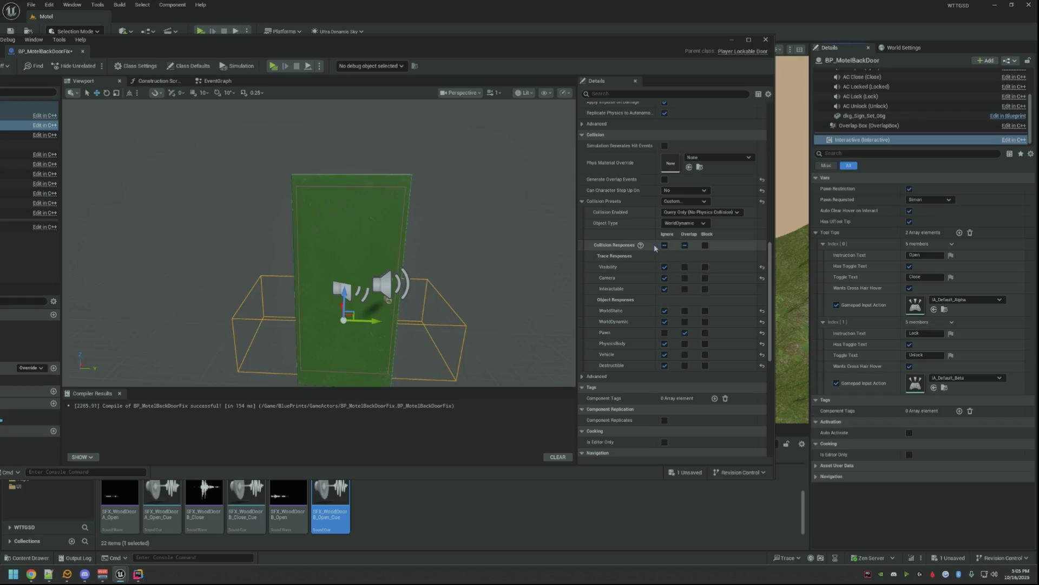
pyautogui.scroll(-5, 655, 247)
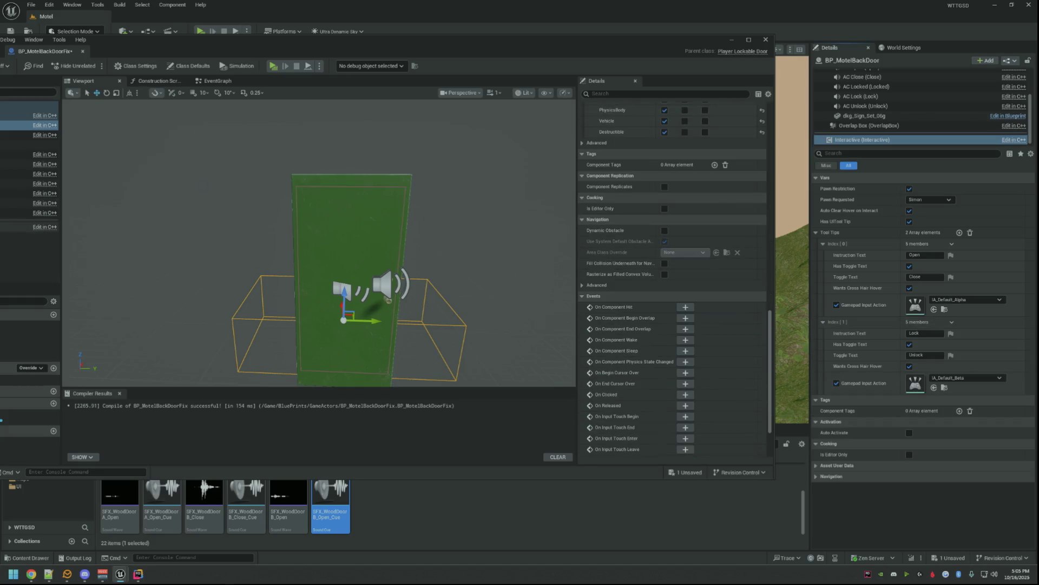
# - On the duplicate's Interactive component, enable pawn restriction for Simon and clear hover on interact
pyautogui.click(33, 226)
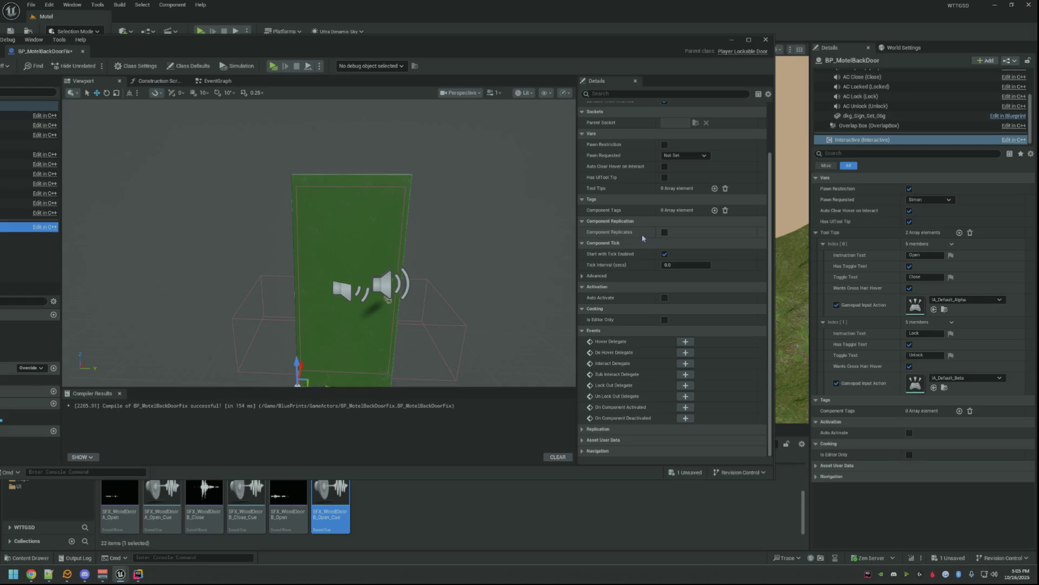
pyautogui.scroll(3, 642, 233)
pyautogui.click(664, 205)
pyautogui.click(668, 217)
pyautogui.click(664, 227)
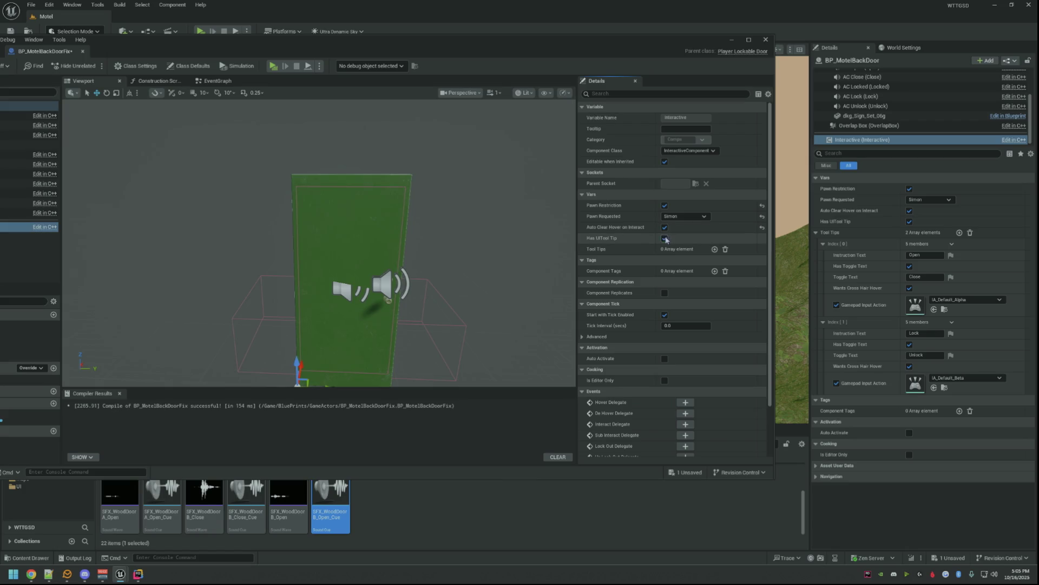
# - Add two UI tooltips: Open/Close with IA_Default_Alpha and Lock/Unlock with IA_Default_Beta
pyautogui.click(715, 248)
pyautogui.click(715, 249)
pyautogui.click(589, 271)
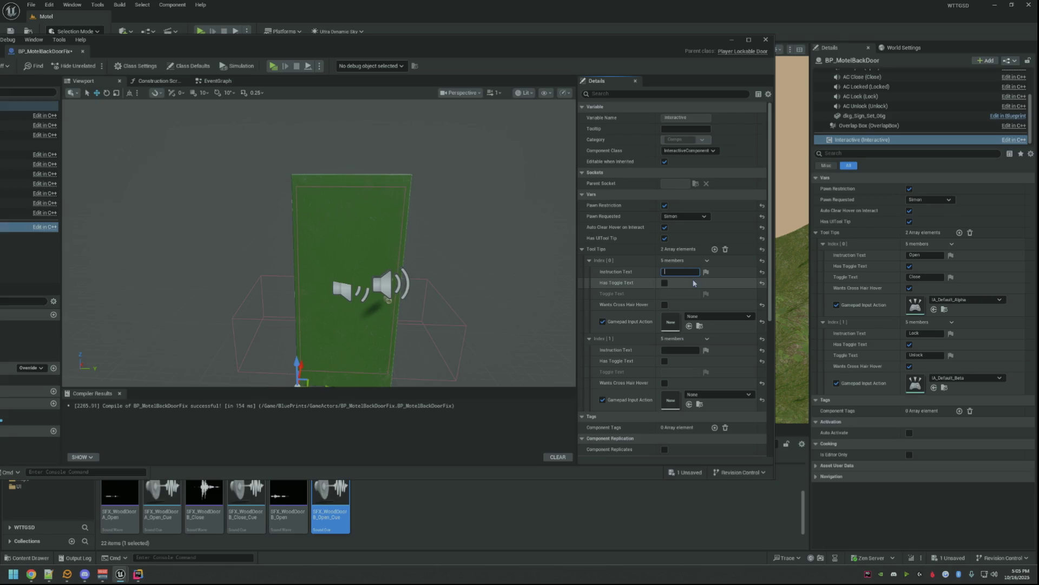
pyautogui.write('Open')
pyautogui.click(665, 282)
pyautogui.write('Close')
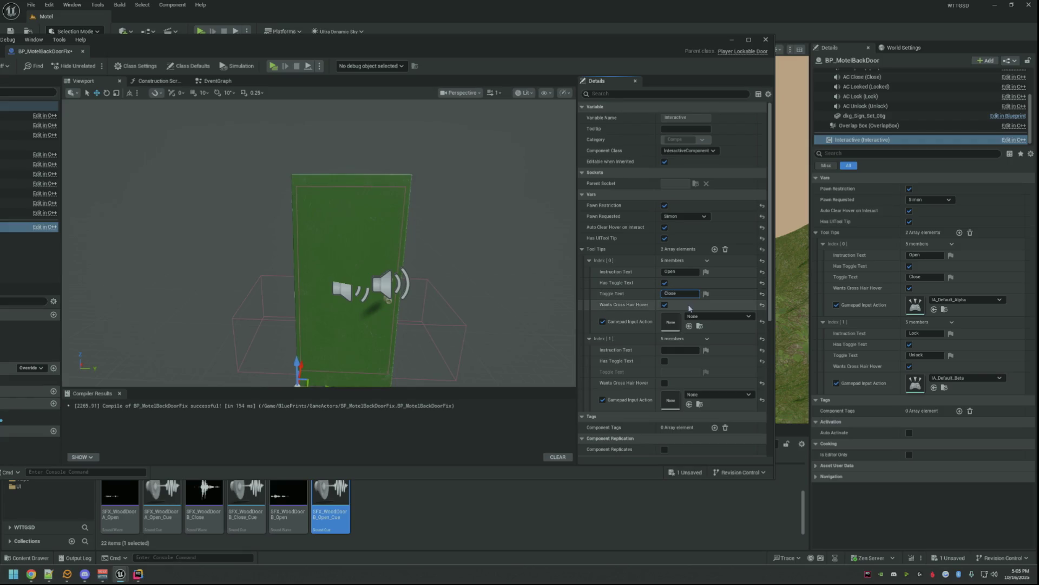
pyautogui.click(694, 317)
pyautogui.write('IA_Default_')
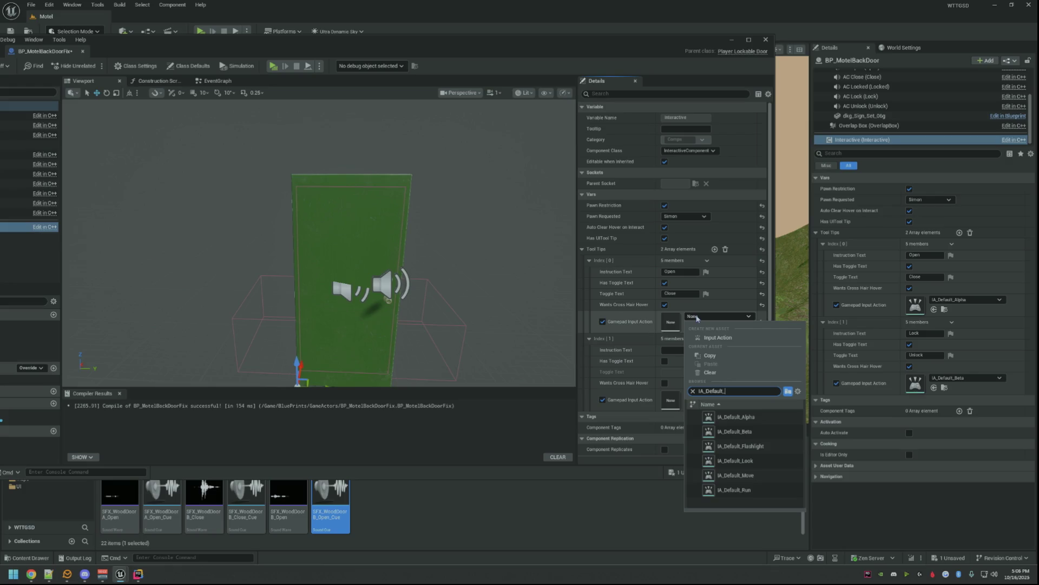
pyautogui.write('Al')
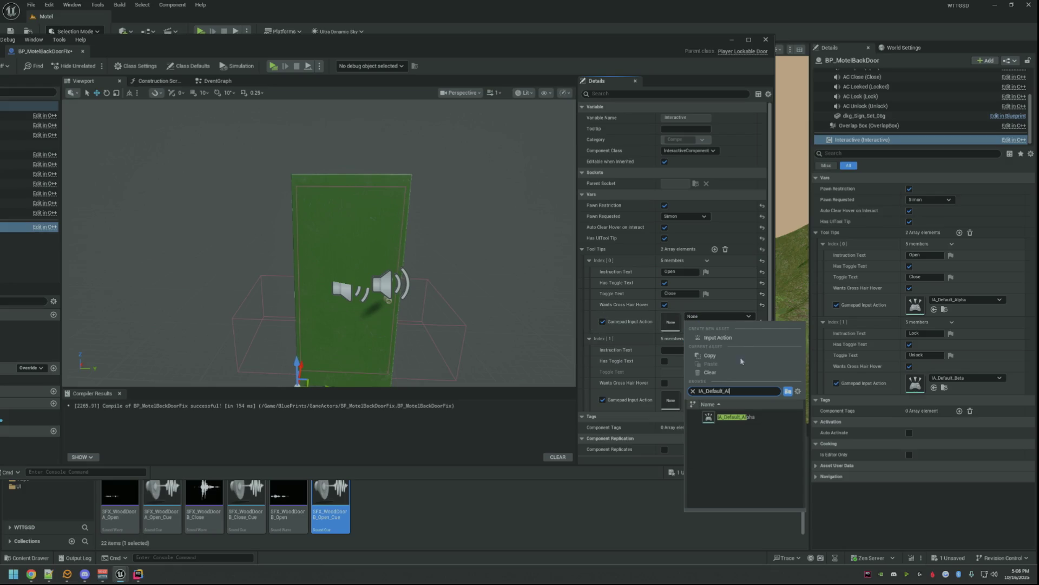
pyautogui.click(736, 416)
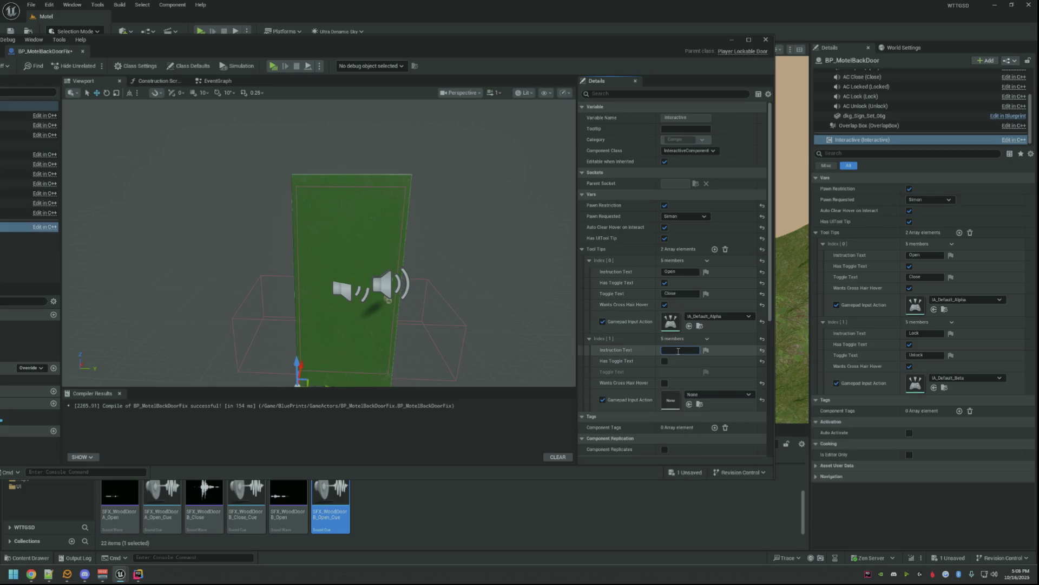
pyautogui.click(680, 349)
pyautogui.write('Lock')
pyautogui.click(664, 361)
pyautogui.click(664, 382)
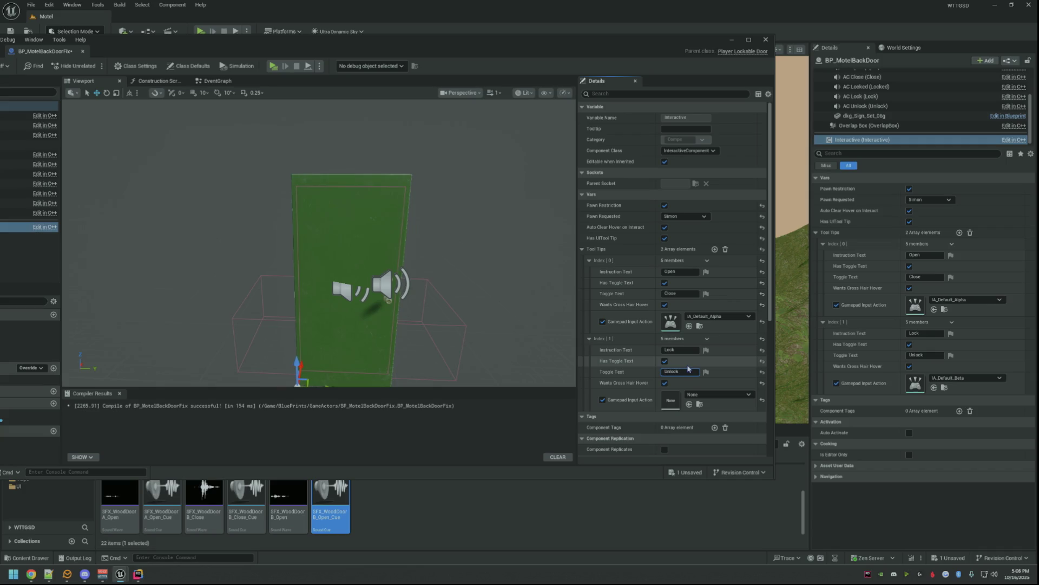
pyautogui.write('IA_Default_beta')
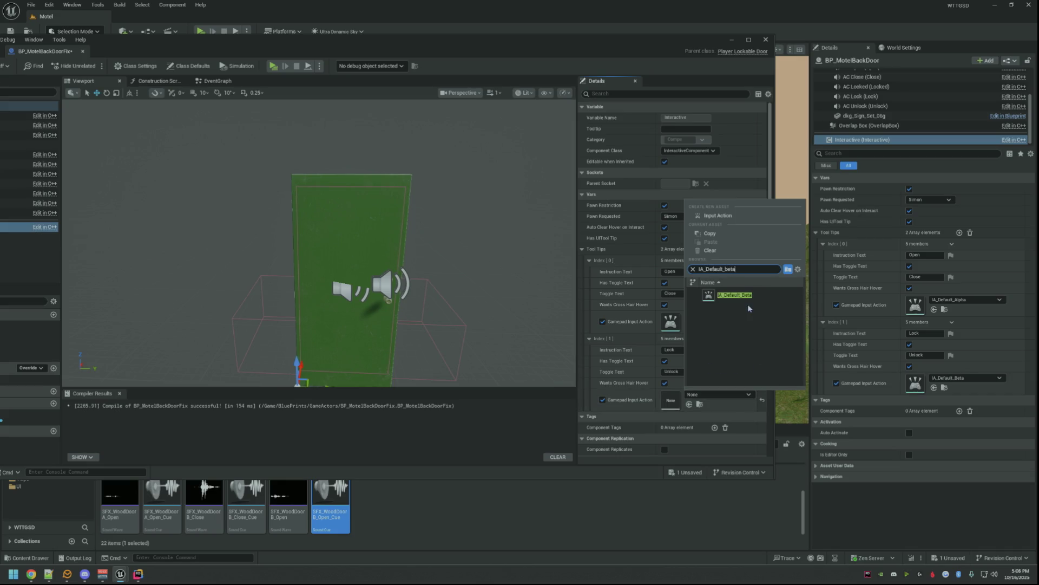
pyautogui.click(735, 294)
# - Compile and save BP_MotelBackDoorFix, then close its blueprint editor
pyautogui.moveTo(551, 325); pyautogui.dragTo(515, 294)
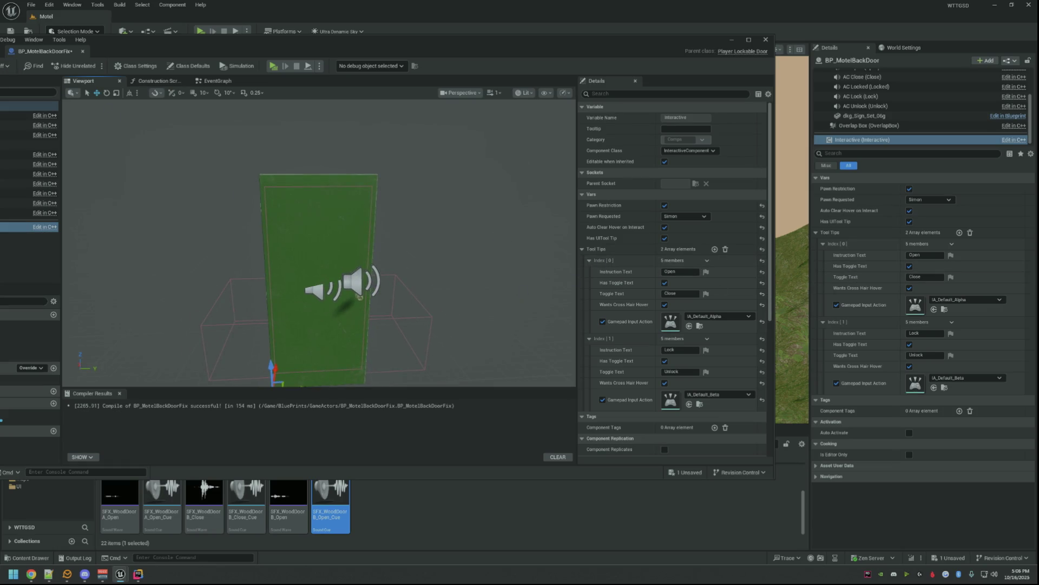
pyautogui.hotkey('ctrl', 'b')
pyautogui.hotkey('ctrl', 's')
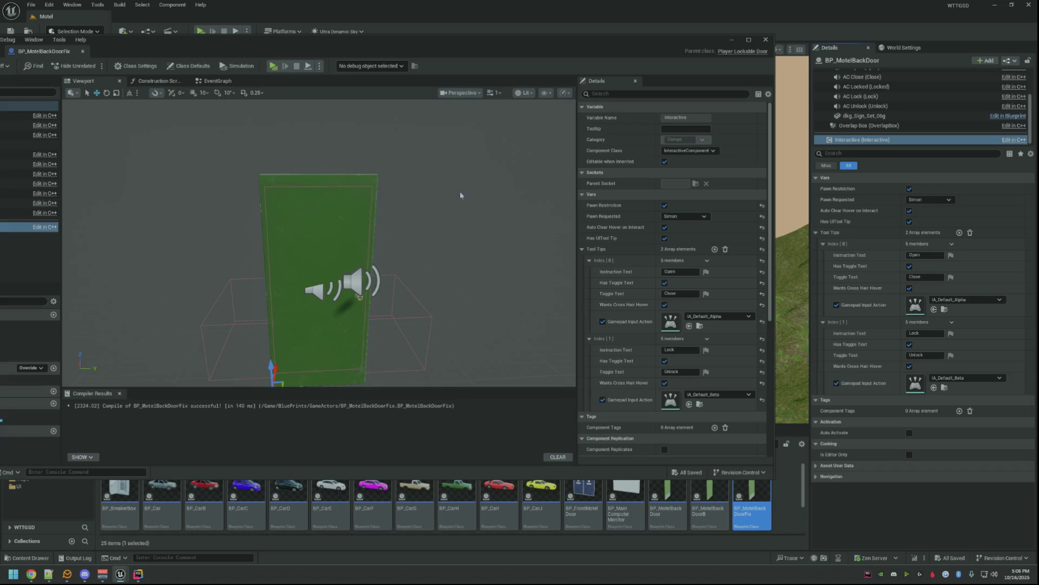
pyautogui.moveTo(462, 193); pyautogui.dragTo(382, 196)
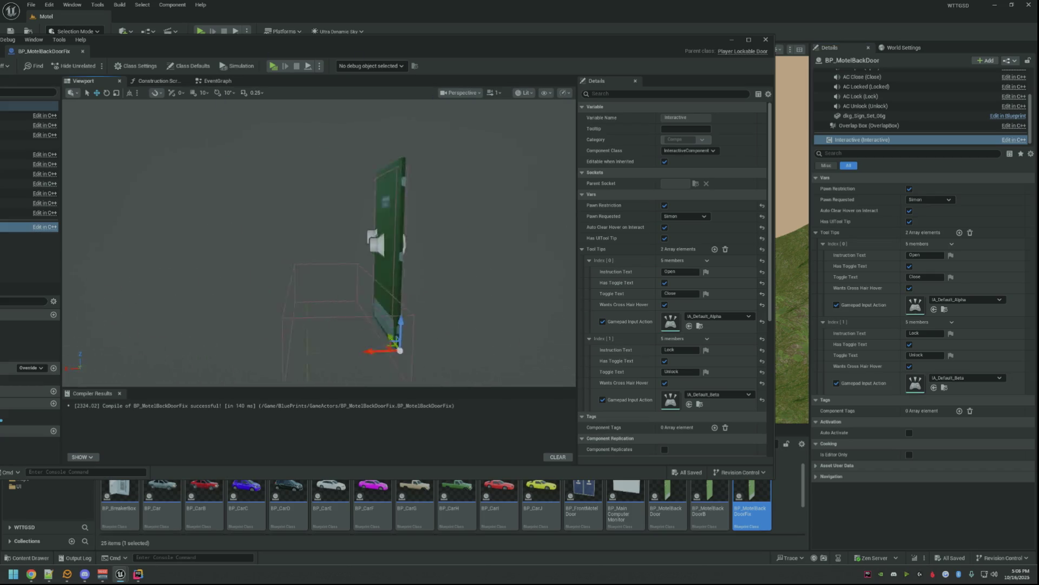
pyautogui.moveTo(382, 195); pyautogui.dragTo(333, 160)
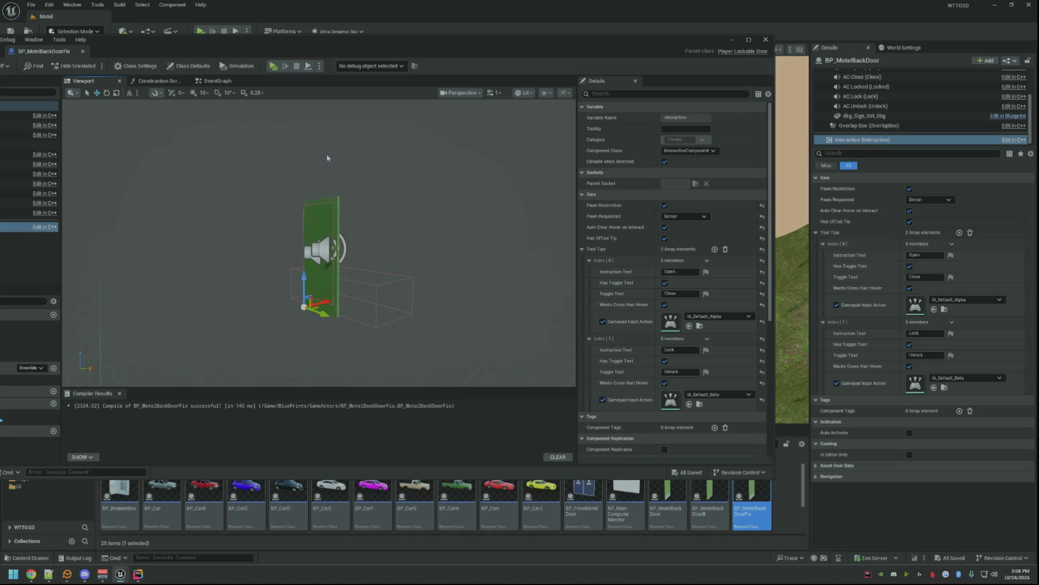
pyautogui.moveTo(273, 39); pyautogui.dragTo(397, 61)
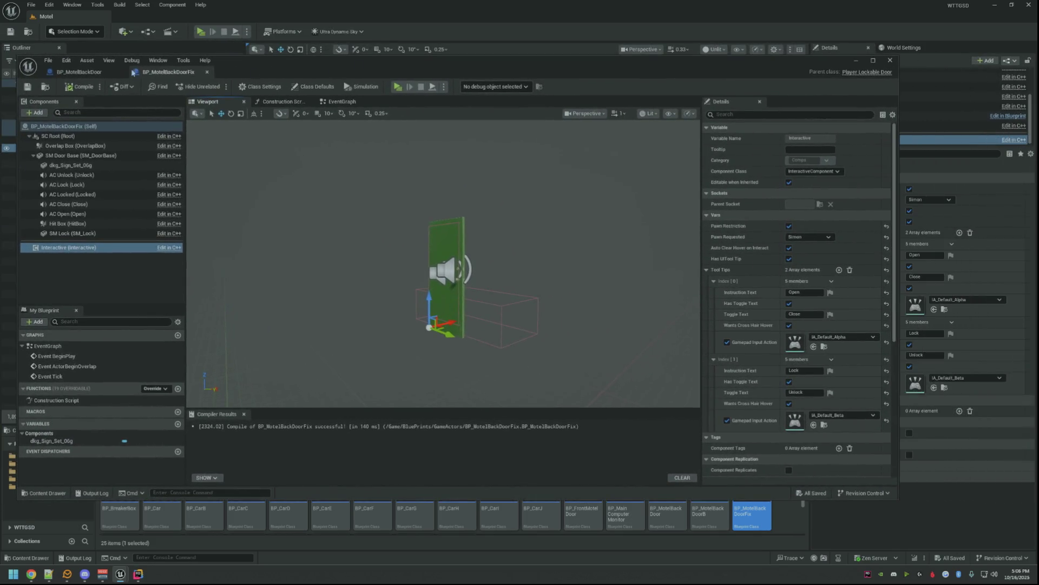
pyautogui.click(207, 72)
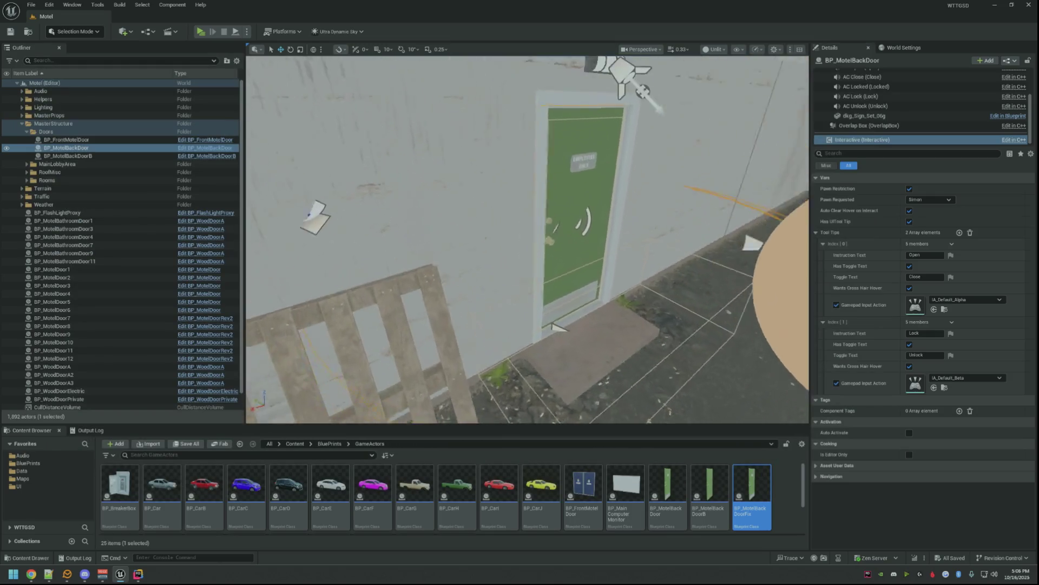
pyautogui.moveTo(551, 320); pyautogui.dragTo(490, 176)
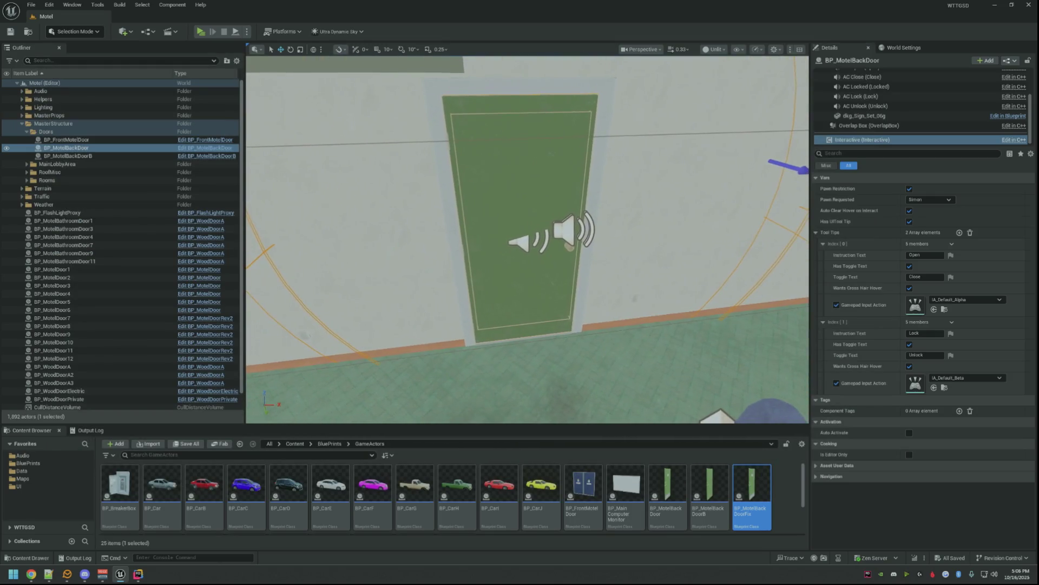
pyautogui.click(489, 176)
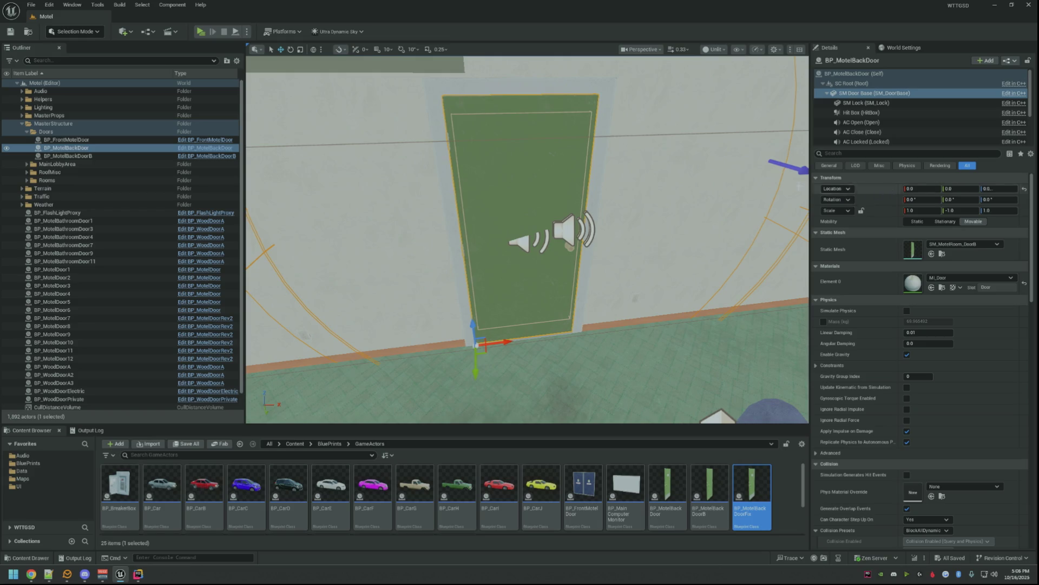
pyautogui.click(853, 73)
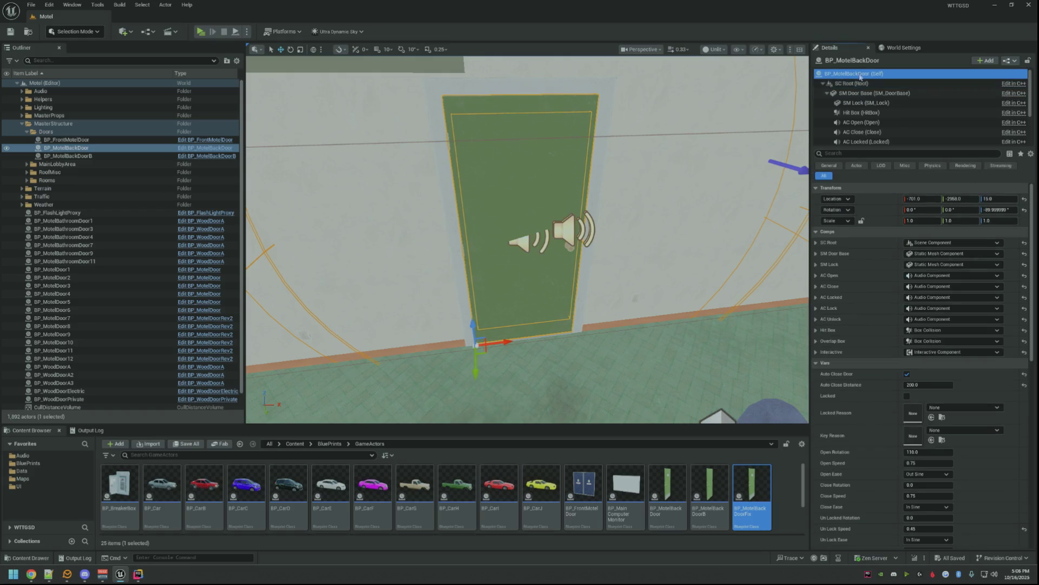
pyautogui.rightClick(857, 186)
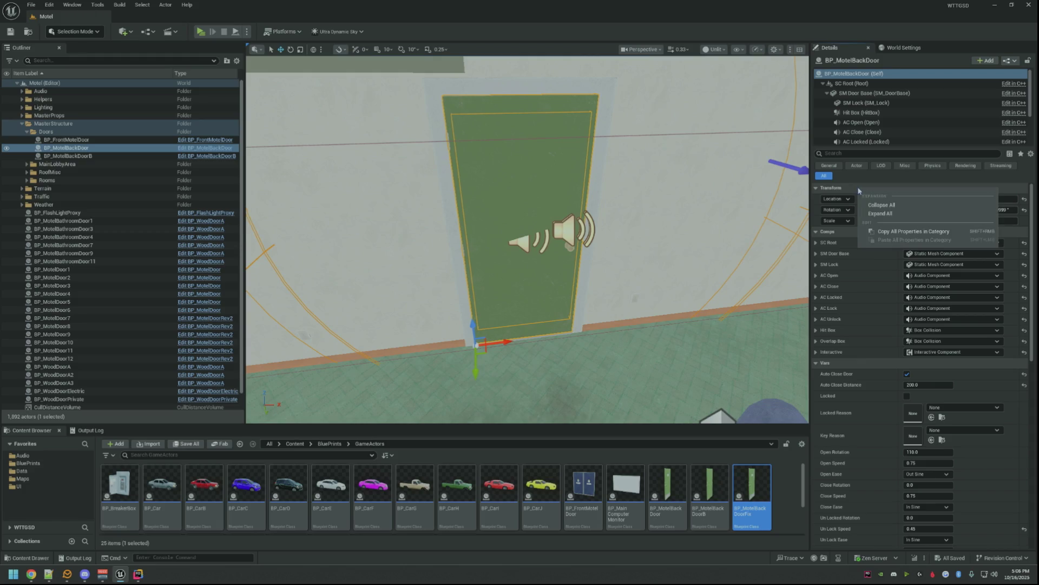
pyautogui.click(877, 213)
pyautogui.rightClick(853, 199)
pyautogui.click(877, 215)
pyautogui.scroll(1, 551, 243)
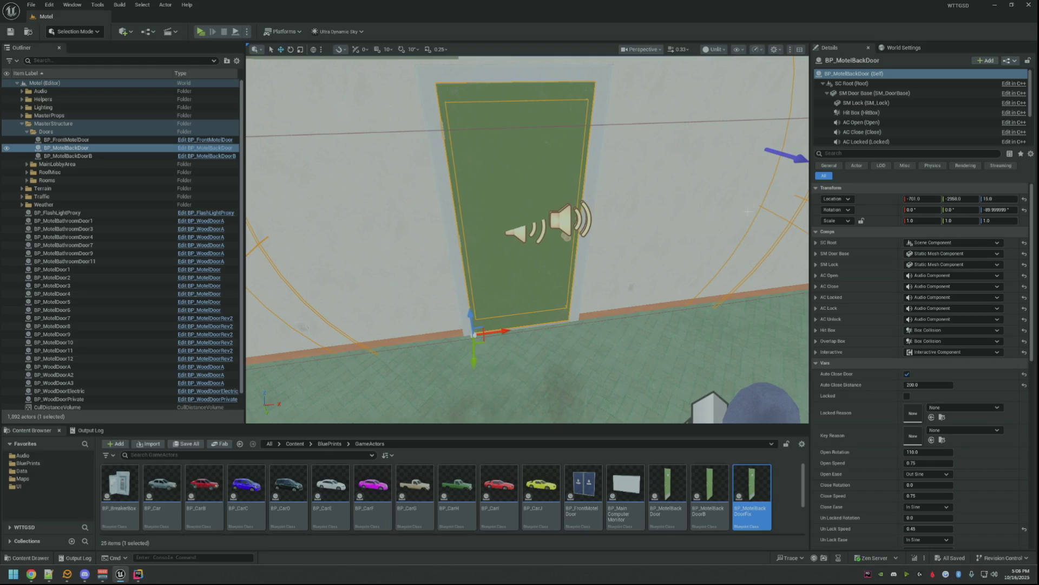
pyautogui.moveTo(750, 495)
pyautogui.mouseDown()
pyautogui.moveTo(707, 332)
pyautogui.moveTo(715, 346)
pyautogui.mouseUp()
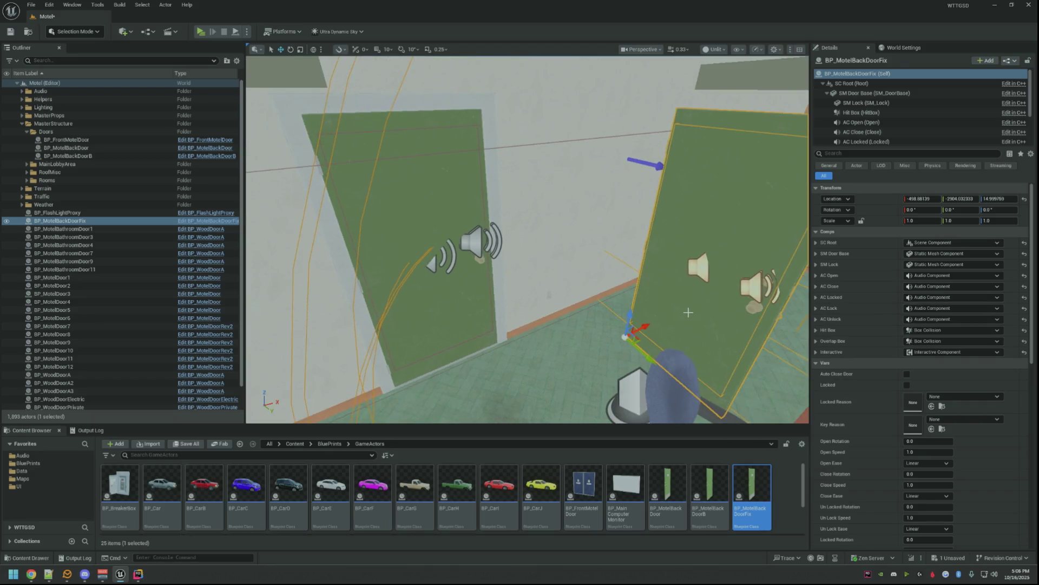
pyautogui.press('Delete')
pyautogui.click(491, 251)
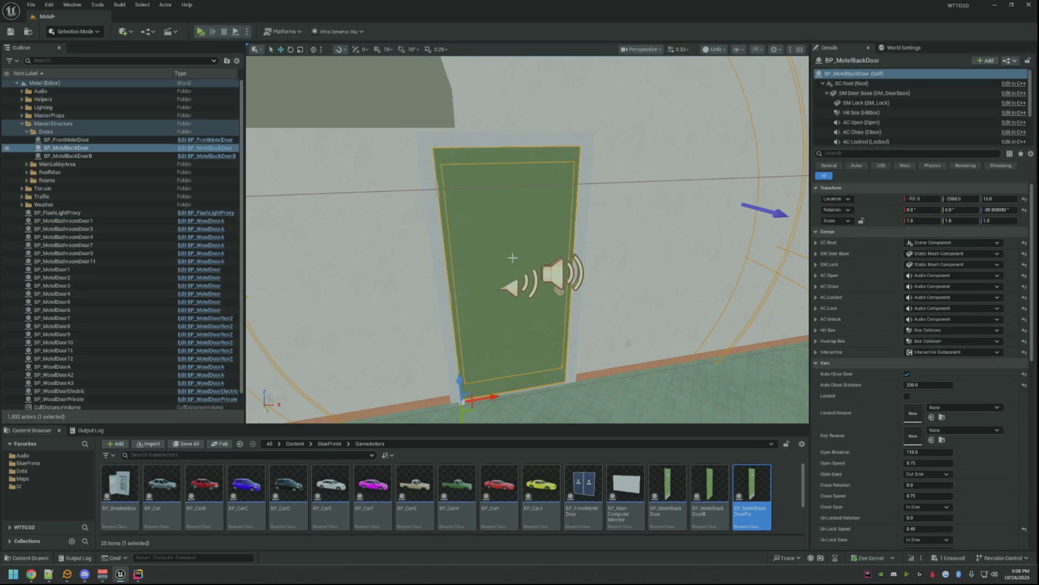
# - In BP_MotelBackDoorFix enable Auto Close Door at distance 200 and set Locked Reason to DoorLocked
pyautogui.doubleClick(751, 500)
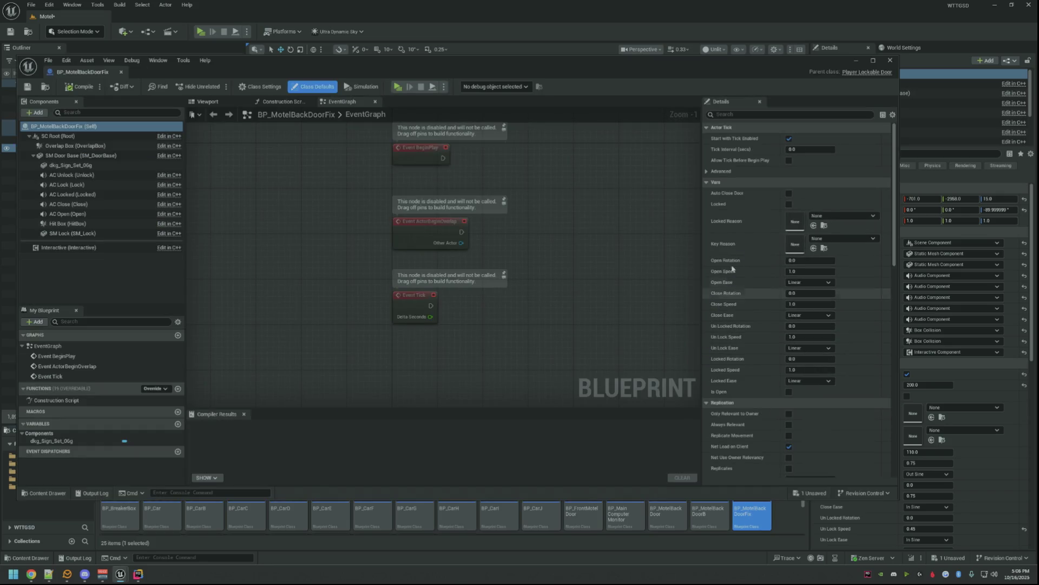
pyautogui.moveTo(894, 499); pyautogui.dragTo(767, 450)
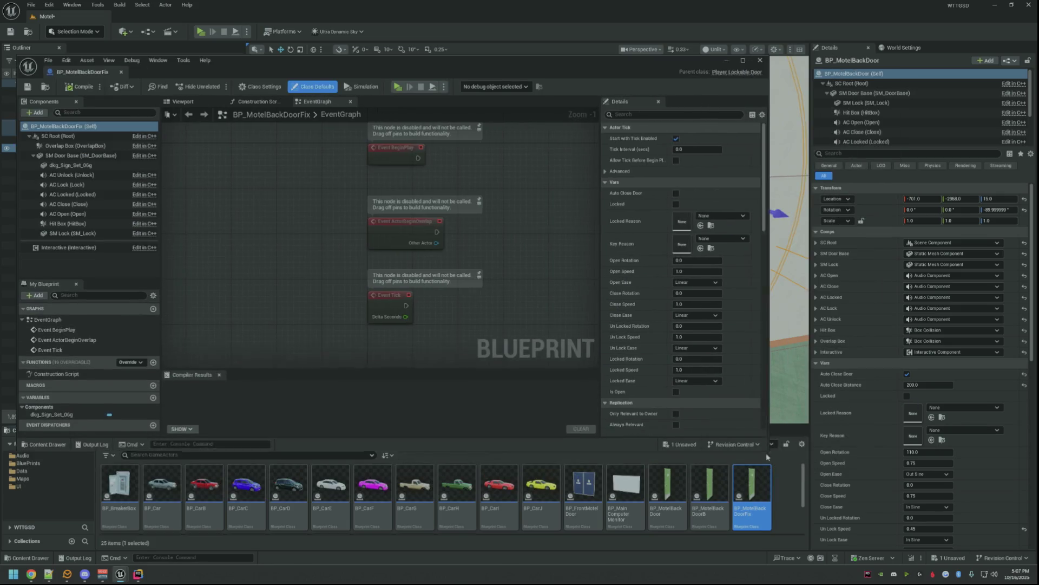
pyautogui.scroll(-3, 716, 302)
pyautogui.scroll(1, 717, 303)
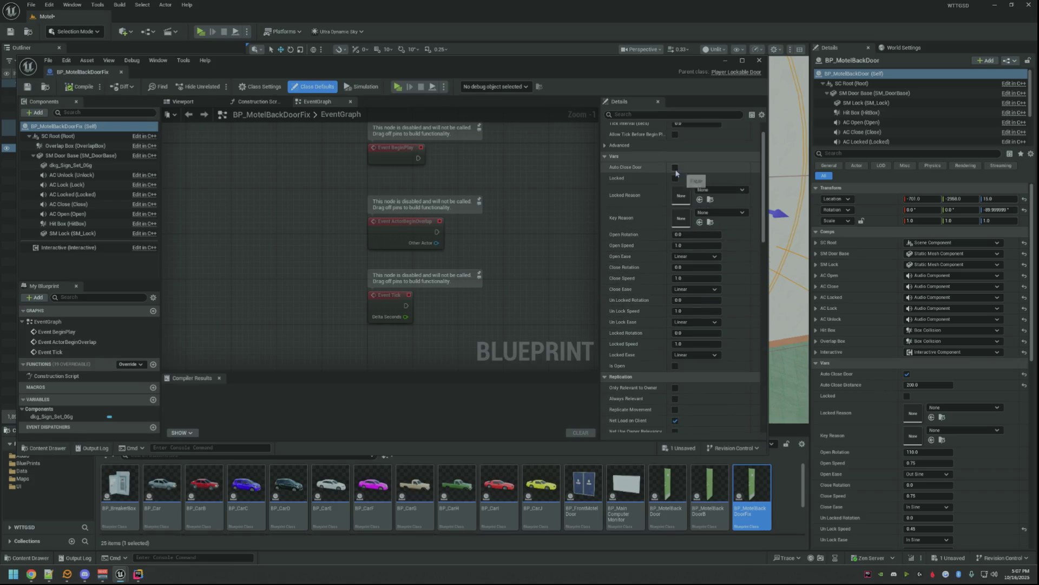
pyautogui.click(675, 168)
pyautogui.click(685, 179)
pyautogui.write('200')
pyautogui.press('Return')
pyautogui.click(631, 213)
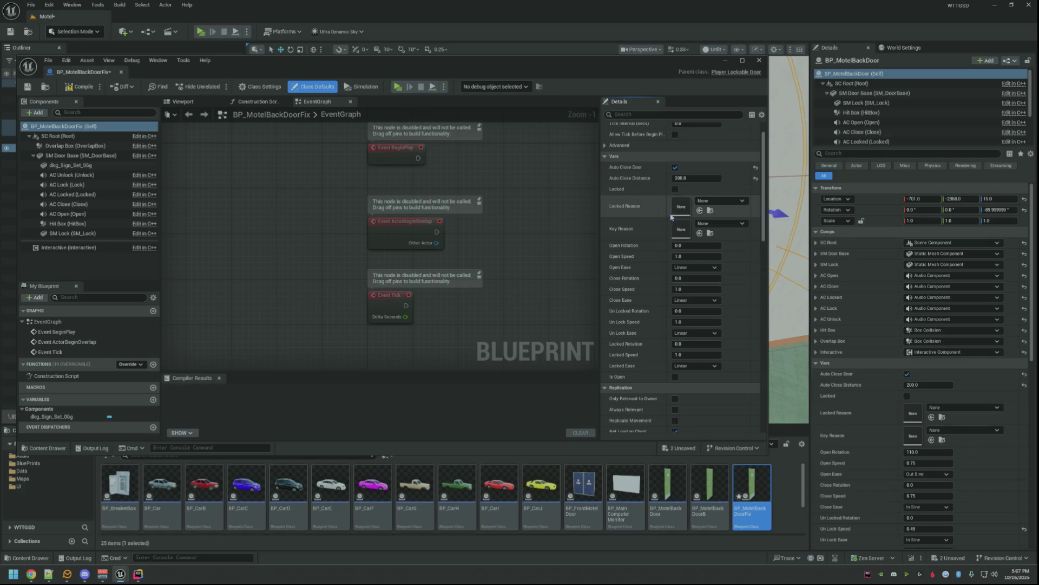
pyautogui.click(711, 203)
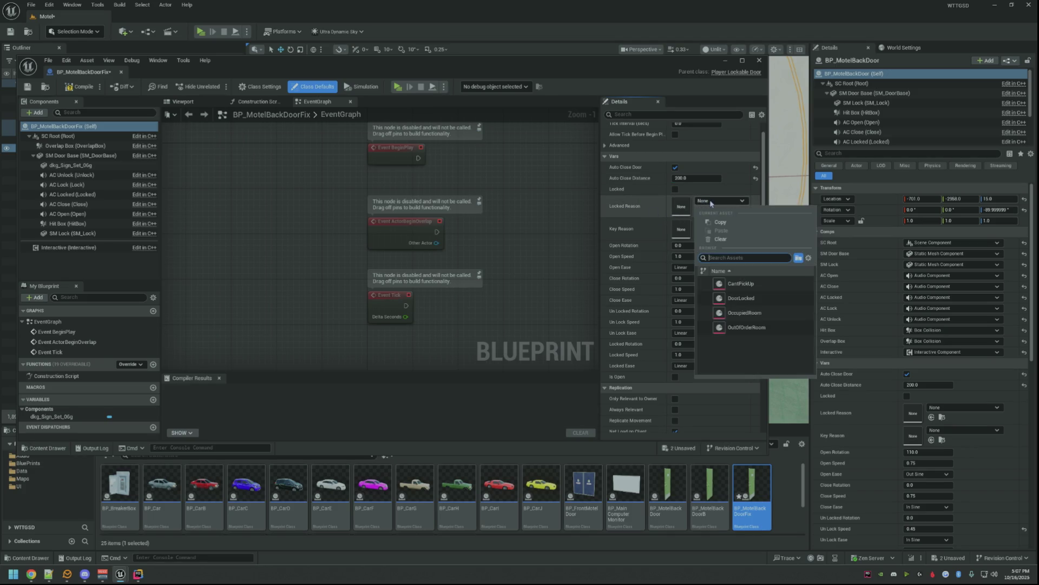
pyautogui.click(741, 298)
# - Duplicate the DoorLocked data asset as KeyReason and save everything
pyautogui.click(718, 223)
pyautogui.press('Escape')
pyautogui.click(711, 211)
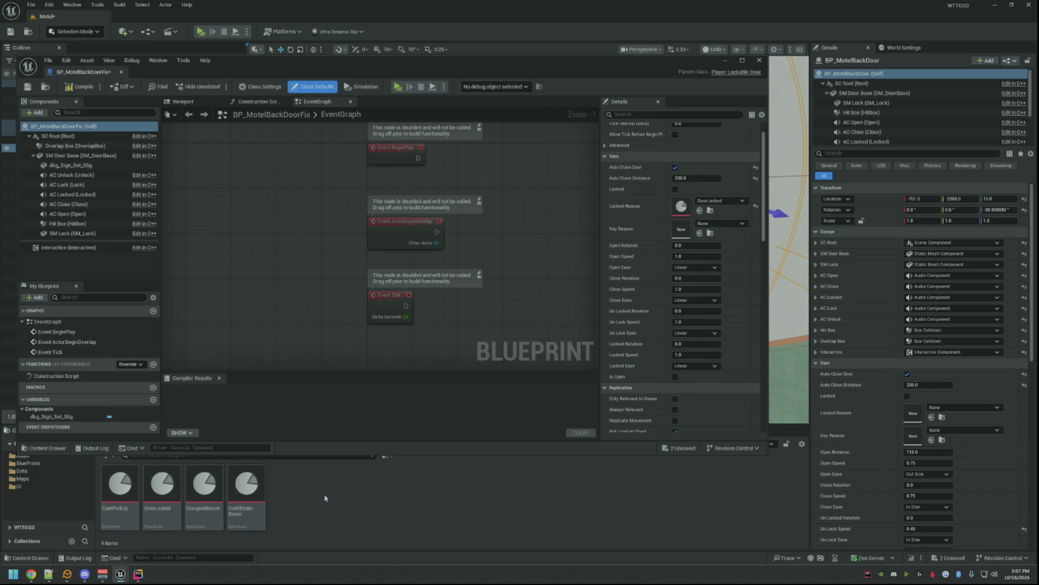
pyautogui.hotkey('ctrl', 'd')
pyautogui.write('KeyReason')
pyautogui.press('Return')
pyautogui.hotkey('ctrl', 's')
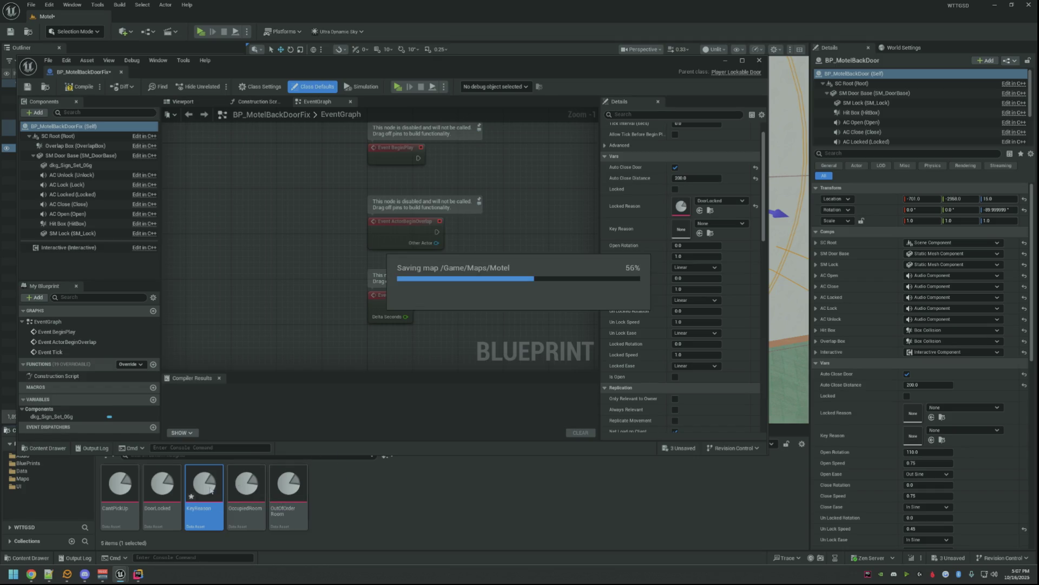
# - Set KeyReason's thought text to "I don't have the key..." and return to BP_MotelBackDoorFix
pyautogui.doubleClick(209, 486)
pyautogui.click(358, 138)
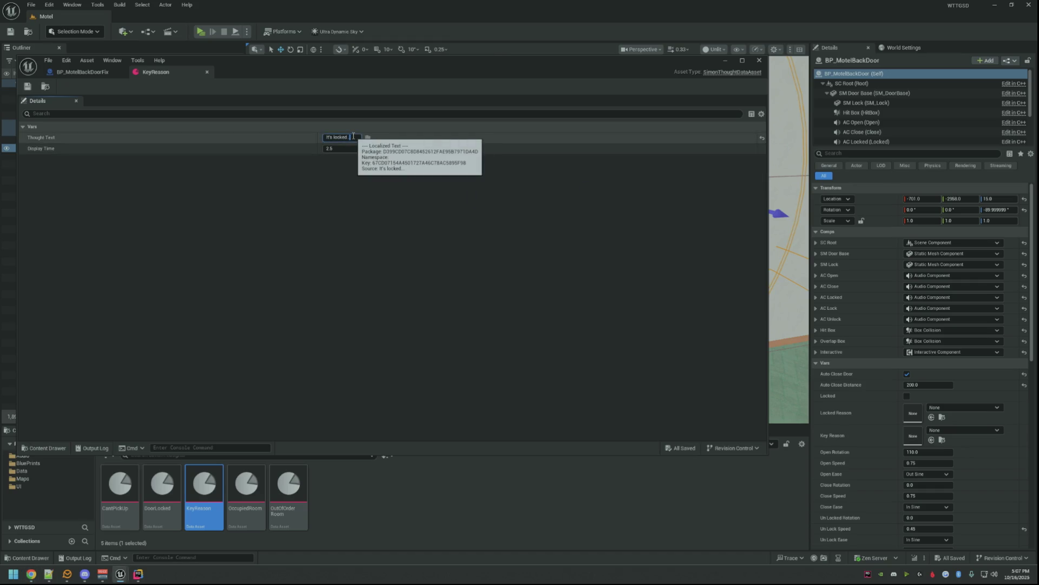
pyautogui.write("I don't have the sely...")
pyautogui.press('Return')
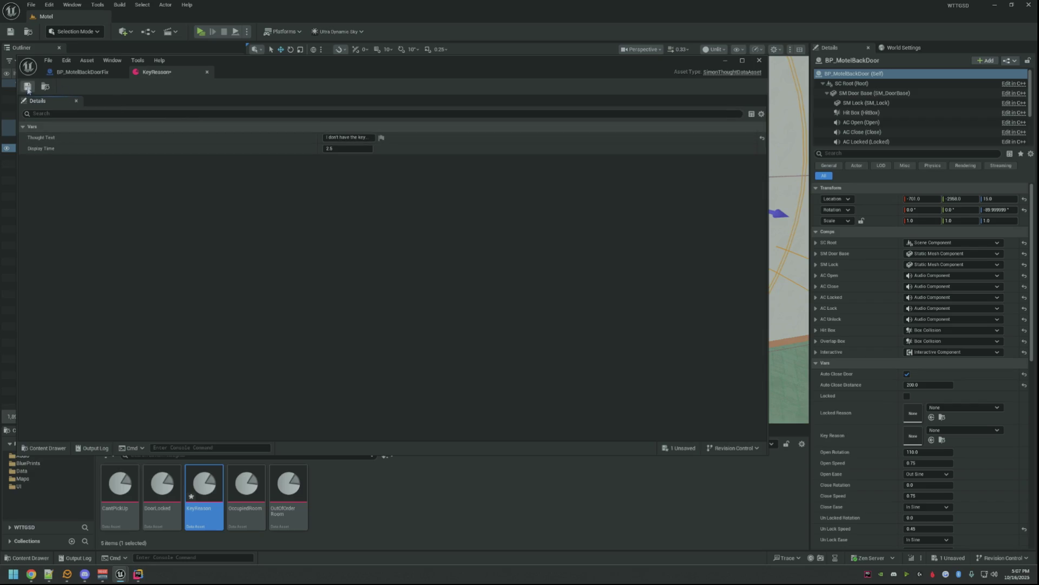
pyautogui.click(89, 71)
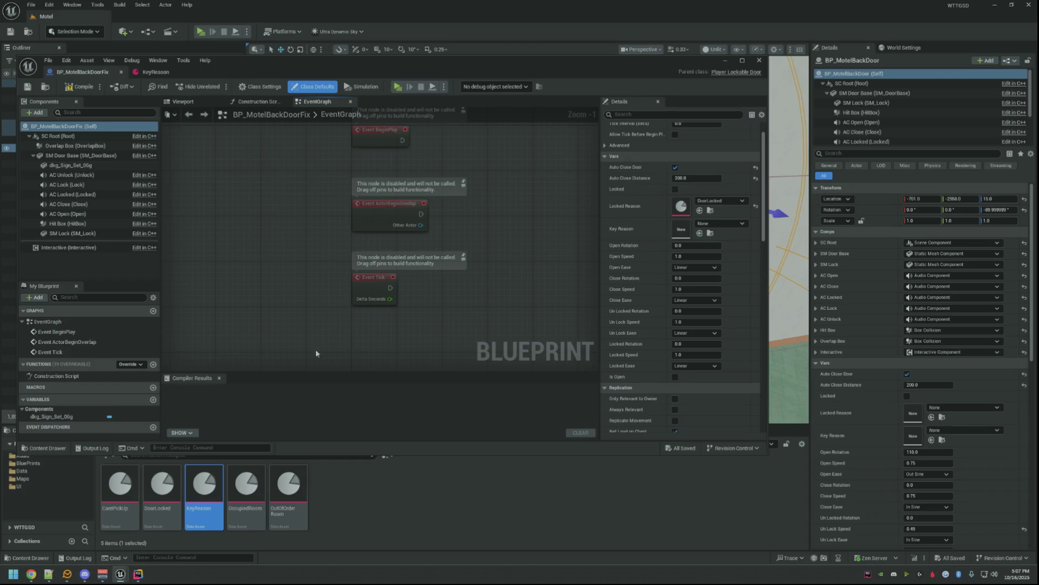
# - Assign KeyReason as Key Reason and set Open Rotation 110, Open Speed 0.75, Out Sine
pyautogui.moveTo(205, 488); pyautogui.dragTo(681, 229)
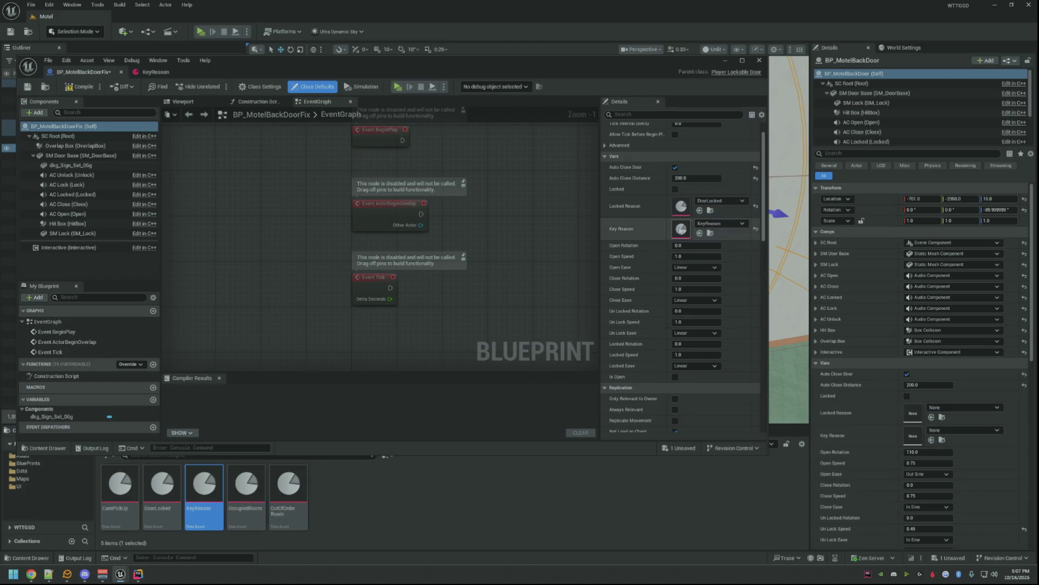
pyautogui.scroll(-3, 828, 297)
pyautogui.click(697, 245)
pyautogui.write('110')
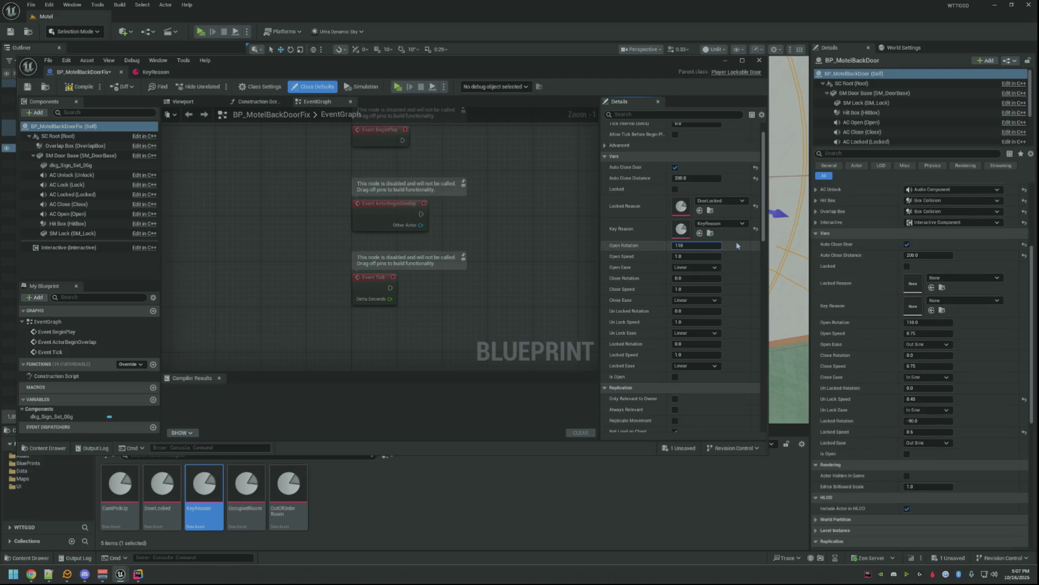
pyautogui.press('Tab')
pyautogui.write('0.')
pyautogui.press('Tab')
pyautogui.click(696, 269)
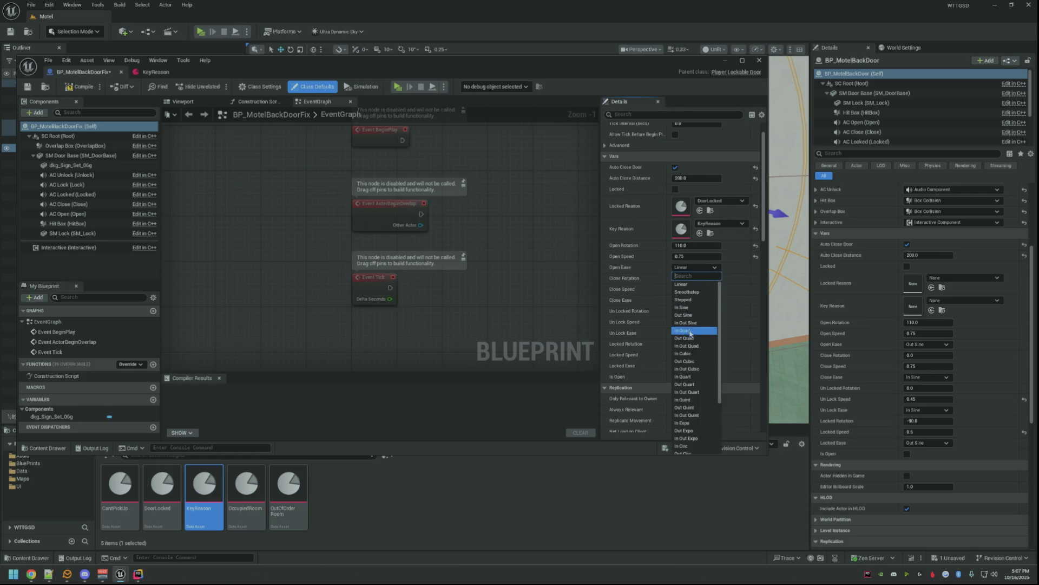
pyautogui.click(695, 320)
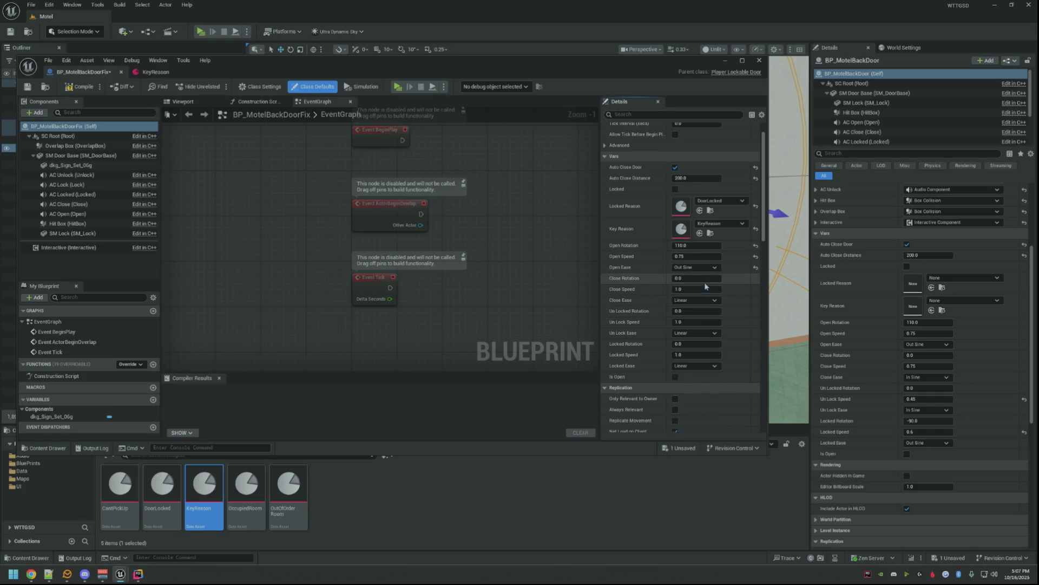
# - Set Close Speed 0.75 with In Sine and Un Lock Speed 0.45 with In Sine
pyautogui.click(700, 290)
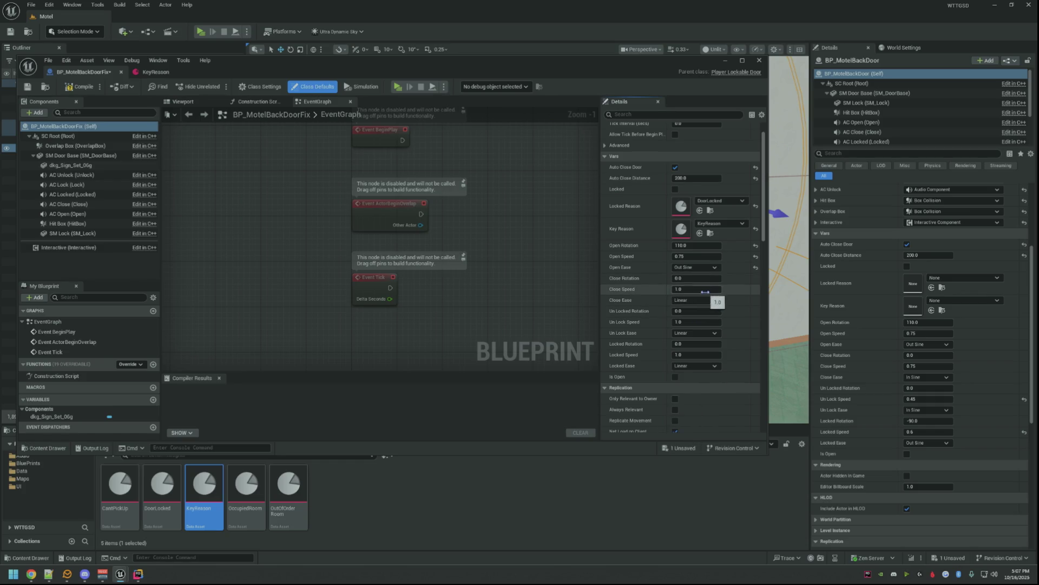
pyautogui.write('0.75')
pyautogui.click(697, 300)
pyautogui.click(711, 341)
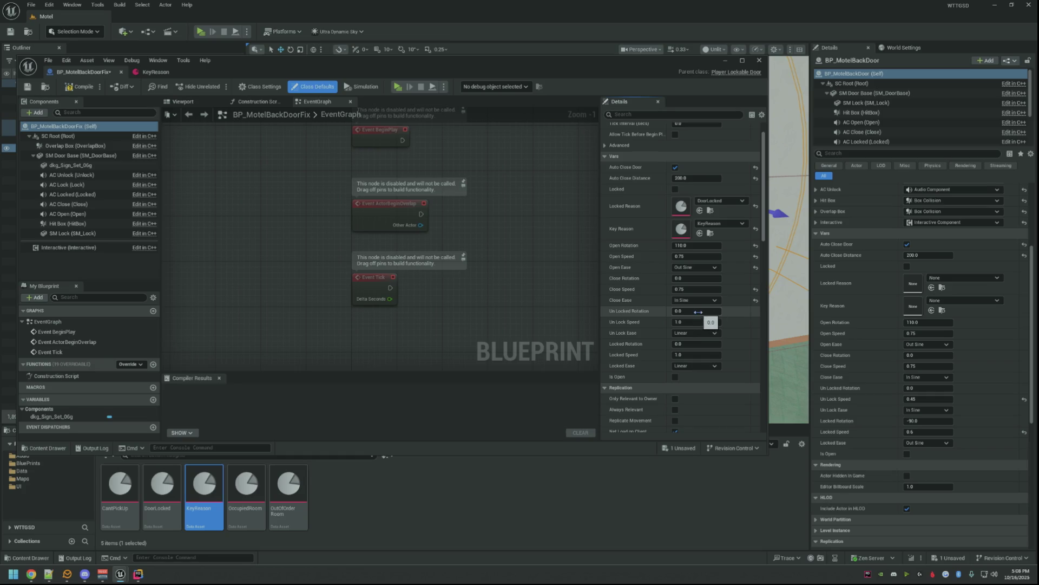
pyautogui.click(699, 321)
pyautogui.write('0.45')
pyautogui.click(697, 333)
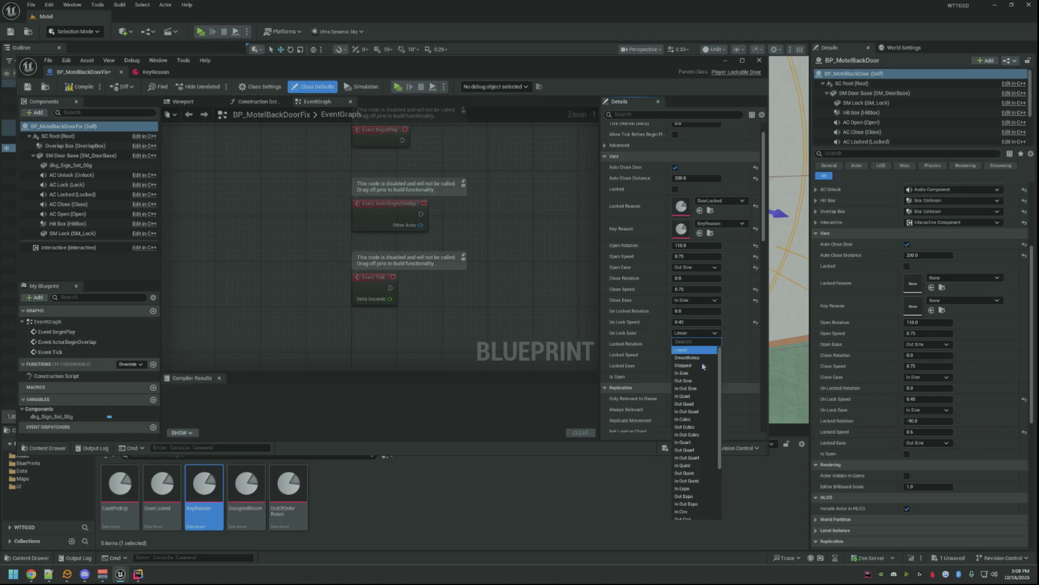
pyautogui.click(700, 372)
# - Set Locked Rotation -90 and Locked Speed 0.6 with Out Sine, then bring the level editor forward
pyautogui.click(700, 344)
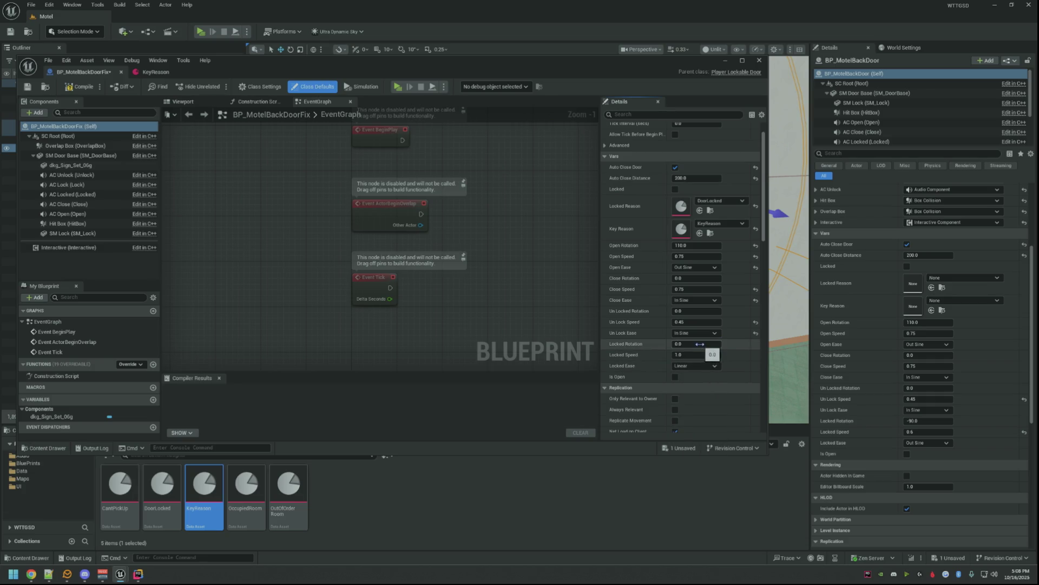
pyautogui.write('-90')
pyautogui.press('Tab')
pyautogui.write('0.6')
pyautogui.click(697, 366)
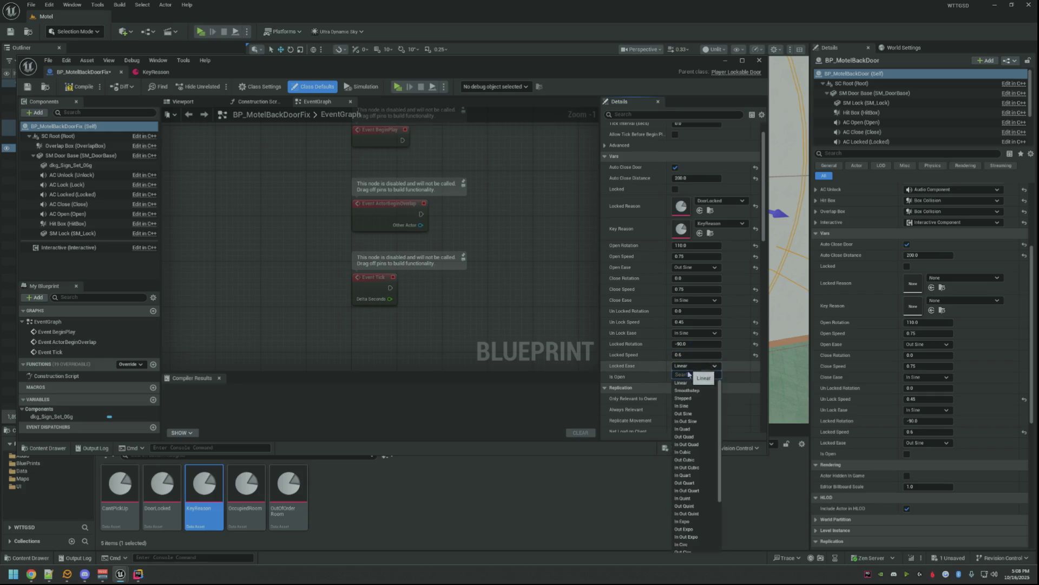
pyautogui.click(691, 414)
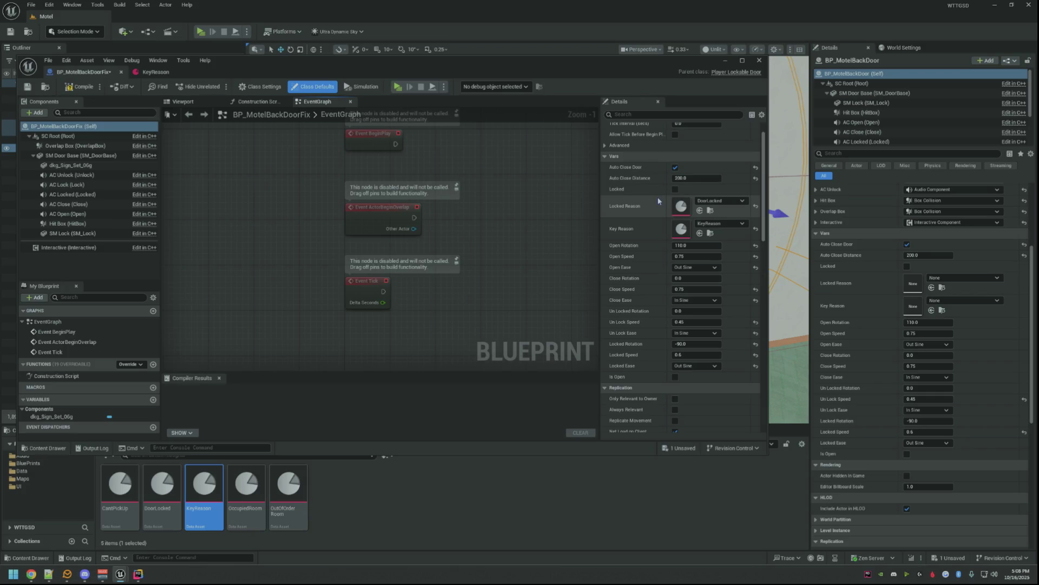
pyautogui.moveTo(658, 200); pyautogui.dragTo(589, 461)
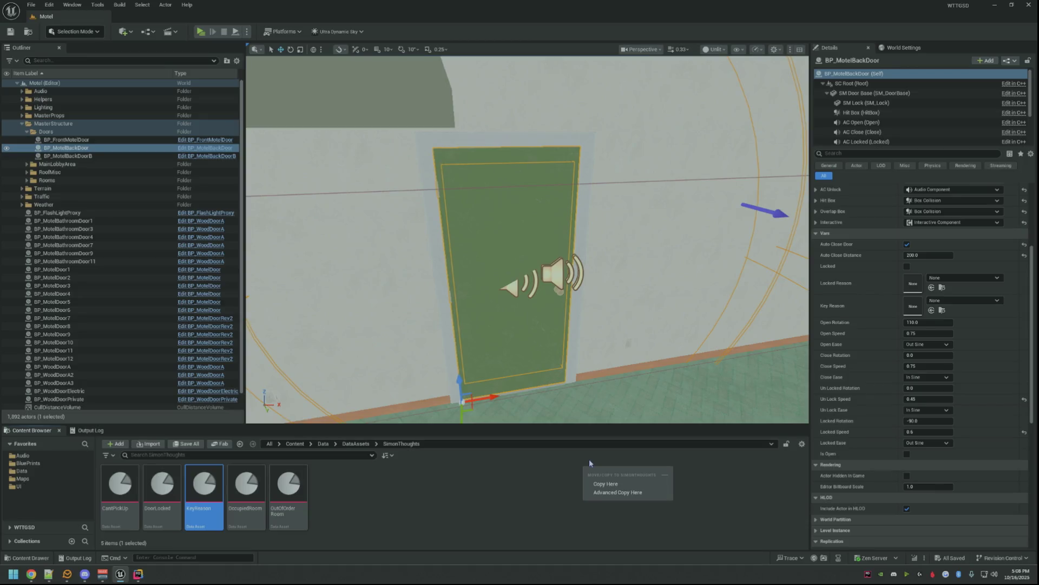
# - Dismiss the accidental Copy Here menu and orbit the level view around the original back door
pyautogui.press('Escape')
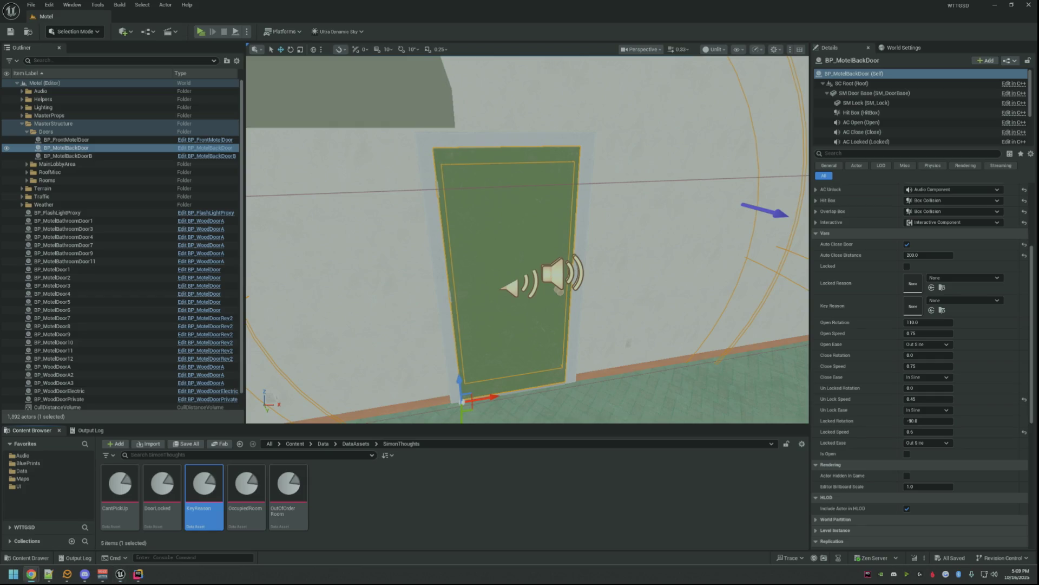
pyautogui.moveTo(657, 163); pyautogui.dragTo(656, 207)
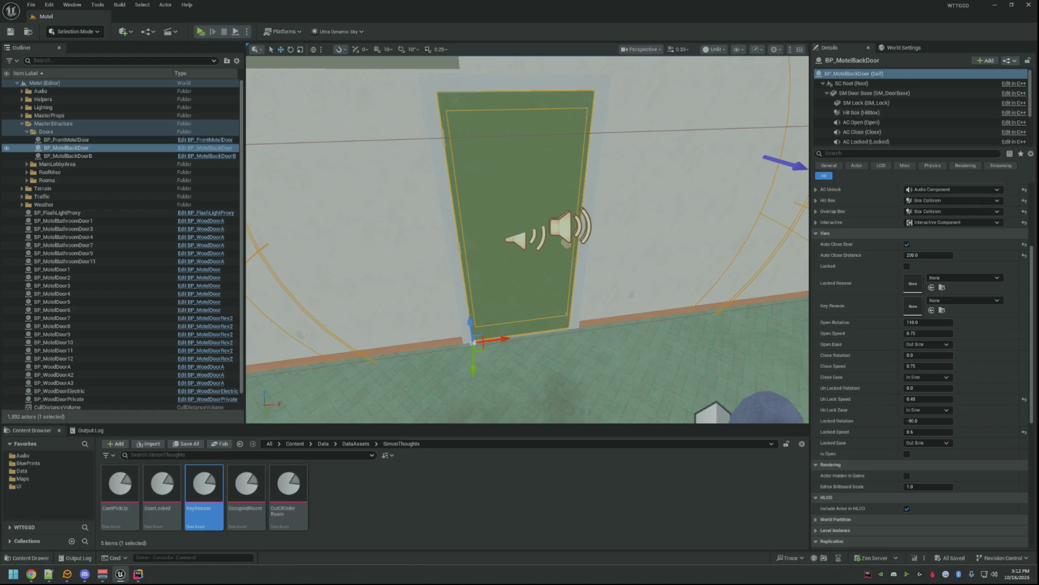
# - Fly the camera toward BP_MotelBackDoor and show the BluePrints content folder
pyautogui.moveTo(684, 220)
pyautogui.mouseDown()
pyautogui.moveTo(649, 187)
pyautogui.moveTo(651, 263)
pyautogui.mouseUp()
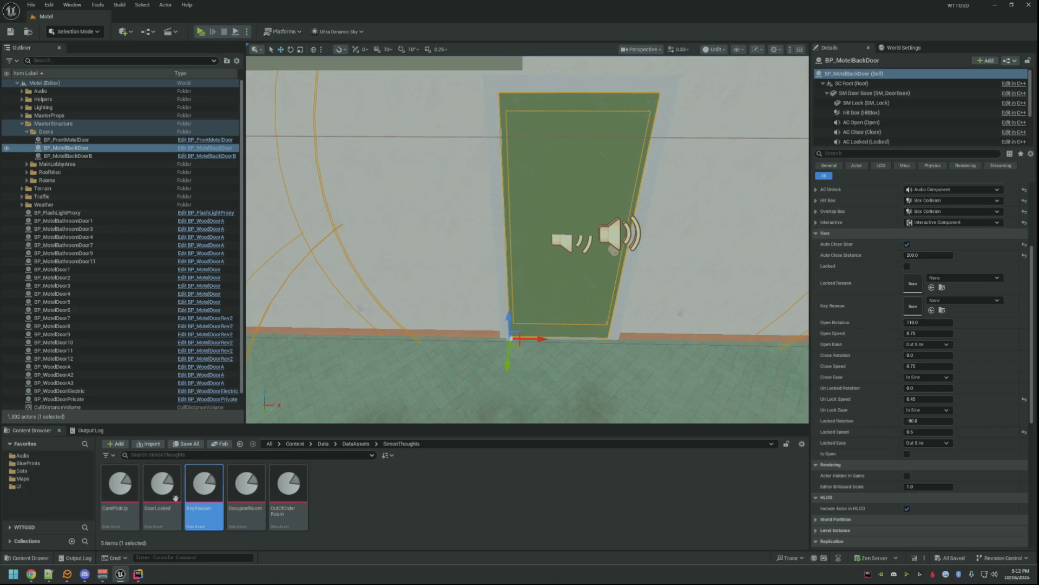
pyautogui.click(29, 463)
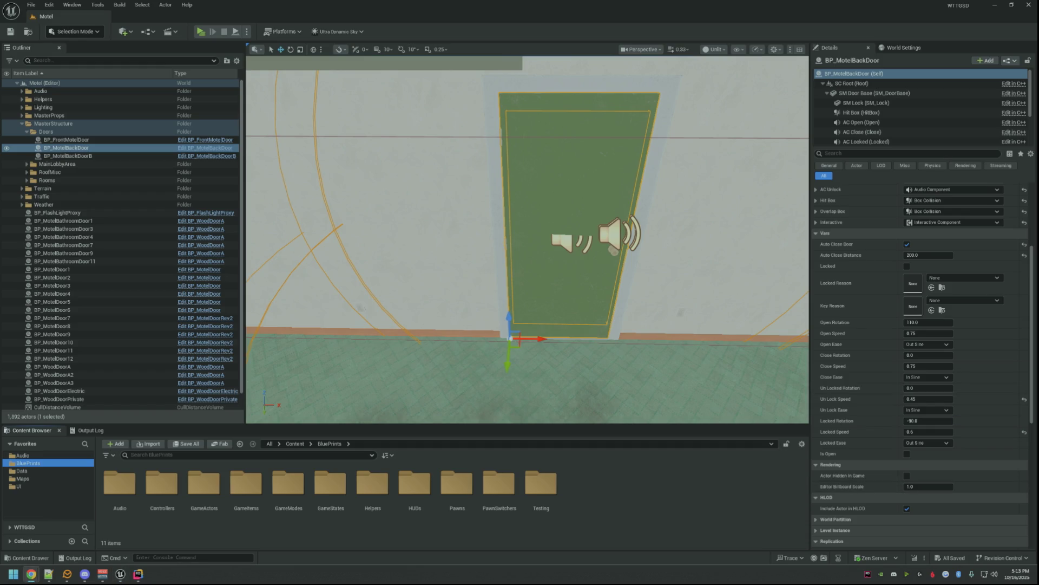
# - Drag BP_MotelBackDoorFix from the GameActors folder into the level beside the focused door
pyautogui.press('f')
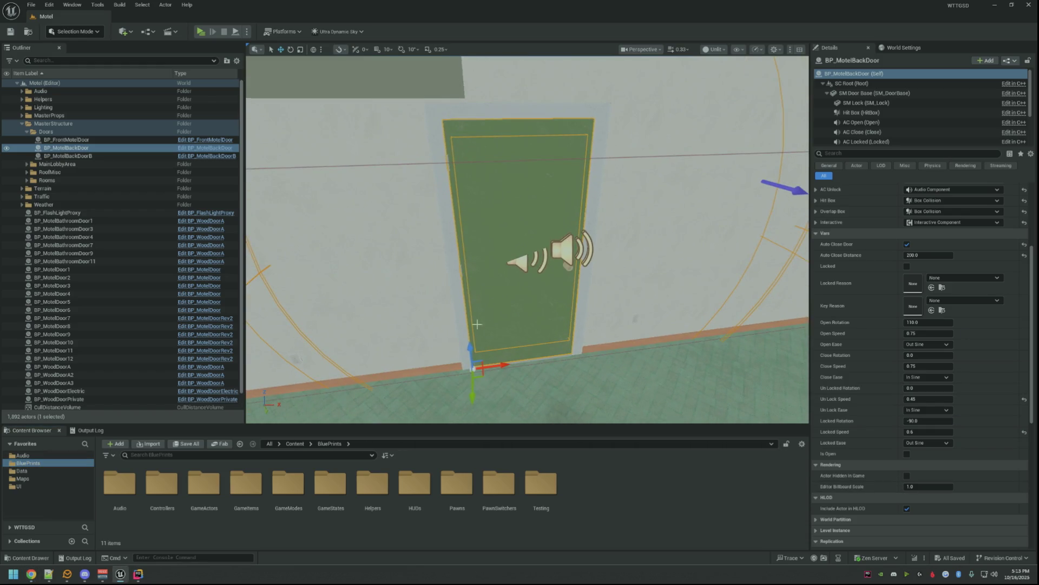
pyautogui.doubleClick(207, 481)
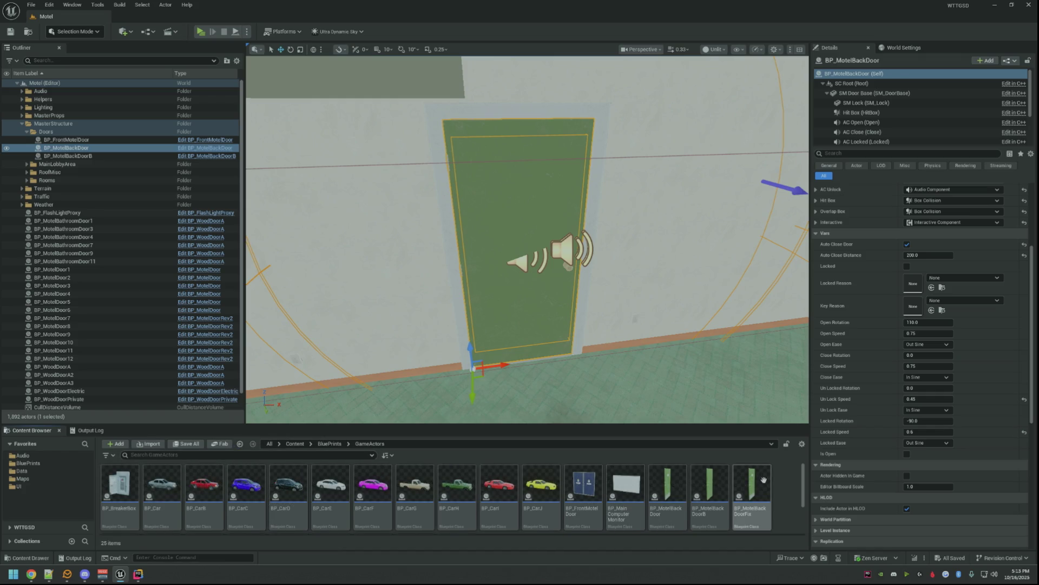
pyautogui.moveTo(752, 485)
pyautogui.mouseDown()
pyautogui.moveTo(690, 375)
pyautogui.moveTo(670, 376)
pyautogui.mouseUp()
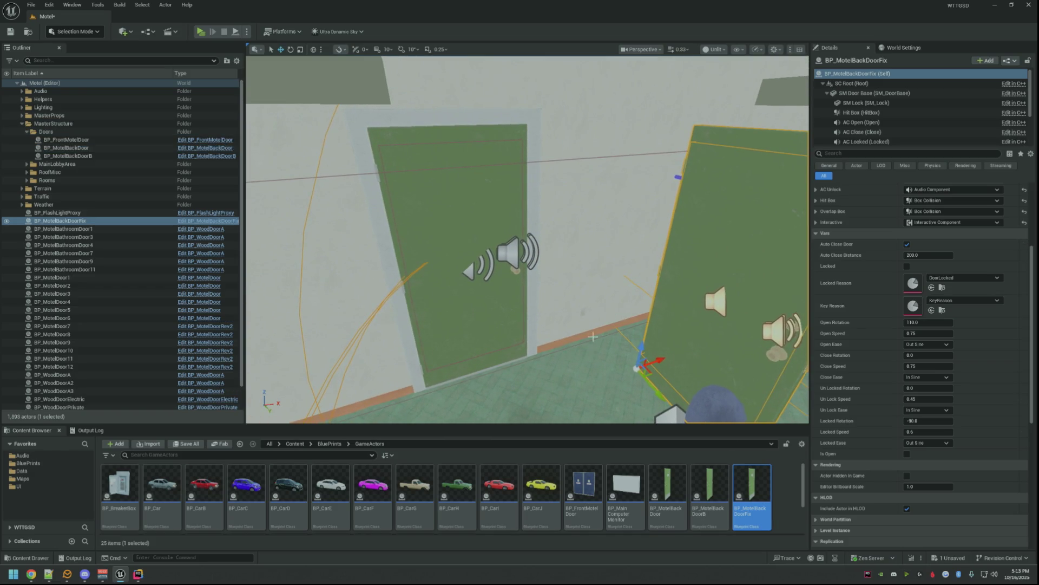
pyautogui.scroll(2, 593, 335)
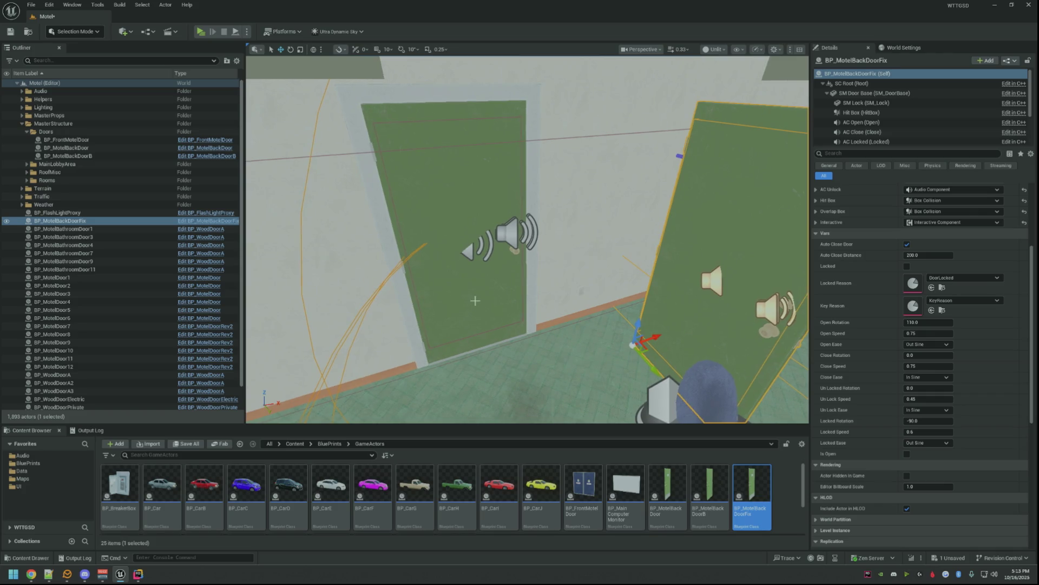
pyautogui.click(482, 168)
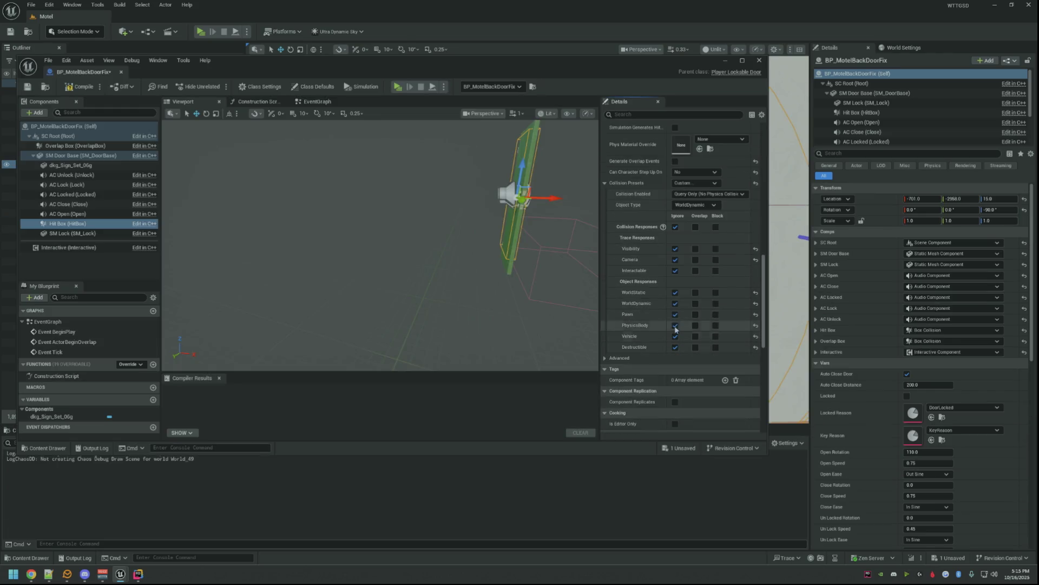
# - Compile and save the BP_MotelBackDoorFix blueprint, close its editor and launch Standalone play
pyautogui.click(65, 89)
pyautogui.click(33, 88)
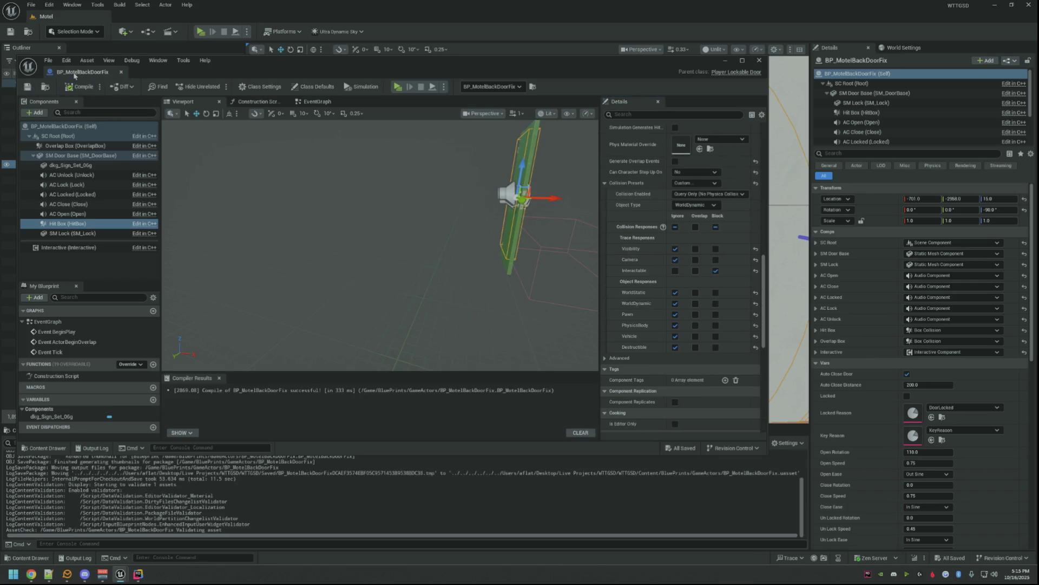
pyautogui.click(120, 72)
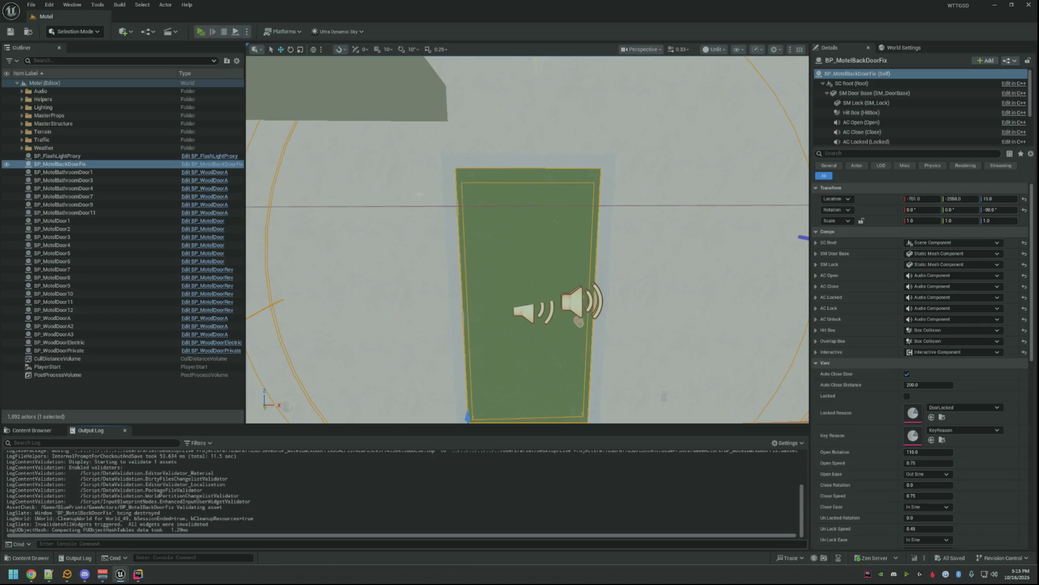
pyautogui.hotkey('alt', 'p')
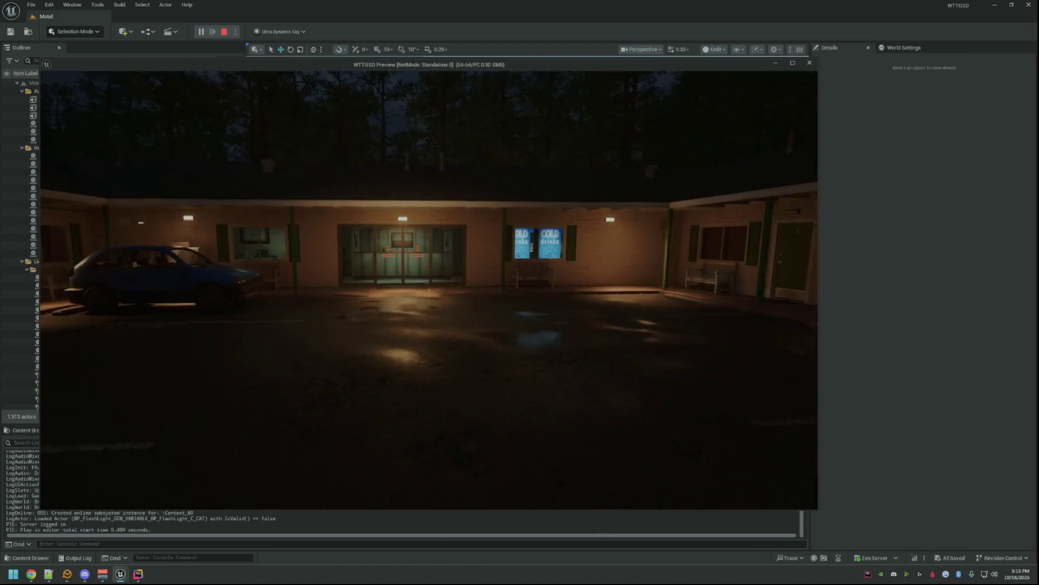
# - Walk from the parking lot through the Private door and down the corridor to the green back door
pyautogui.press('w')
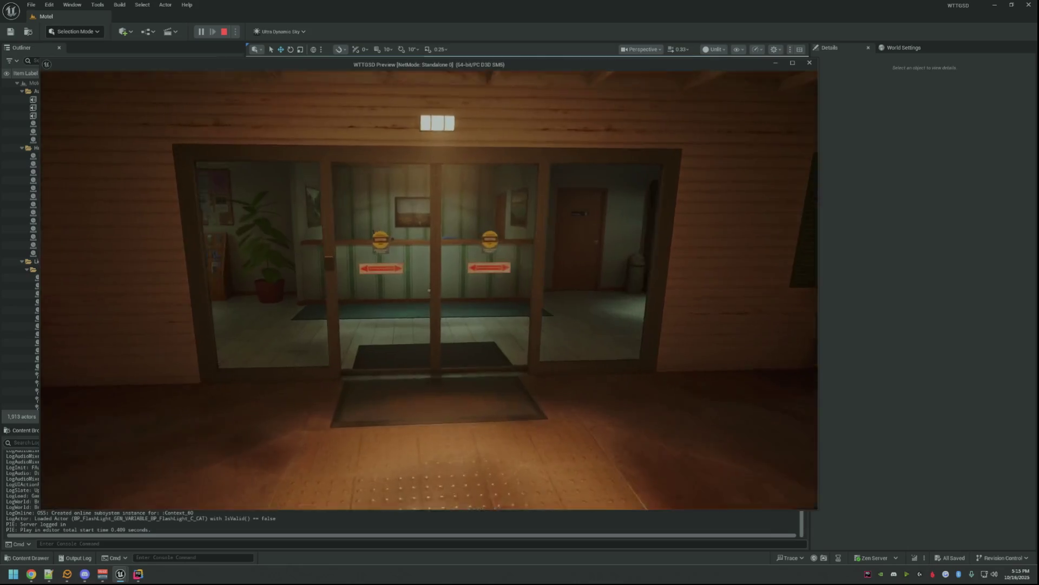
pyautogui.press('w')
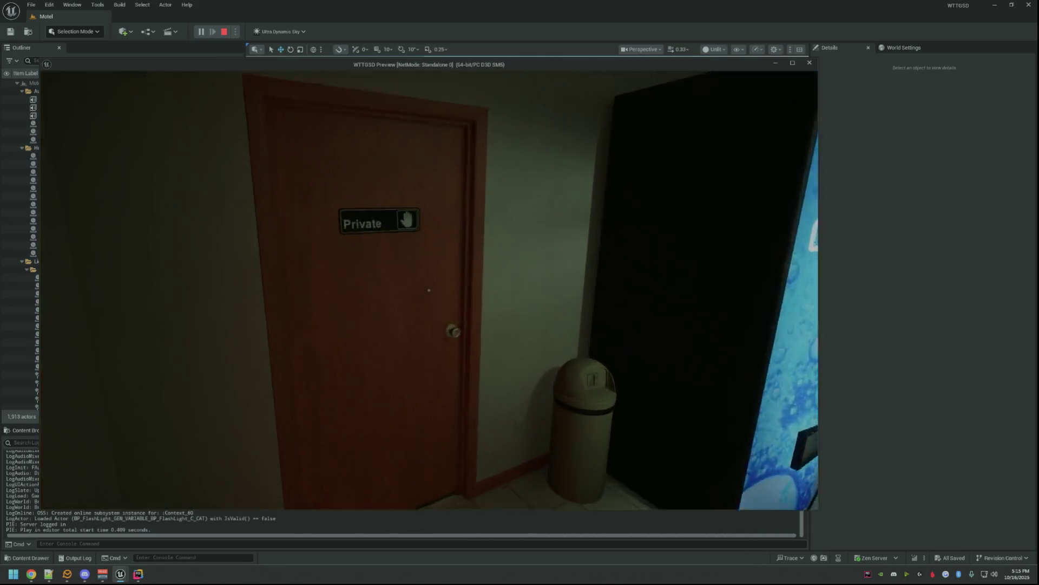
pyautogui.click(429, 290)
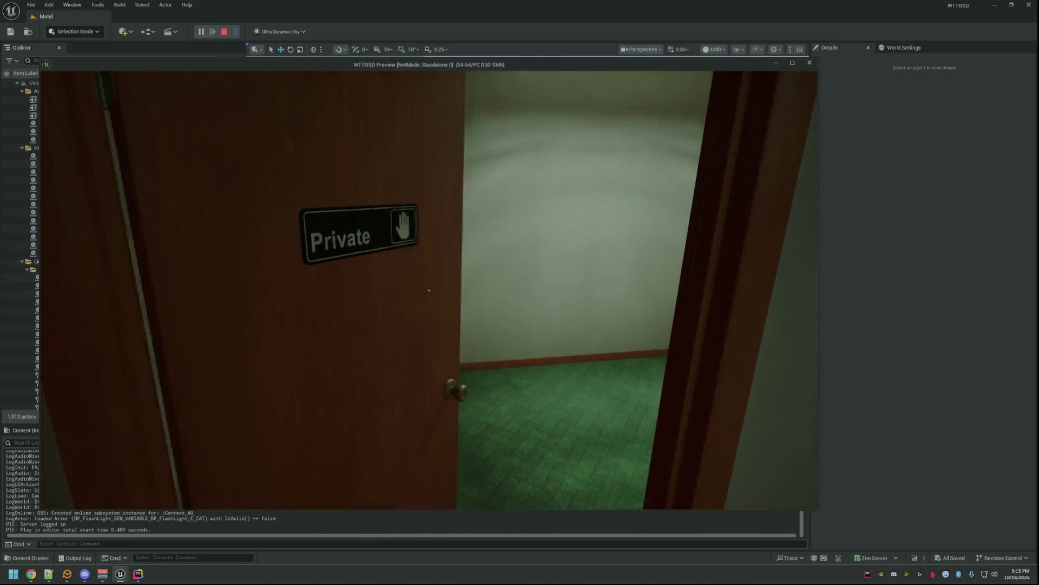
pyautogui.press('w')
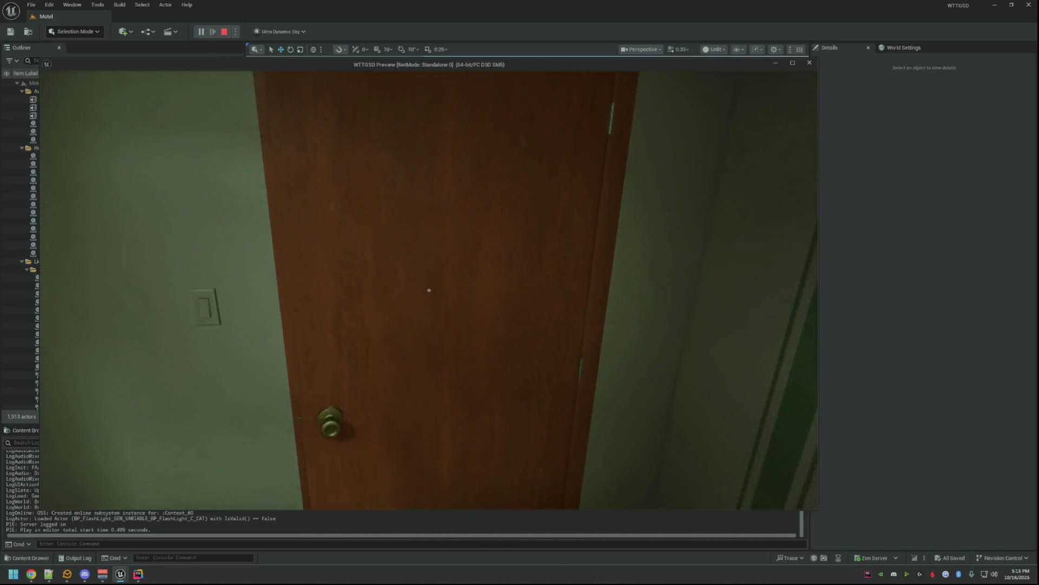
pyautogui.press('w')
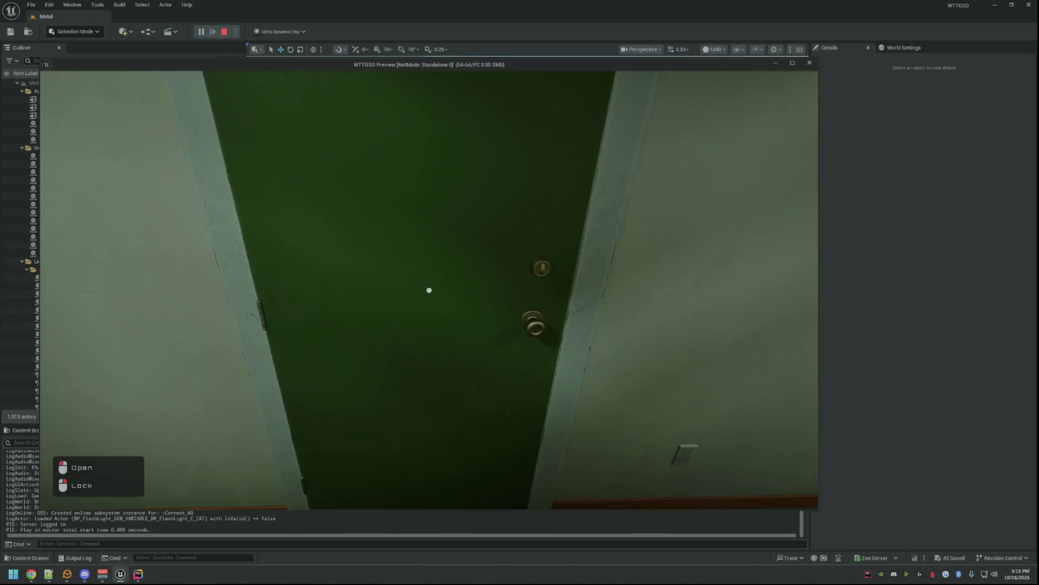
# - Open and close the green door, reopen it and try locking it while open
pyautogui.click(428, 290)
pyautogui.press('w')
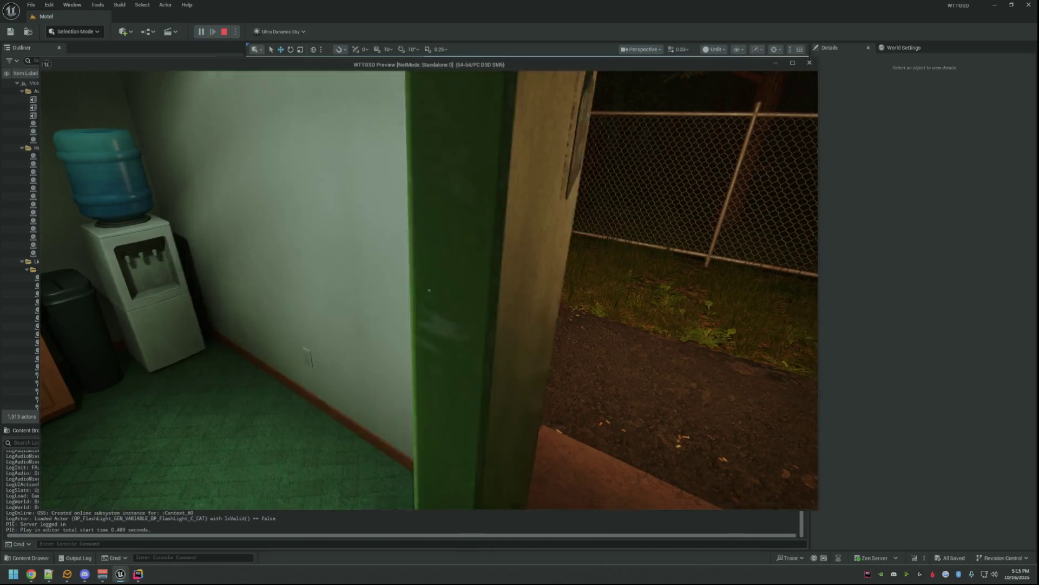
pyautogui.click(429, 290)
pyautogui.click(429, 290)
pyautogui.rightClick(428, 290)
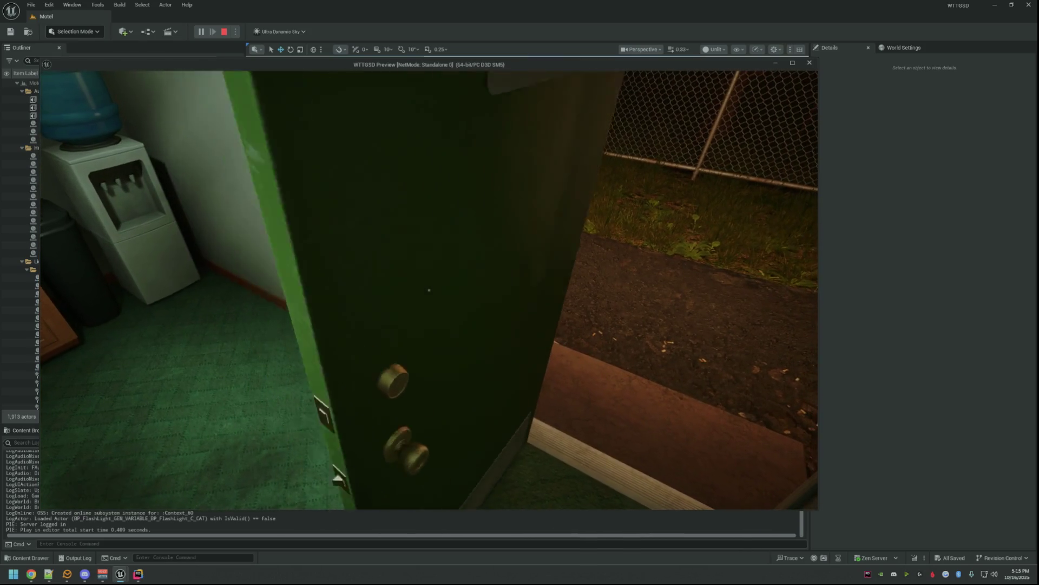
# - Close the door, toggle its lock, confirm it won't open locked, then unlock and open it
pyautogui.click(429, 290)
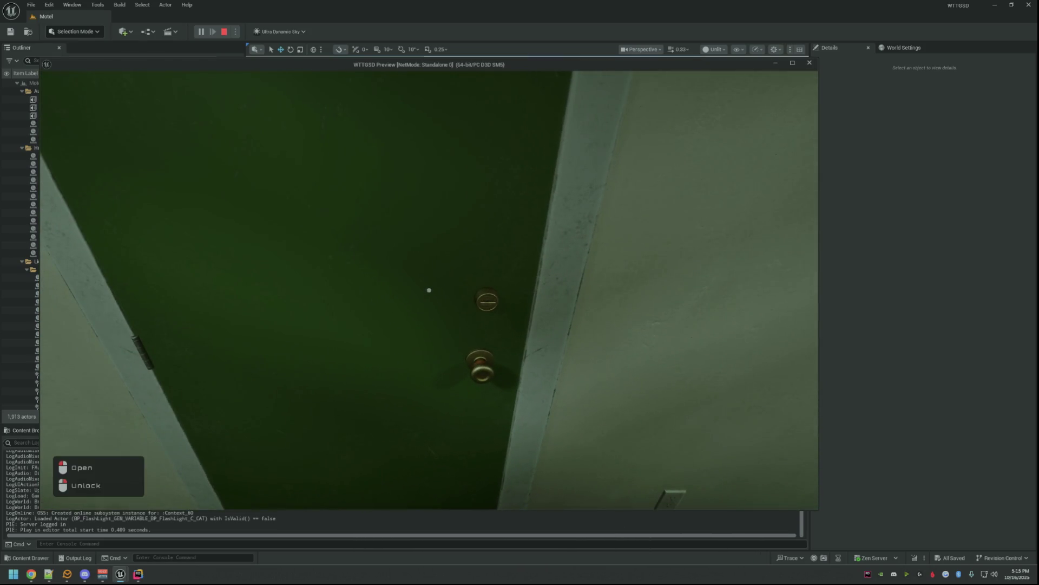
pyautogui.rightClick(429, 290)
pyautogui.rightClick(429, 289)
pyautogui.click(429, 290)
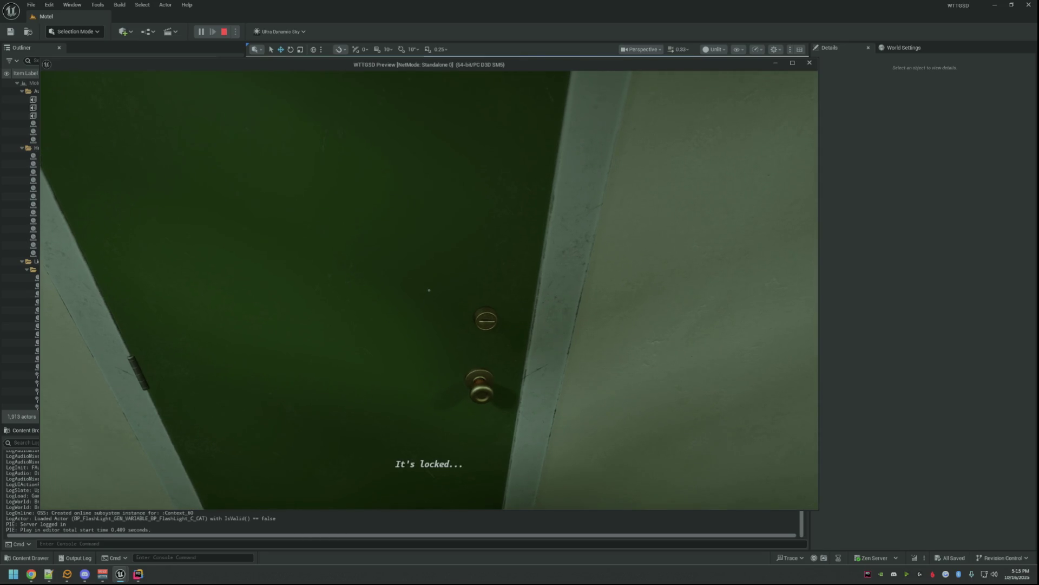
pyautogui.rightClick(429, 289)
pyautogui.click(429, 290)
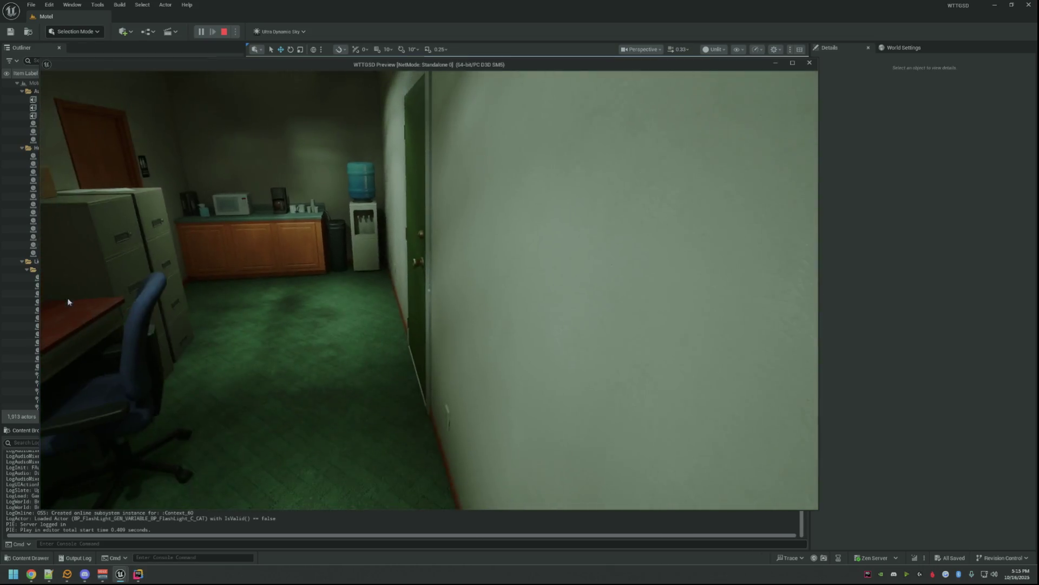
# - End the game preview and select the BP_MotelBackDoorB door in the level
pyautogui.press('Escape')
pyautogui.moveTo(527, 244); pyautogui.dragTo(565, 196)
pyautogui.click(520, 245)
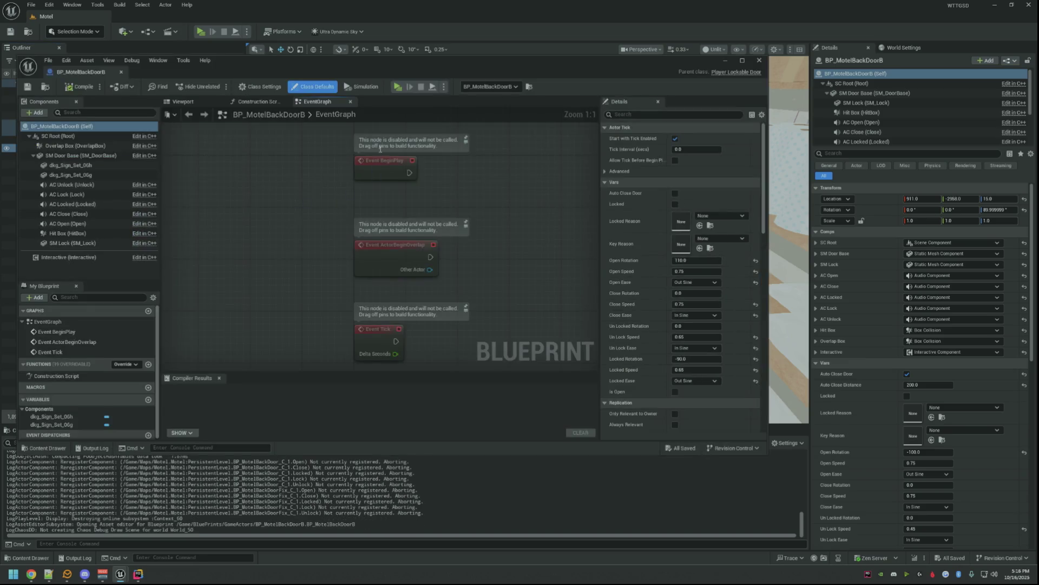
# - Resize the blueprint editor, show the content assets and view the door's 3D preview
pyautogui.click(206, 61)
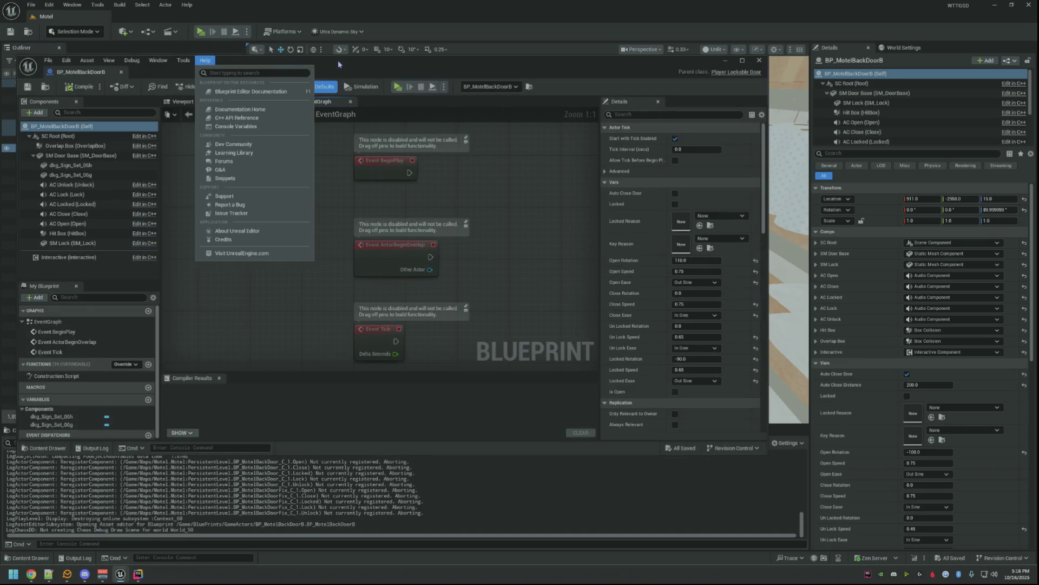
pyautogui.doubleClick(337, 59)
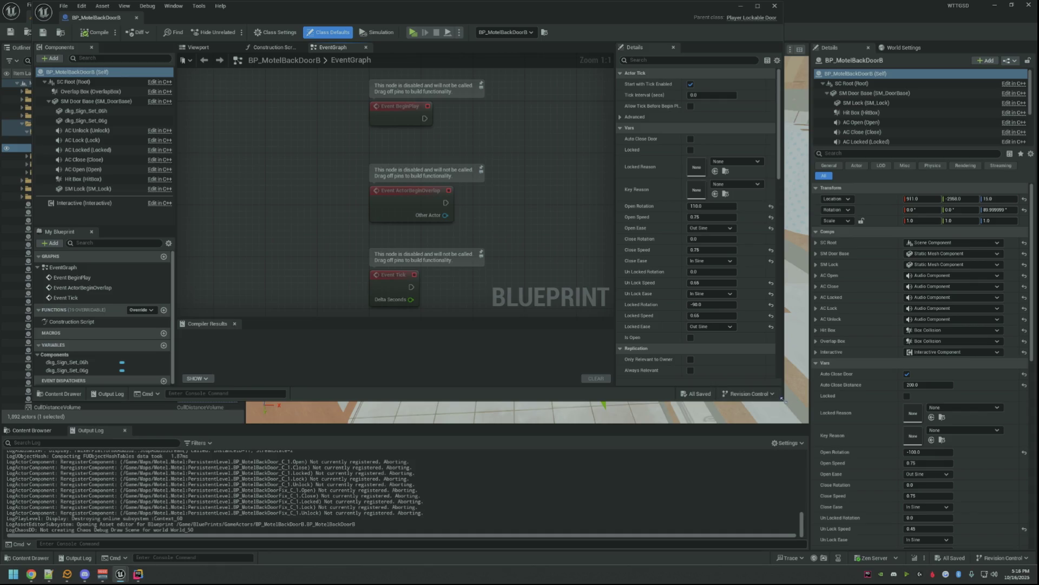
pyautogui.moveTo(783, 399); pyautogui.dragTo(736, 392)
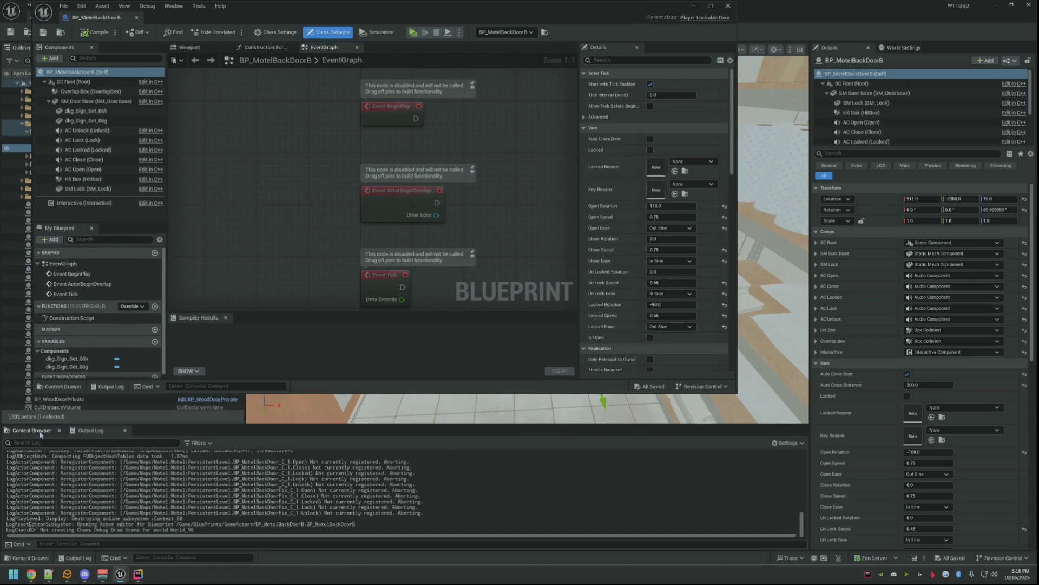
pyautogui.click(31, 429)
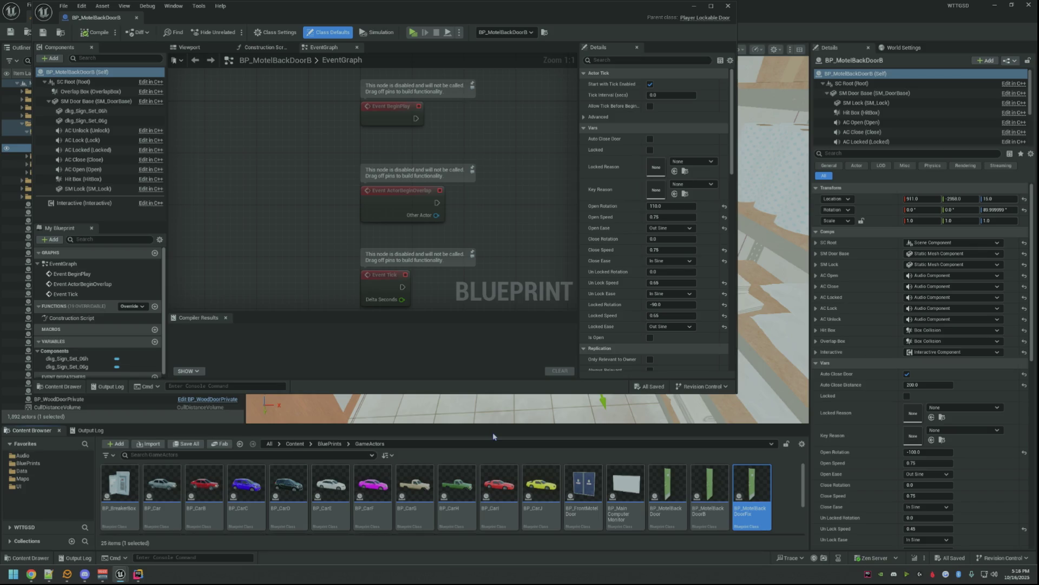
pyautogui.click(187, 47)
pyautogui.moveTo(337, 200)
pyautogui.mouseDown()
pyautogui.moveTo(310, 192)
pyautogui.moveTo(324, 195)
pyautogui.moveTo(295, 202)
pyautogui.moveTo(312, 210)
pyautogui.mouseUp()
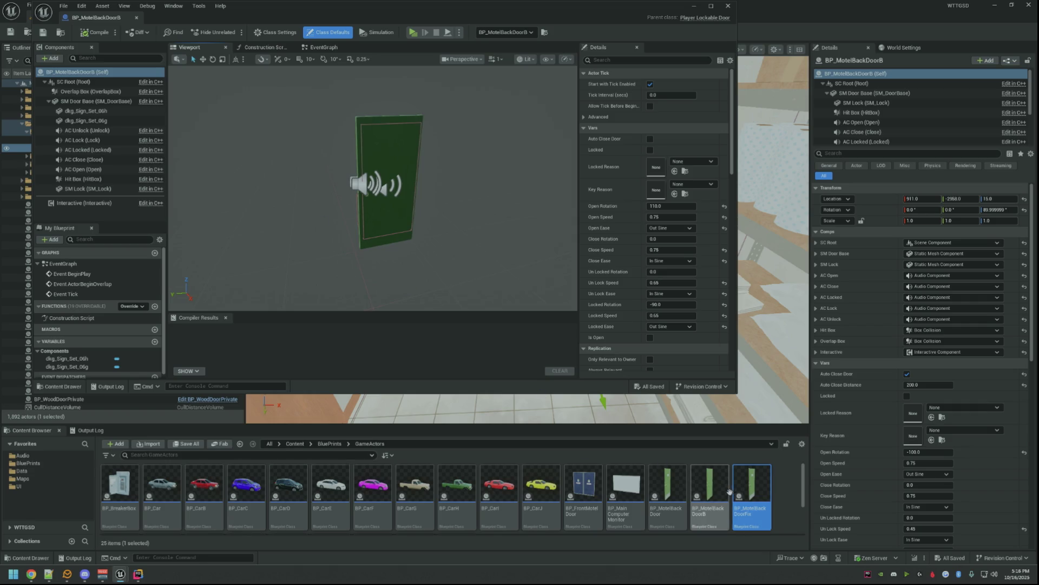
pyautogui.scroll(-3, 610, 504)
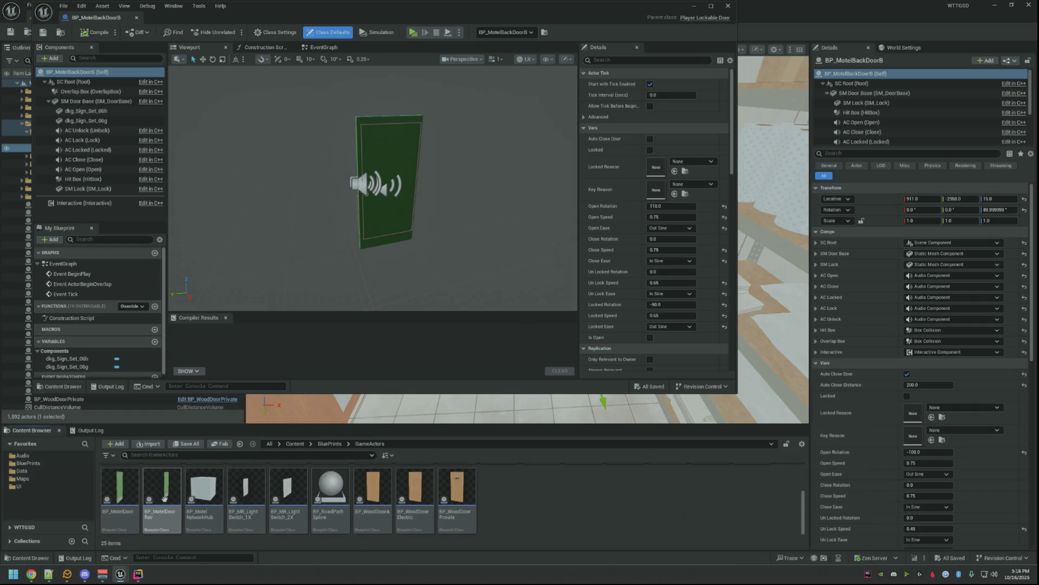
pyautogui.scroll(2, 537, 509)
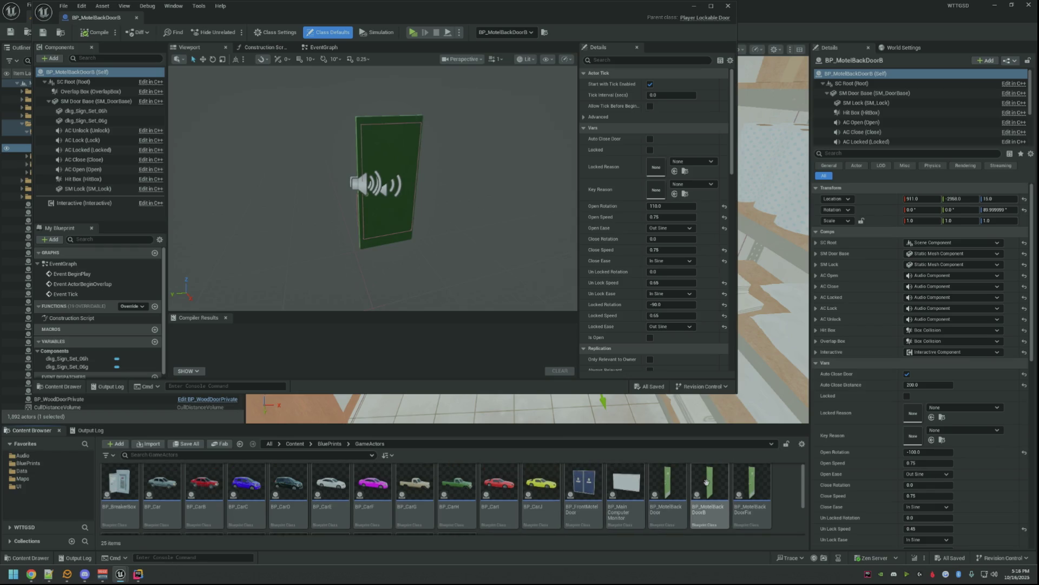
# - Rename BP_MotelBackDoorFix to BP_MotelBackDoorBFix and open its 3D door preview full screen
pyautogui.click(751, 488)
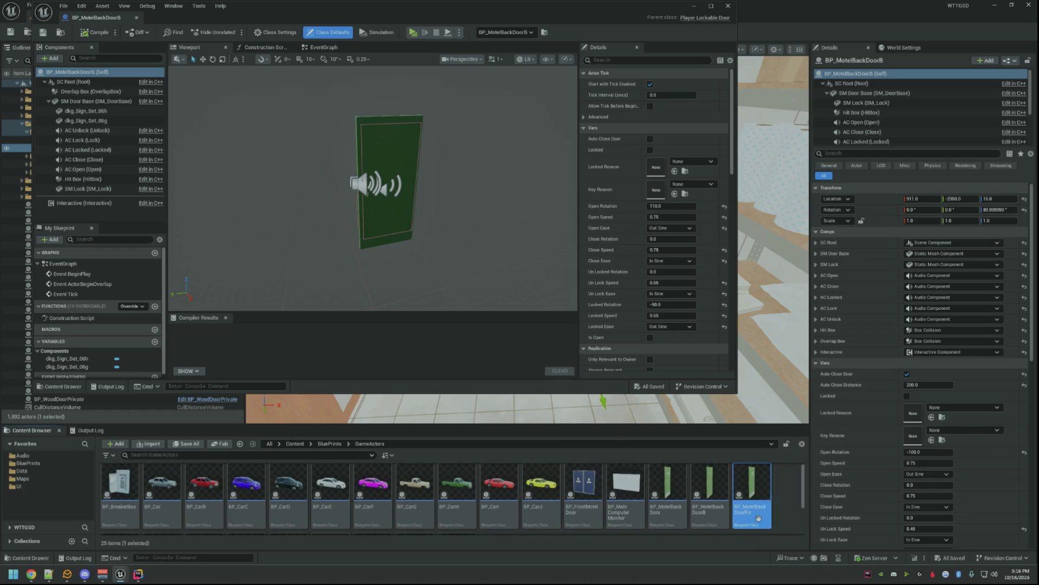
pyautogui.press('F2')
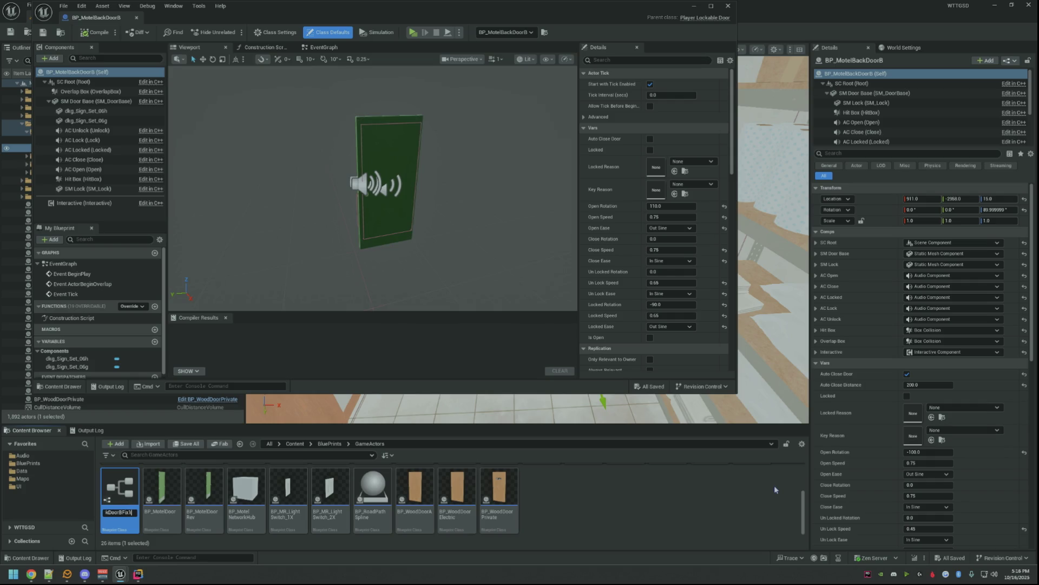
pyautogui.press('Return')
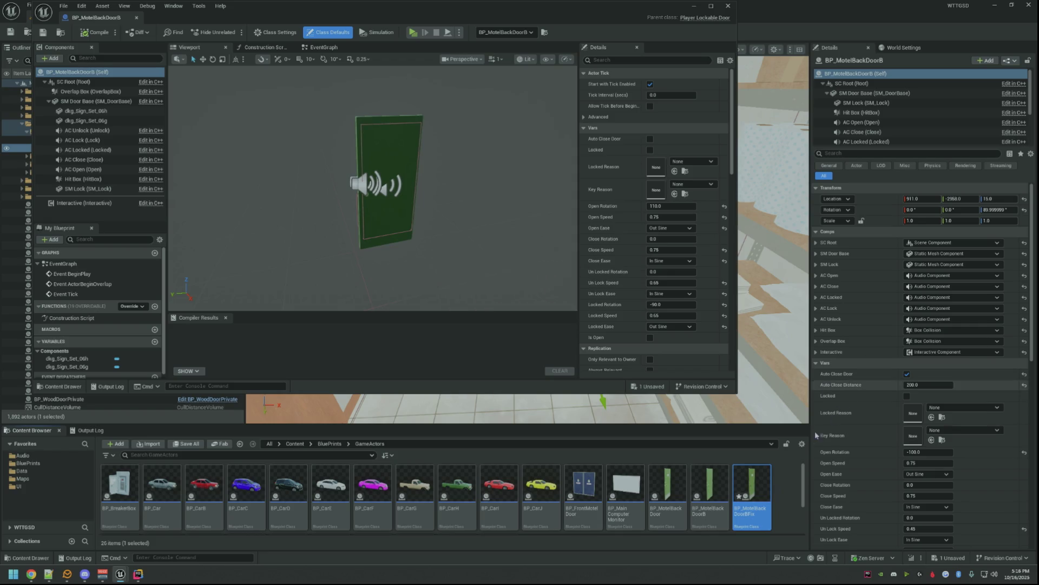
pyautogui.doubleClick(763, 486)
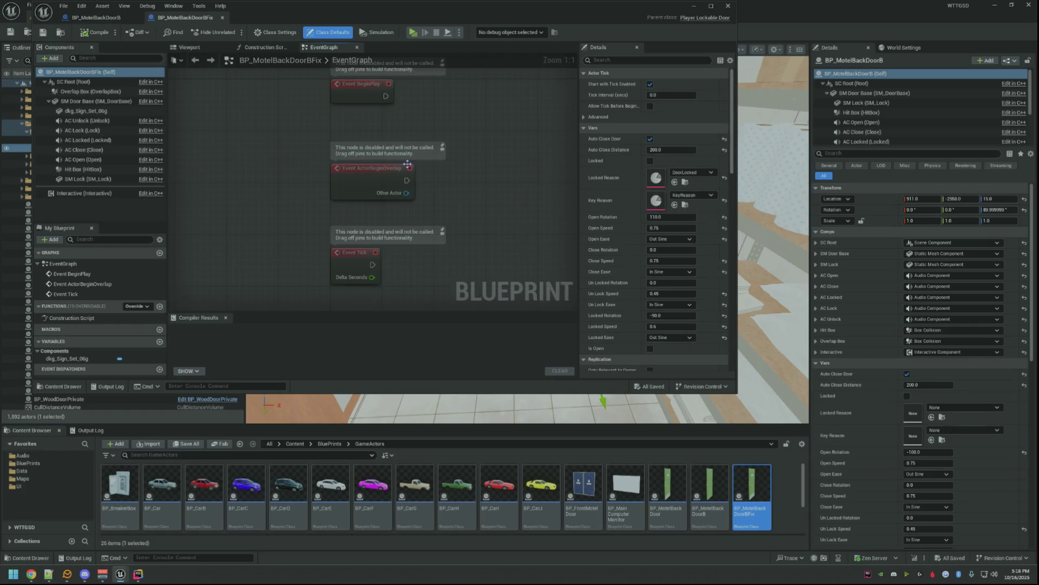
pyautogui.click(201, 47)
pyautogui.scroll(3, 352, 147)
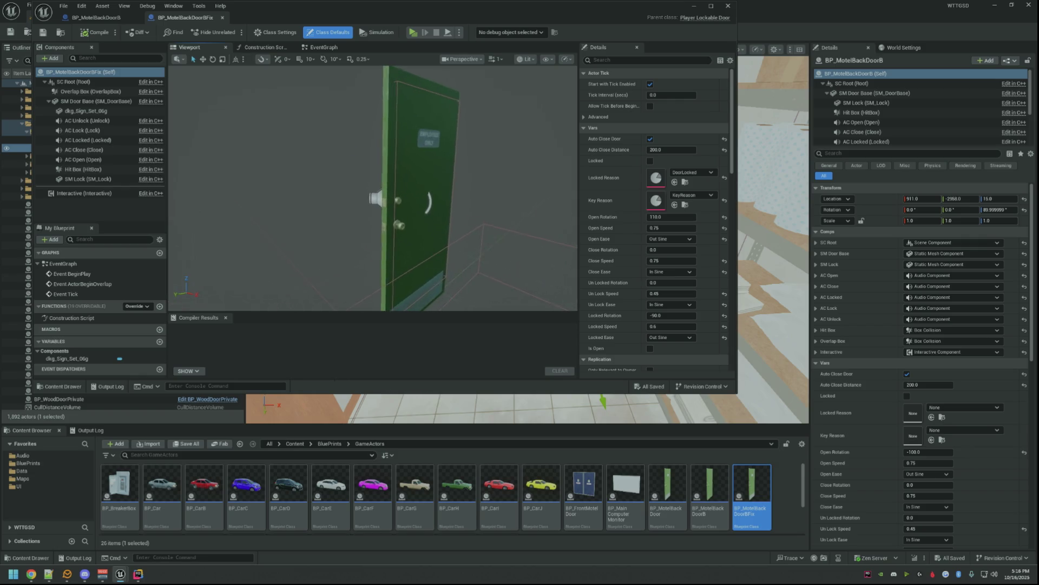
pyautogui.click(711, 7)
pyautogui.moveTo(385, 186); pyautogui.dragTo(374, 174)
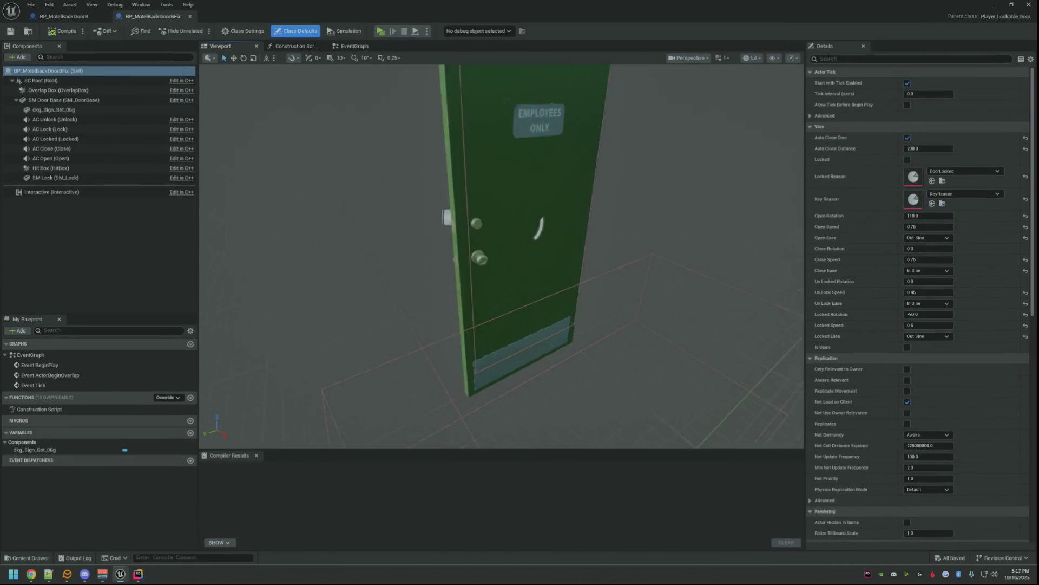
pyautogui.scroll(-3, 374, 174)
# - Inspect the original BP_MotelBackDoorB door base from edge-on and face-on views
pyautogui.click(63, 17)
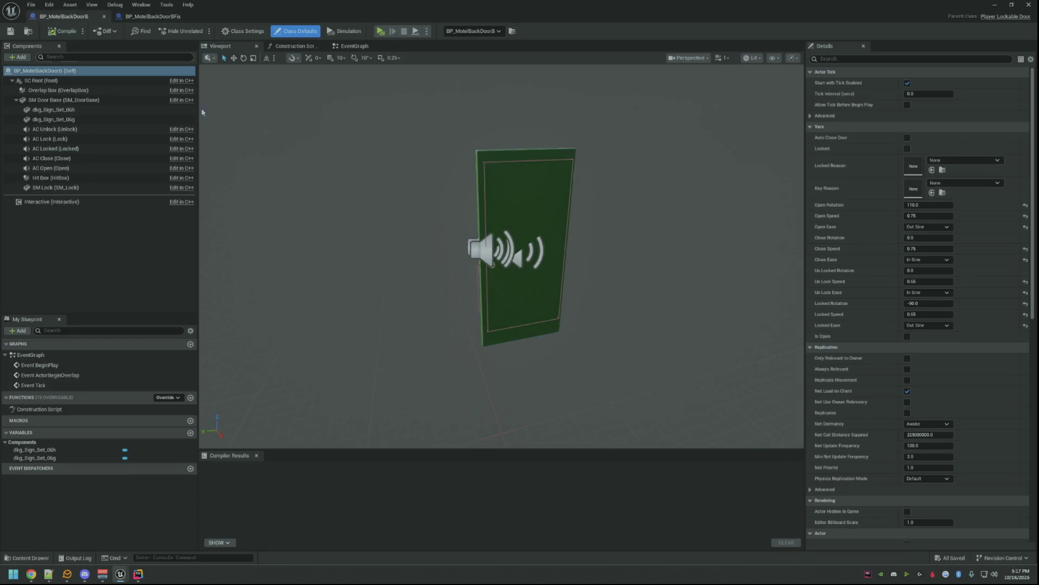
pyautogui.moveTo(363, 203); pyautogui.dragTo(350, 199)
pyautogui.scroll(3, 350, 199)
pyautogui.scroll(-5, 381, 209)
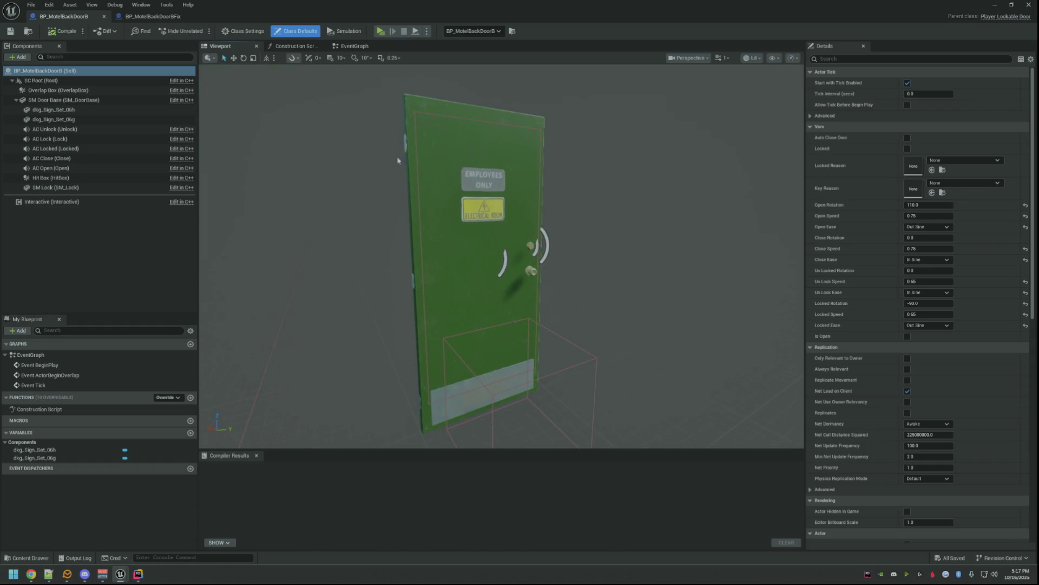
pyautogui.click(134, 100)
pyautogui.moveTo(351, 163); pyautogui.dragTo(343, 198)
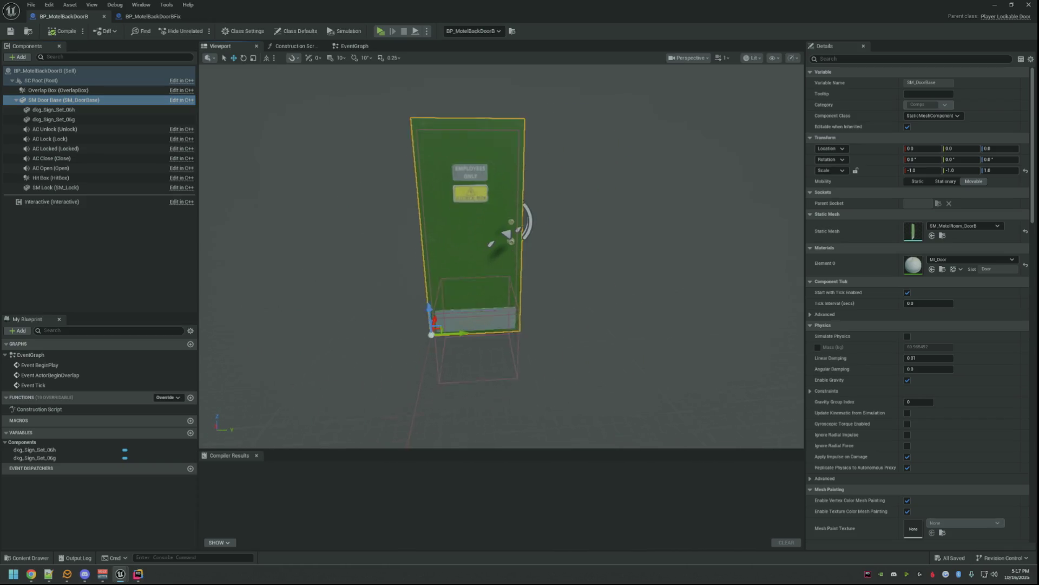
pyautogui.moveTo(343, 197); pyautogui.dragTo(337, 175)
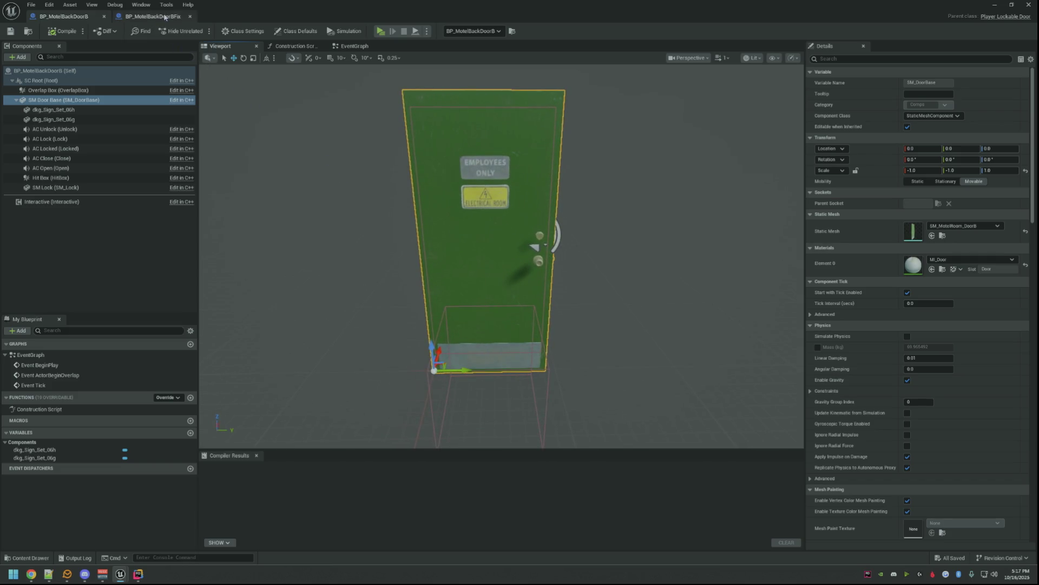
pyautogui.click(165, 17)
# - Delete the dkg_Sign_Set_06g sign and set the door base's X scale to -1
pyautogui.click(81, 109)
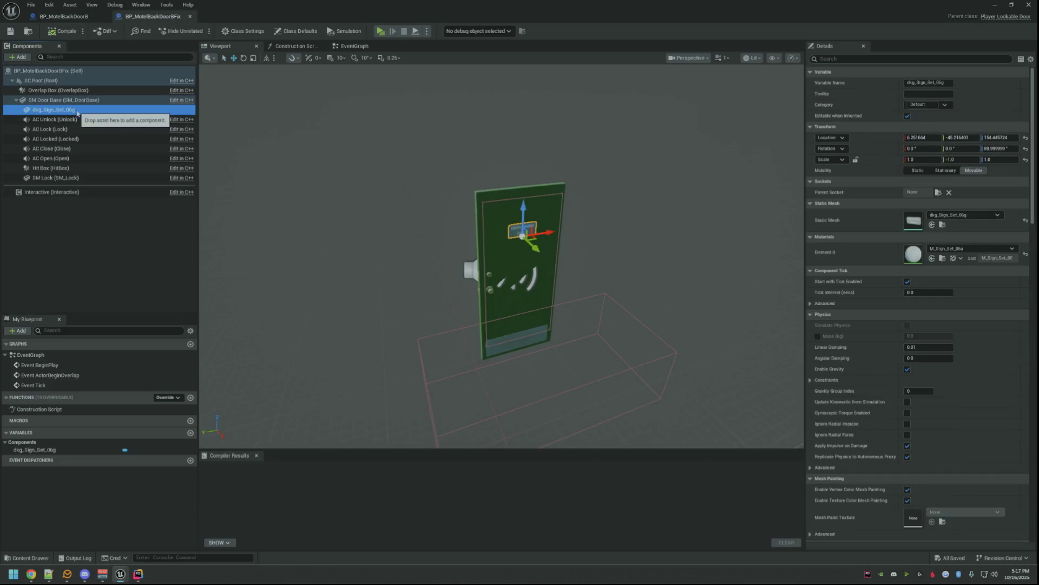
pyautogui.press('Delete')
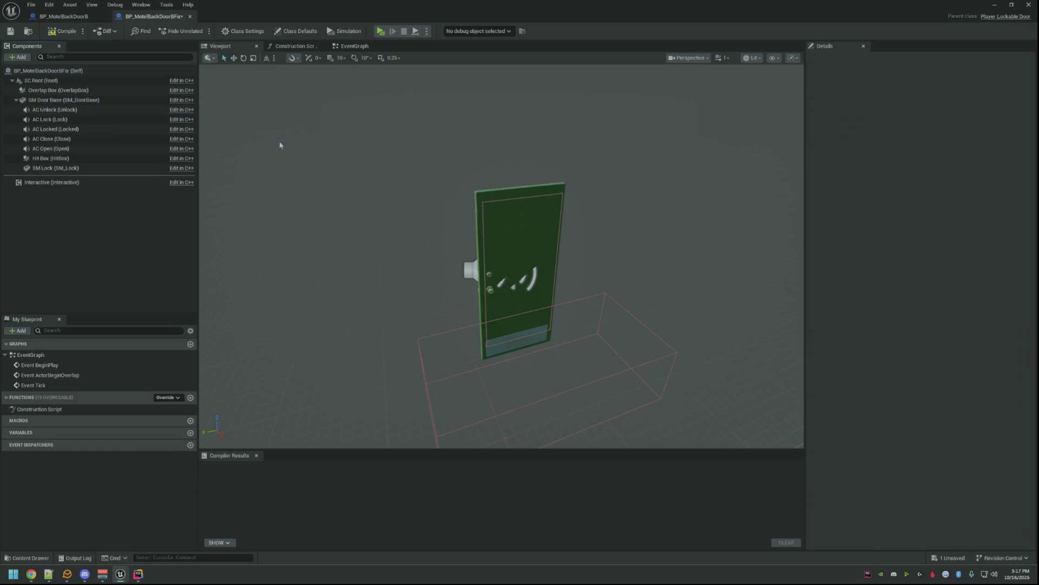
pyautogui.click(109, 100)
pyautogui.click(932, 170)
pyautogui.press('Return')
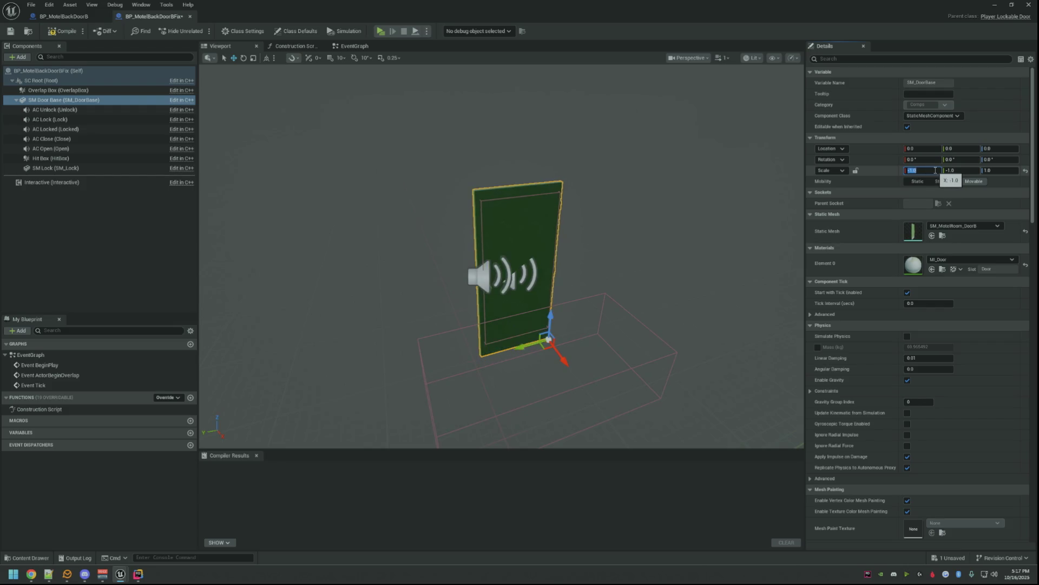
pyautogui.moveTo(503, 268)
pyautogui.mouseDown()
pyautogui.moveTo(456, 244)
pyautogui.moveTo(389, 244)
pyautogui.mouseUp()
pyautogui.scroll(2, 666, 167)
pyautogui.scroll(4, 661, 171)
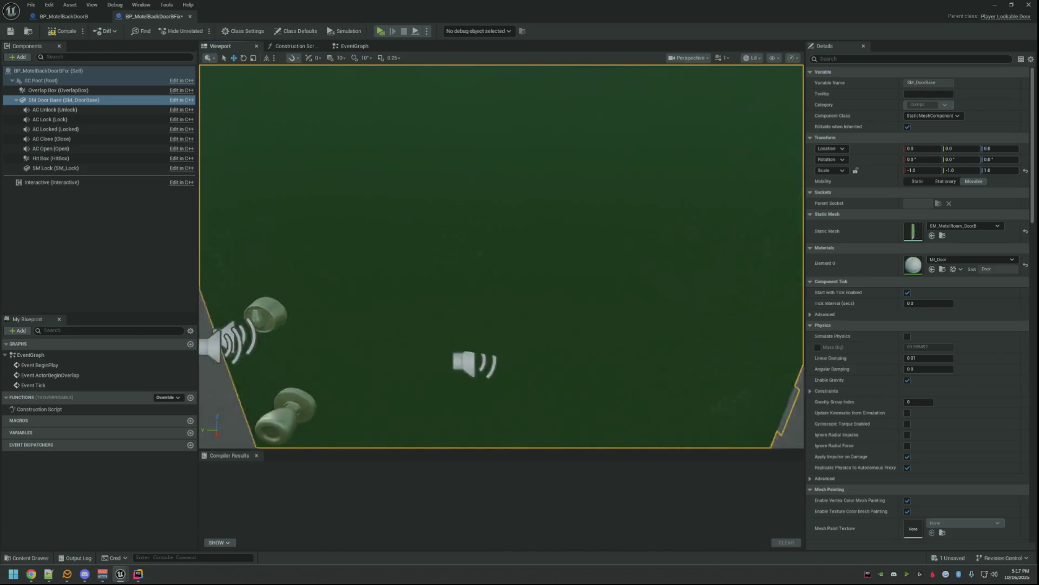
pyautogui.scroll(2, 598, 187)
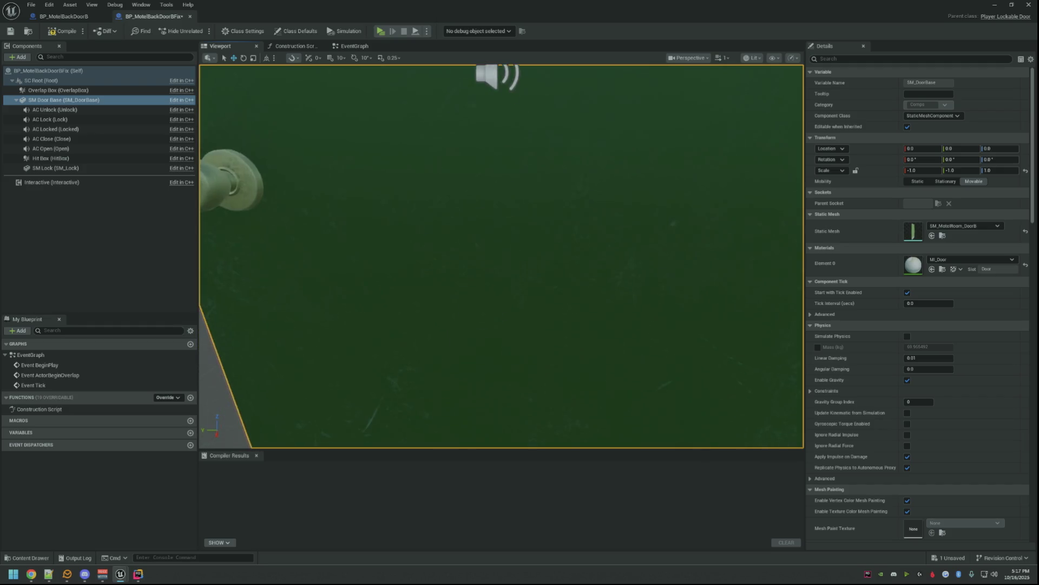
pyautogui.press('f')
pyautogui.scroll(3, 597, 216)
pyautogui.scroll(-1, 601, 217)
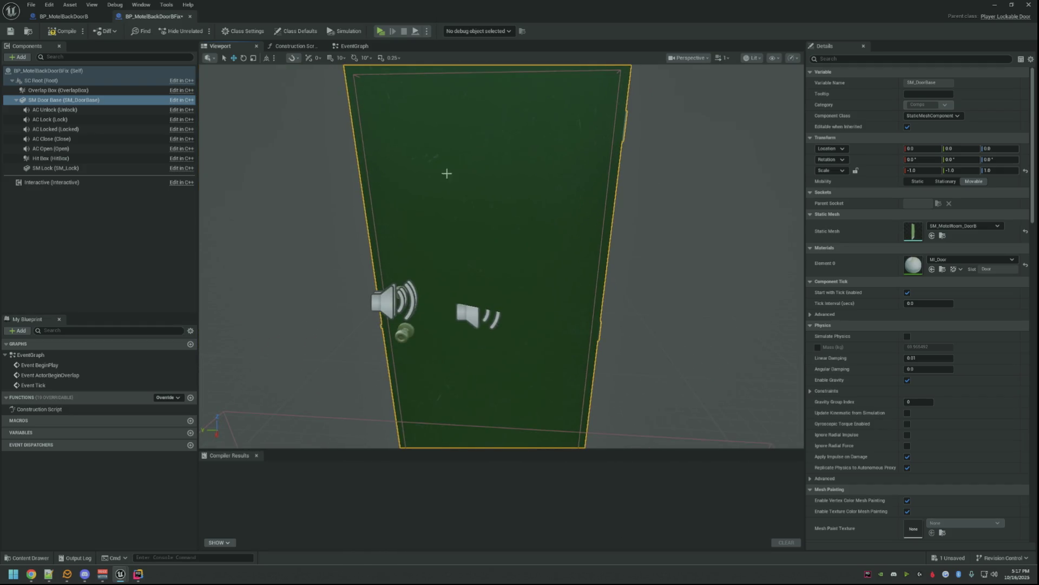
# - Copy both sign components from BP_MotelBackDoorB and attach them under the Fix door base
pyautogui.click(90, 17)
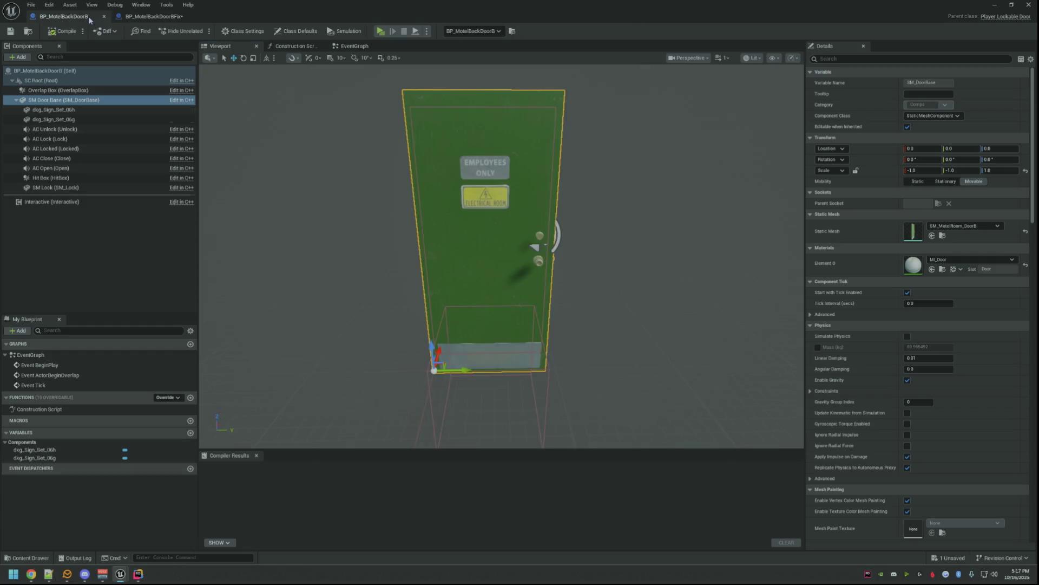
pyautogui.click(121, 109)
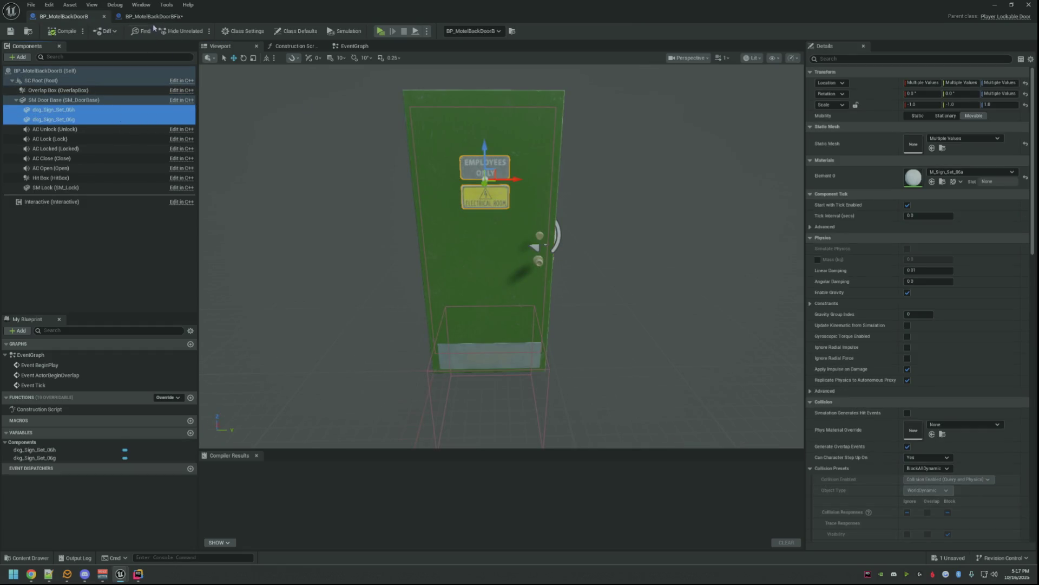
pyautogui.click(154, 16)
pyautogui.click(96, 100)
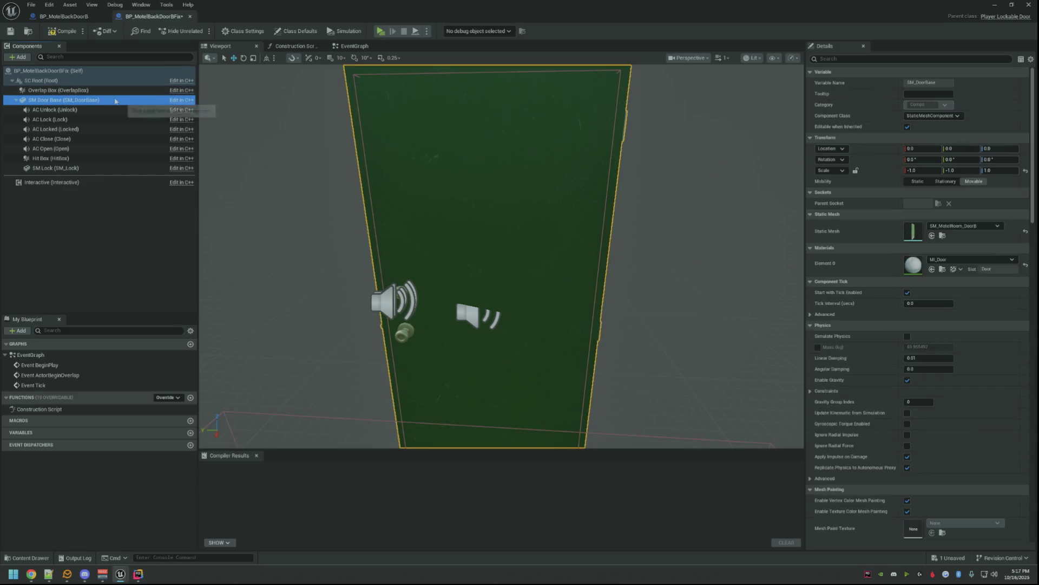
pyautogui.hotkey('ctrl', 'v')
pyautogui.moveTo(110, 99); pyautogui.dragTo(79, 124)
pyautogui.scroll(-3, 329, 167)
pyautogui.scroll(2, 329, 166)
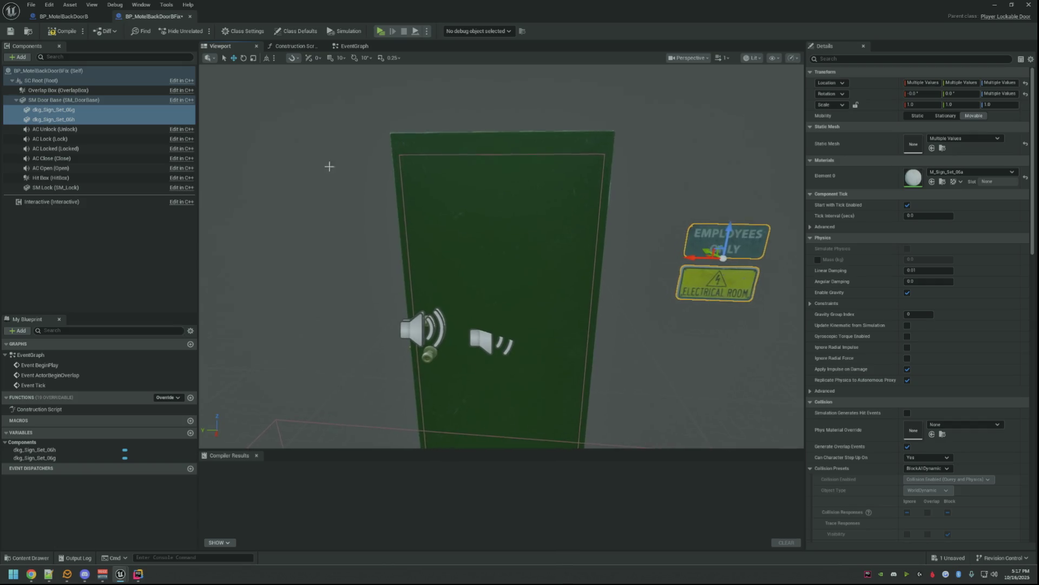
# - Paste the original Electrical Room sign's transform onto the Fix door's copy and check it
pyautogui.click(63, 16)
pyautogui.click(127, 110)
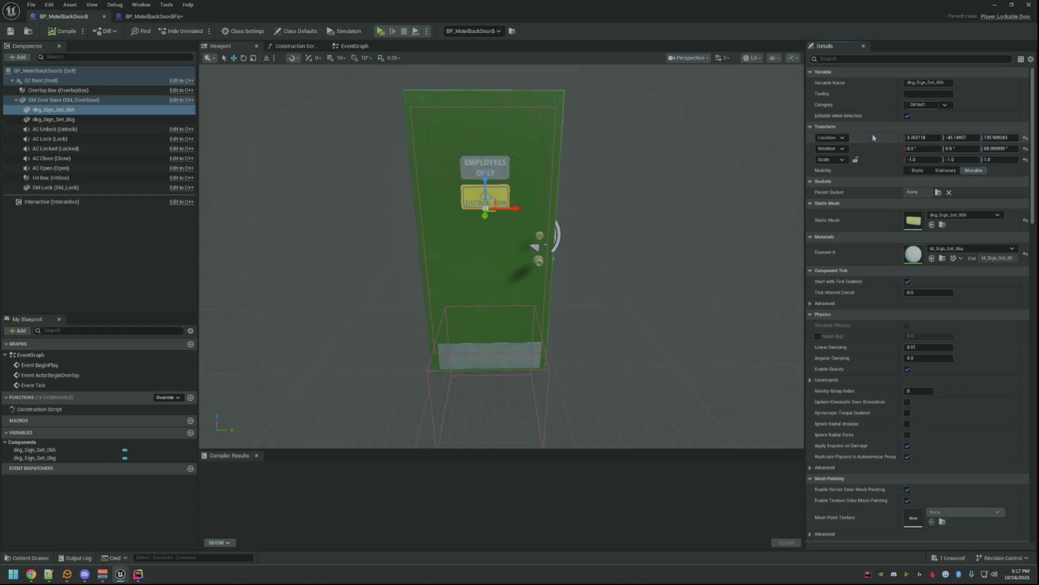
pyautogui.scroll(1, 833, 114)
pyautogui.scroll(-1, 837, 120)
pyautogui.rightClick(850, 127)
pyautogui.click(874, 169)
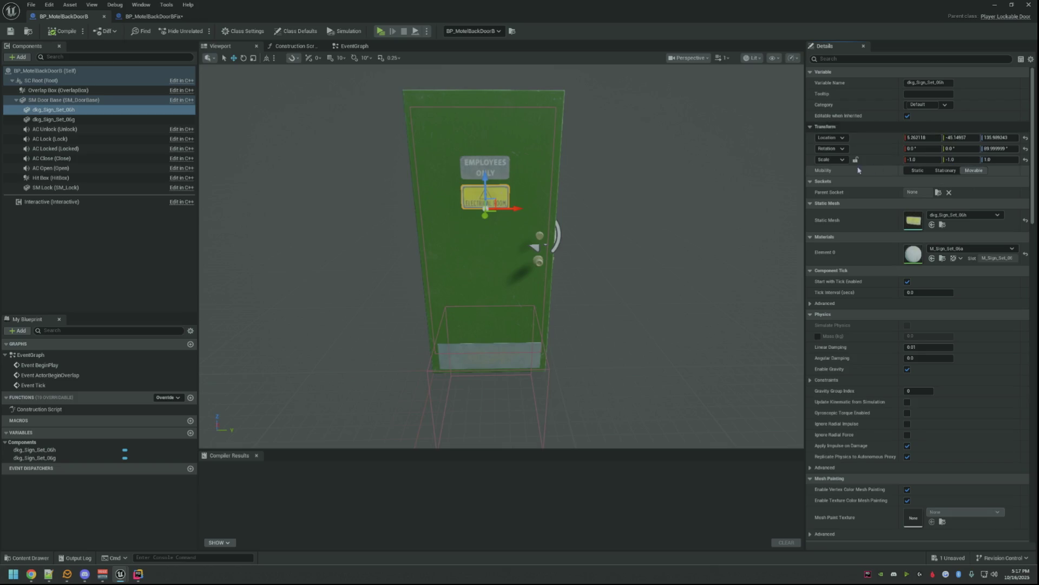
pyautogui.click(157, 17)
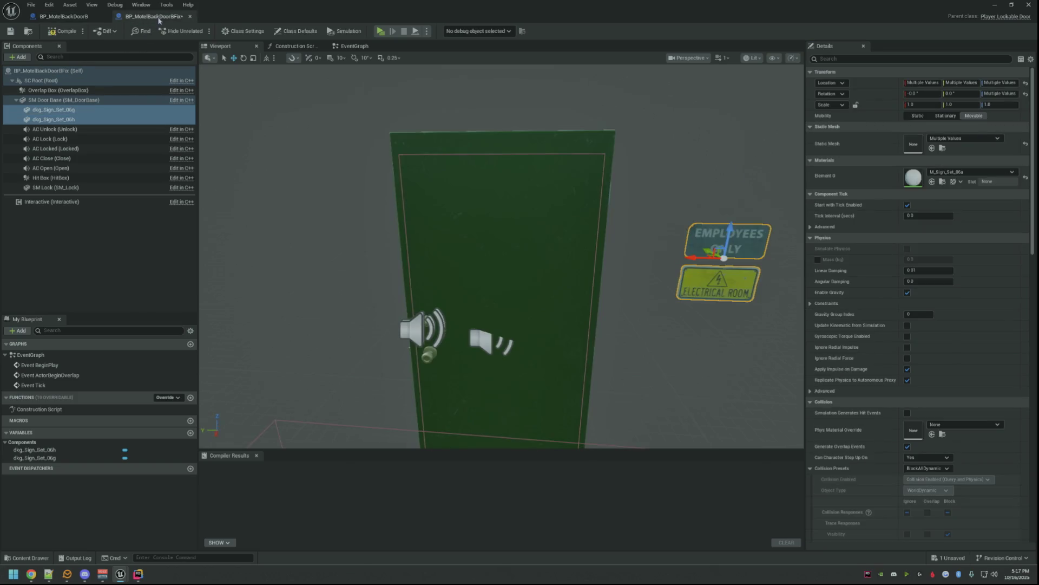
pyautogui.click(703, 274)
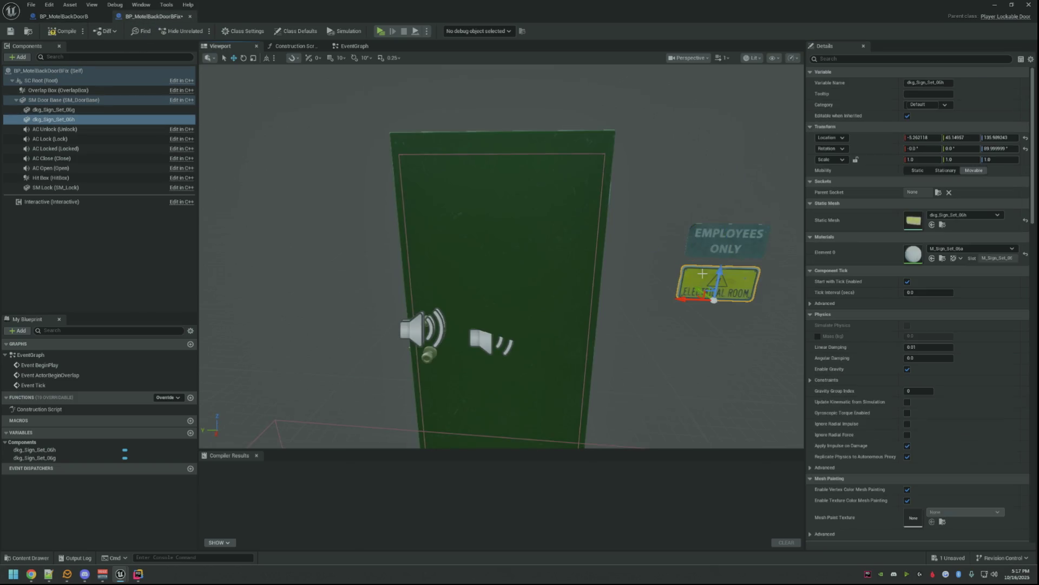
pyautogui.rightClick(854, 129)
pyautogui.click(879, 181)
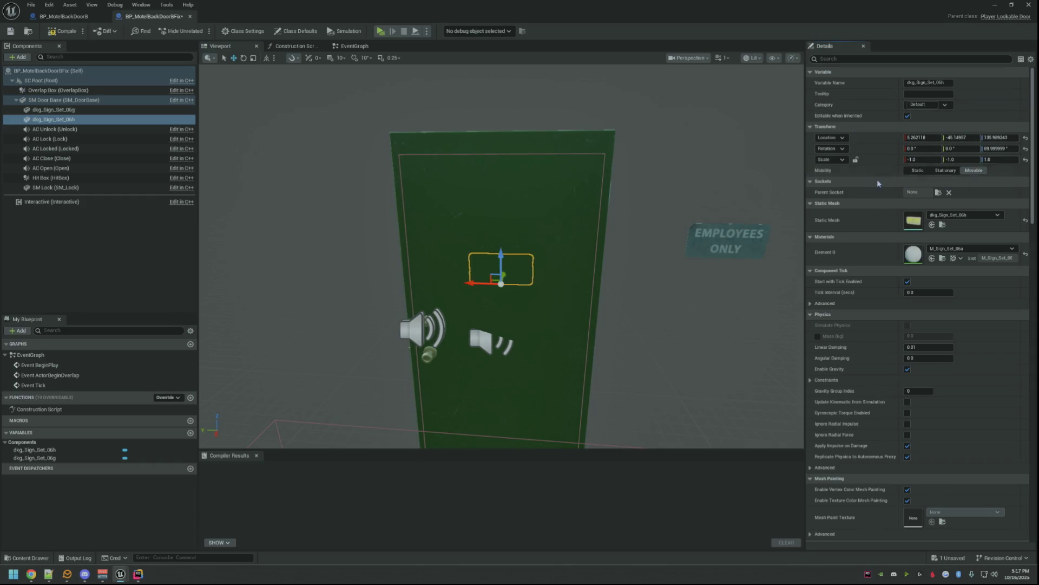
pyautogui.moveTo(568, 203); pyautogui.dragTo(639, 205)
pyautogui.press('f')
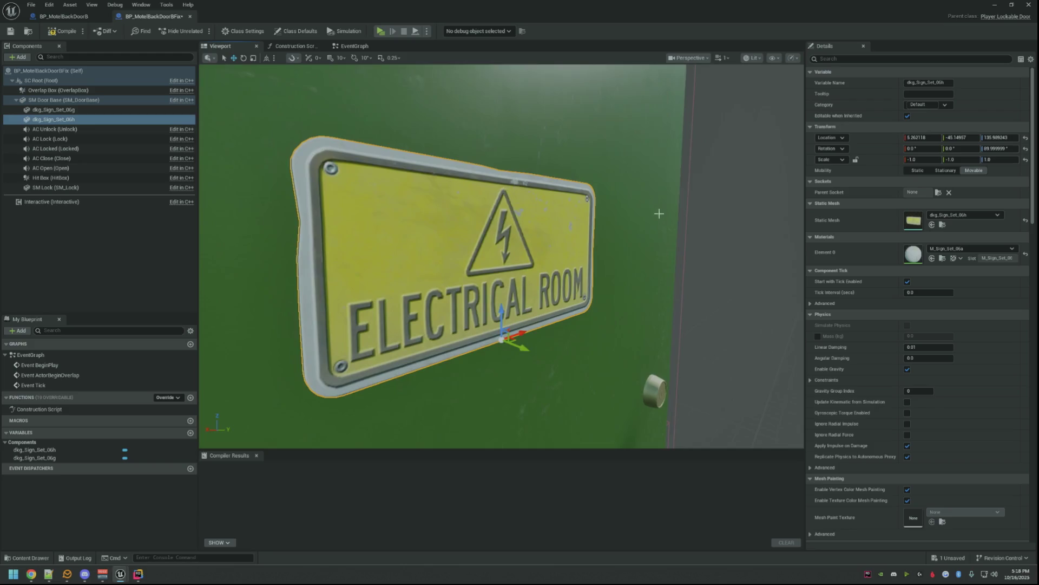
pyautogui.scroll(-5, 670, 215)
pyautogui.moveTo(702, 237); pyautogui.dragTo(714, 237)
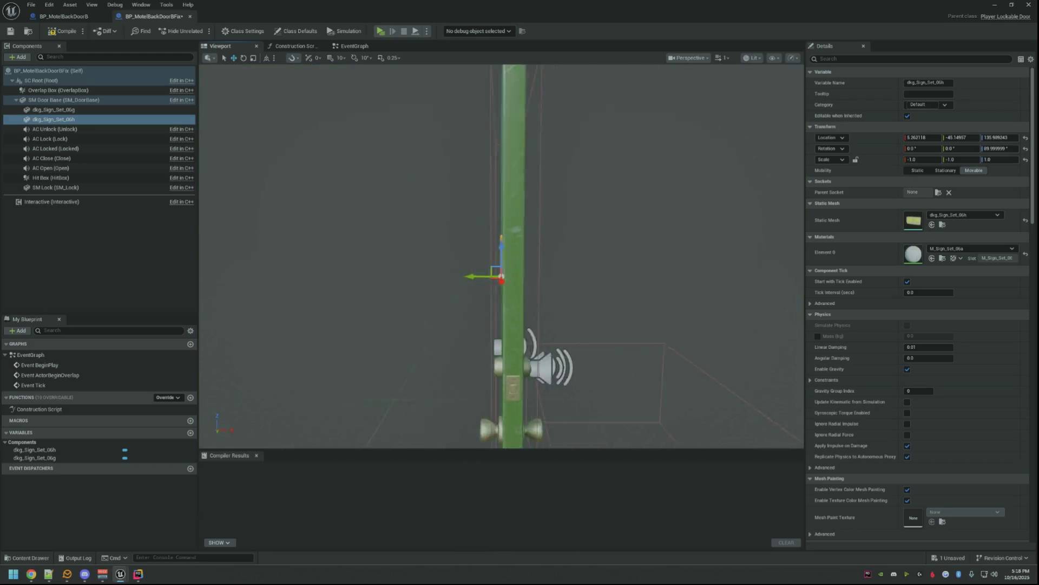
pyautogui.moveTo(502, 268)
pyautogui.mouseDown()
pyautogui.moveTo(324, 269)
pyautogui.moveTo(464, 268)
pyautogui.moveTo(357, 268)
pyautogui.moveTo(702, 238)
pyautogui.mouseUp()
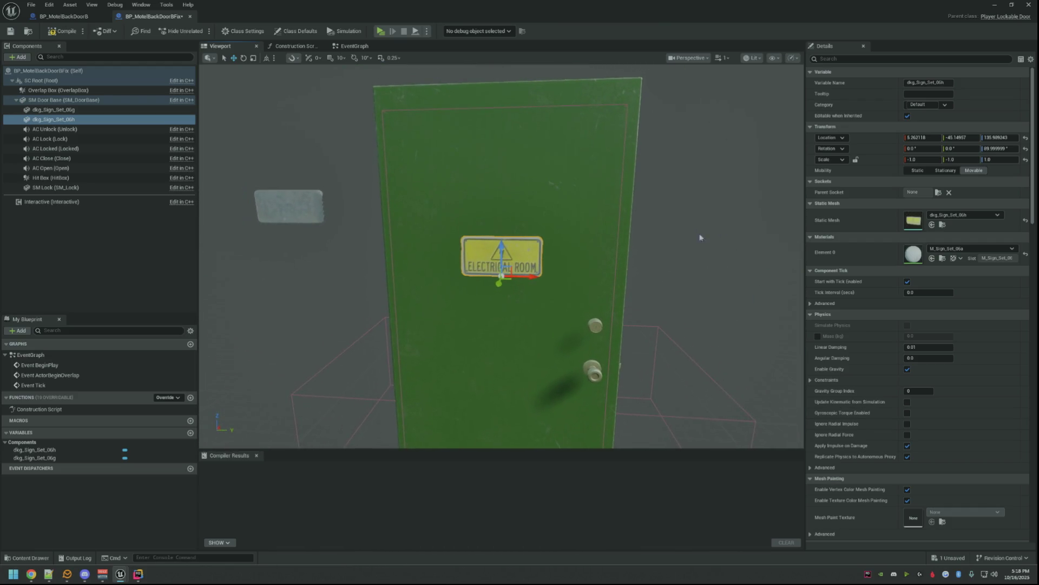
# - Paste the original Employees Only sign's transform onto its copy and compile the blueprint
pyautogui.click(94, 18)
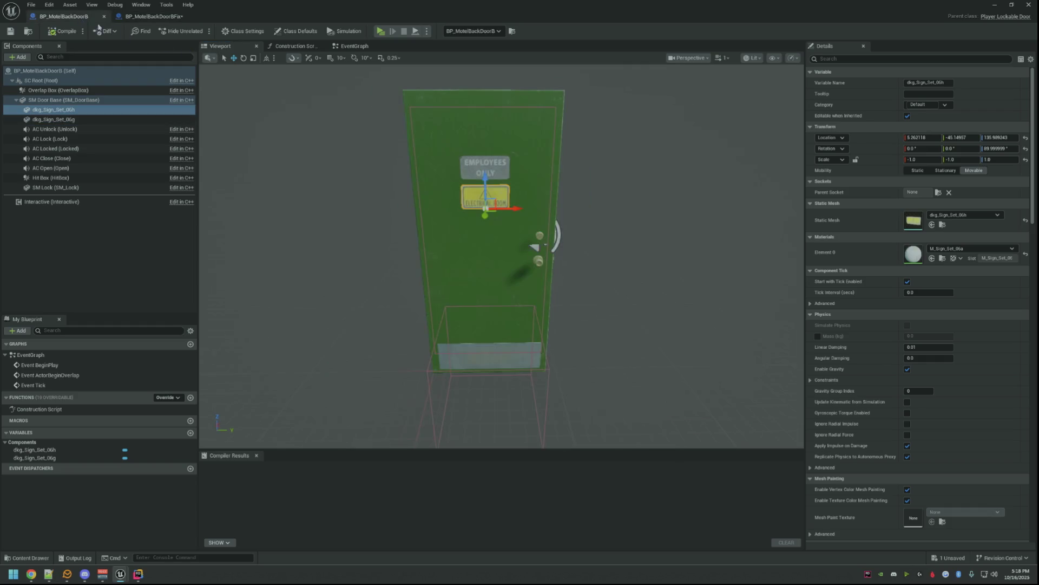
pyautogui.click(480, 163)
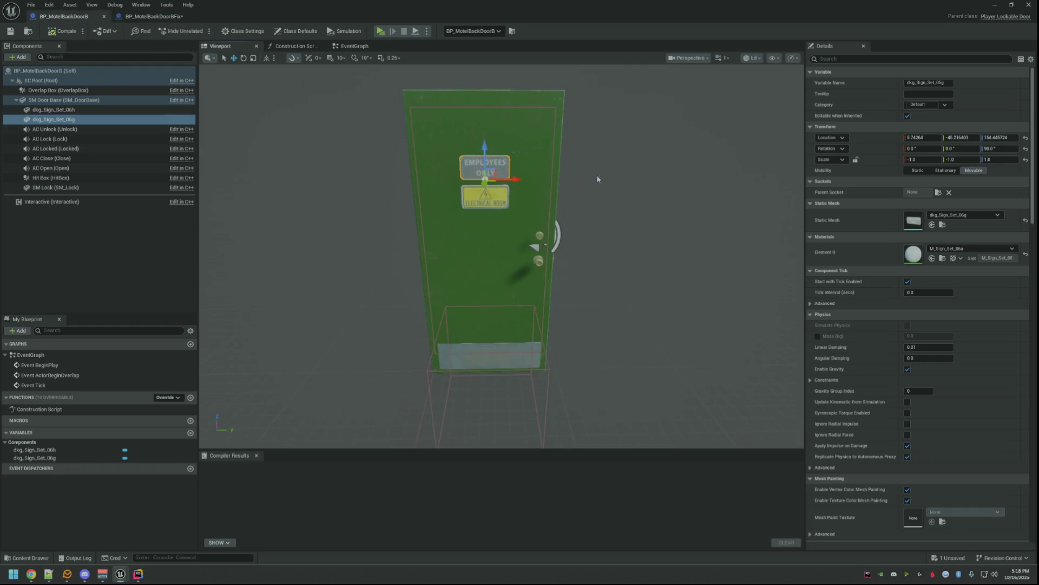
pyautogui.rightClick(853, 131)
pyautogui.click(894, 169)
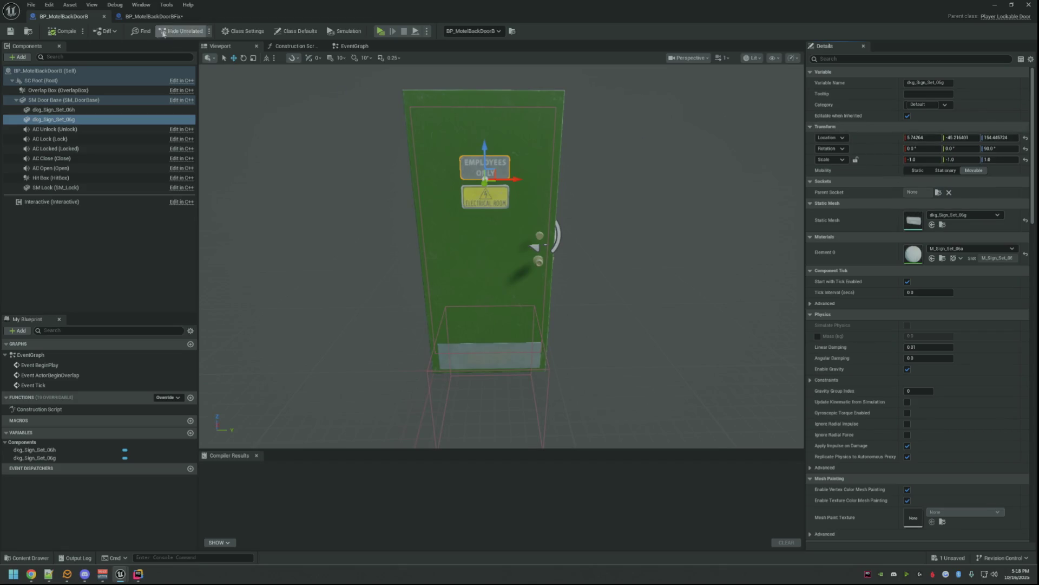
pyautogui.click(159, 18)
pyautogui.click(71, 111)
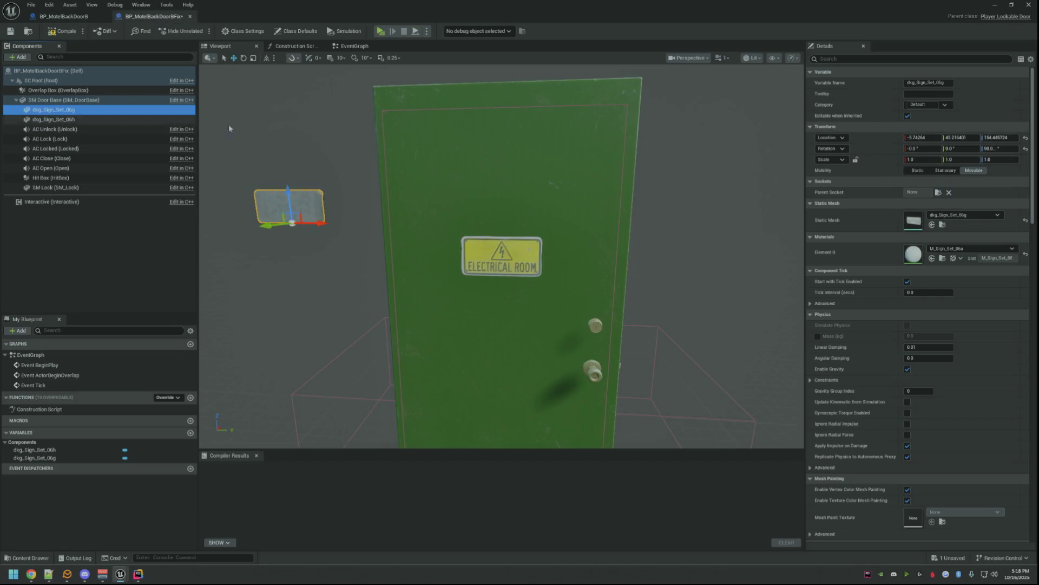
pyautogui.rightClick(842, 132)
pyautogui.click(897, 179)
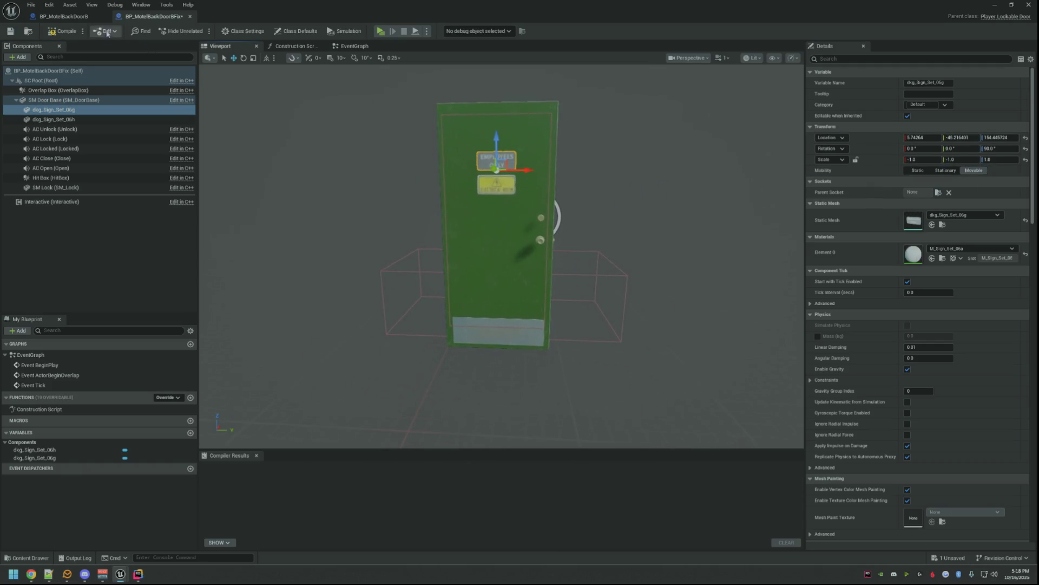
pyautogui.click(54, 31)
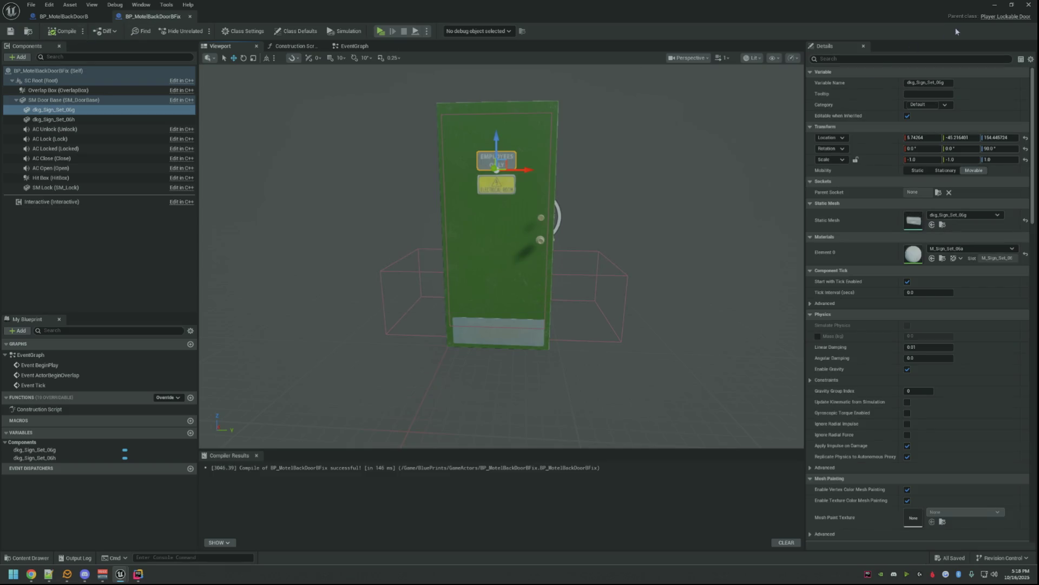
pyautogui.click(1012, 6)
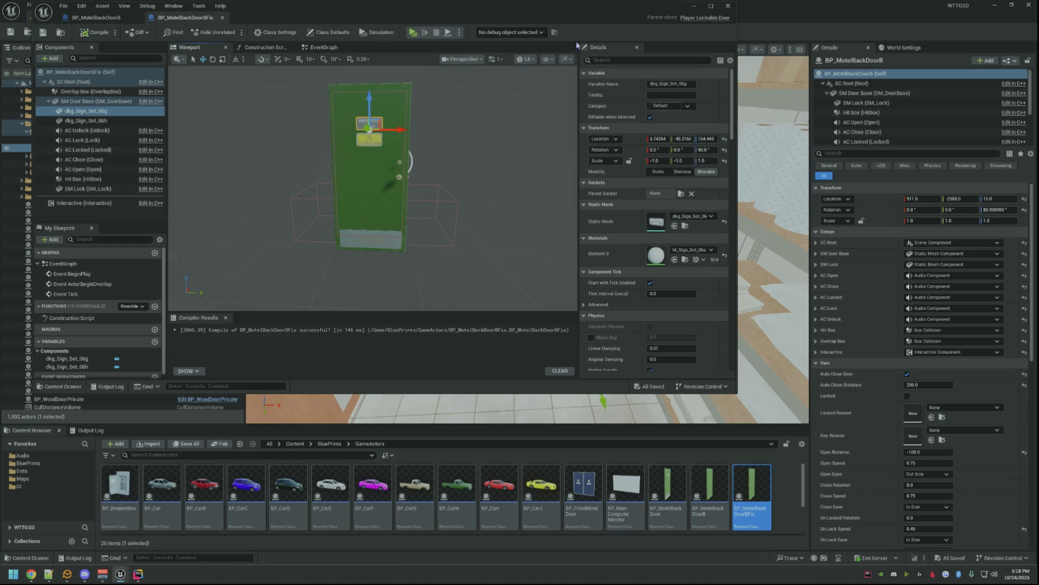
# - Set the first sign mesh to no overlap events, no step-up and the NoCollision preset
pyautogui.moveTo(569, 10); pyautogui.dragTo(641, 346)
pyautogui.moveTo(600, 269); pyautogui.dragTo(600, 268)
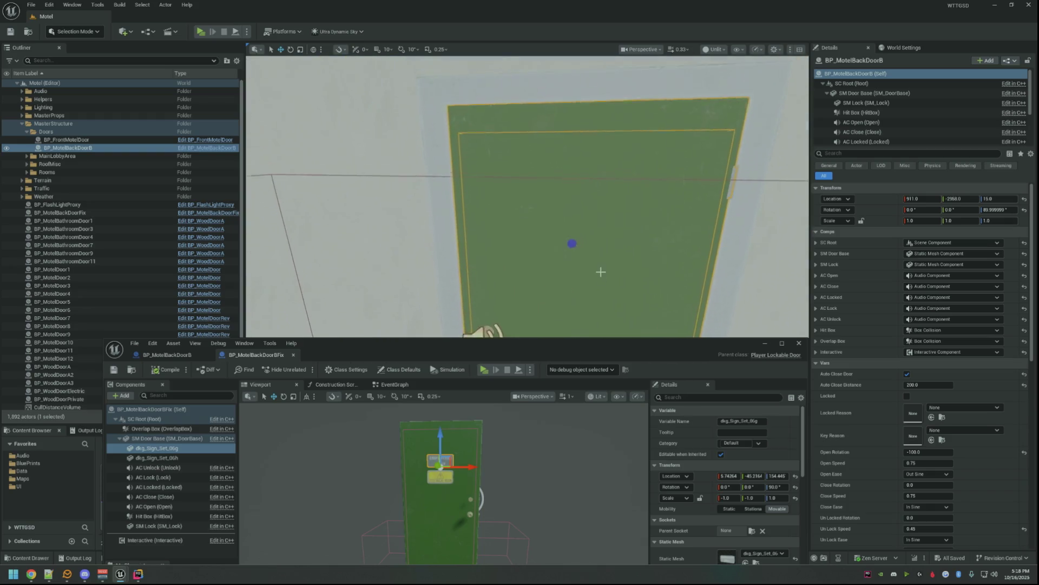
pyautogui.moveTo(557, 341); pyautogui.dragTo(504, 152)
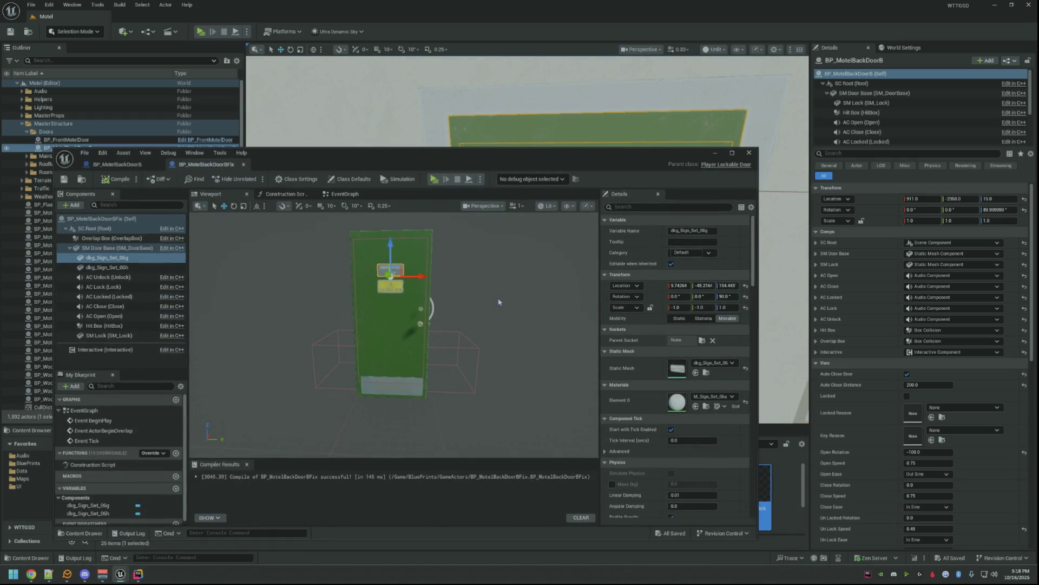
pyautogui.scroll(-3, 877, 143)
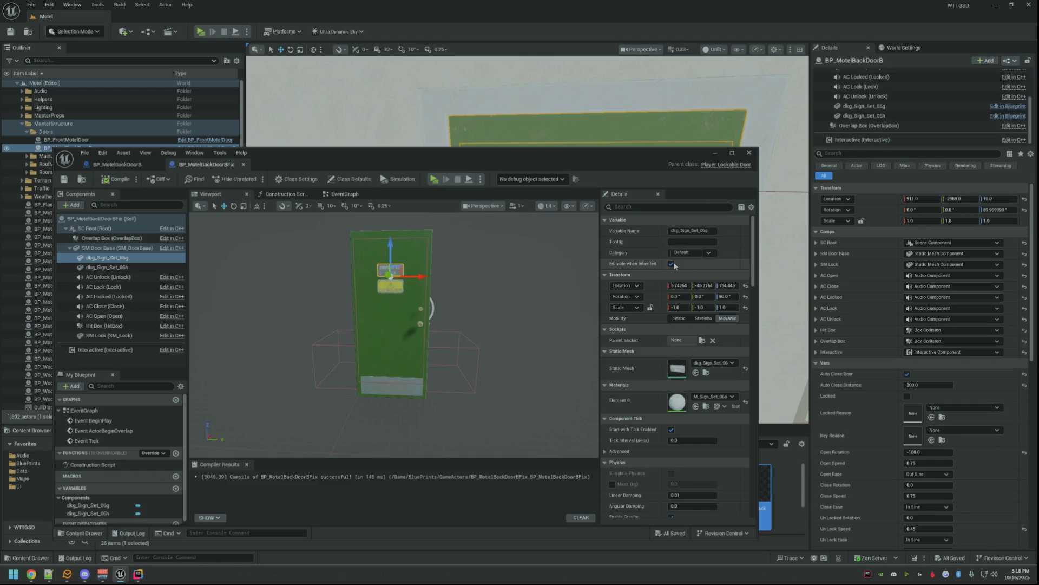
pyautogui.scroll(-4, 879, 266)
pyautogui.moveTo(601, 169); pyautogui.dragTo(585, 71)
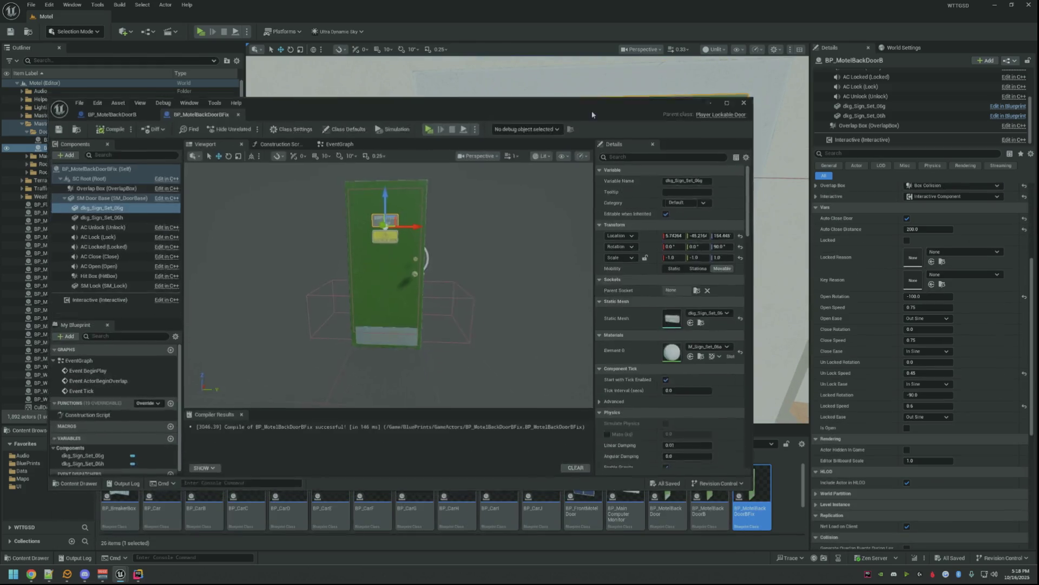
pyautogui.scroll(-3, 628, 183)
pyautogui.scroll(-2, 628, 183)
pyautogui.scroll(-2, 625, 173)
pyautogui.scroll(-3, 624, 170)
pyautogui.scroll(-2, 624, 167)
pyautogui.scroll(-2, 626, 166)
pyautogui.click(658, 166)
pyautogui.click(668, 177)
pyautogui.click(674, 191)
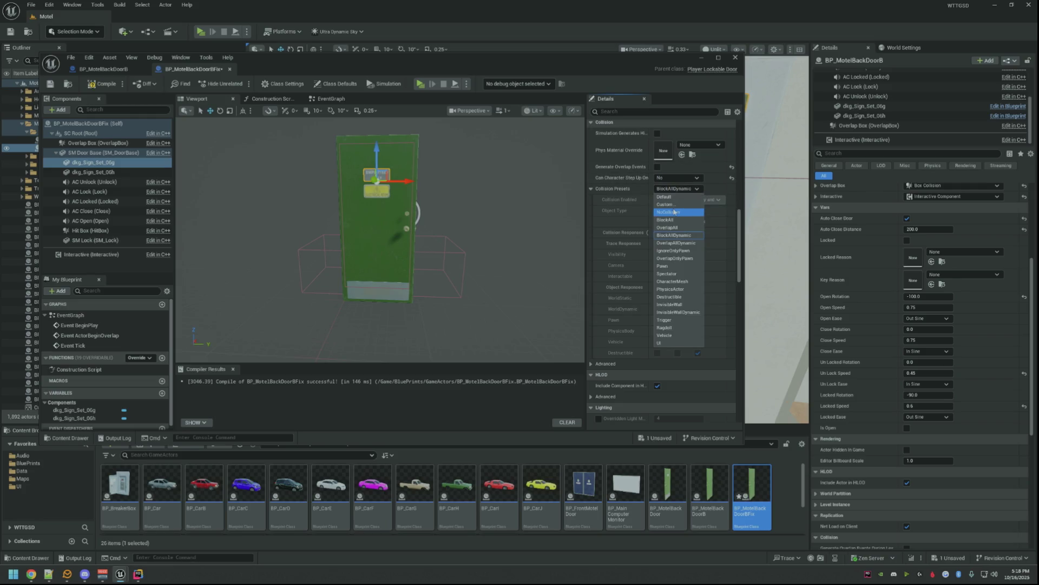
pyautogui.click(673, 211)
# - Set dkg_Sign_Set_06h to no step-up and NoCollision, then compile and save the blueprint
pyautogui.click(124, 173)
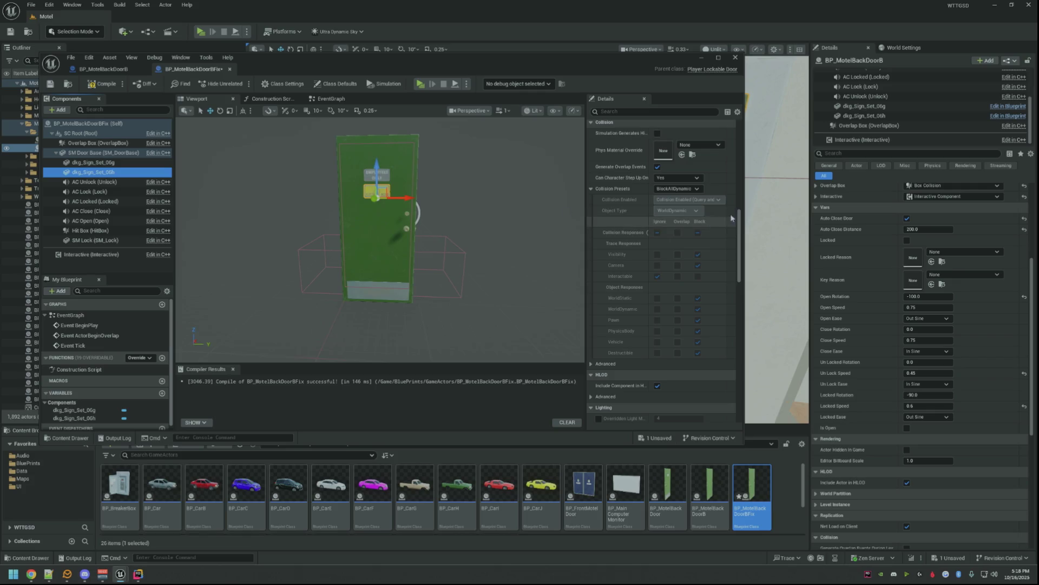
pyautogui.click(662, 186)
pyautogui.click(665, 190)
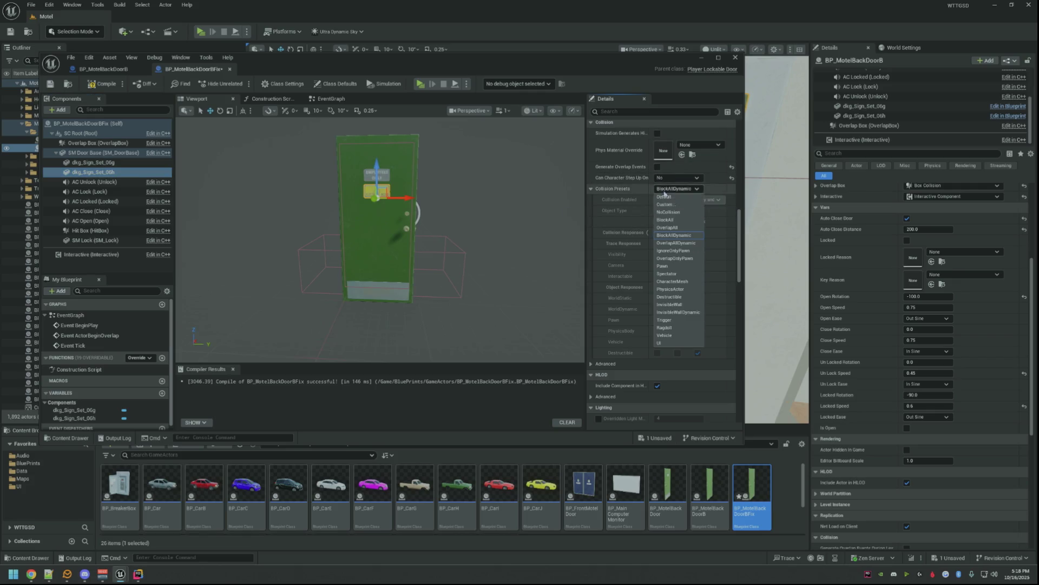
pyautogui.click(662, 213)
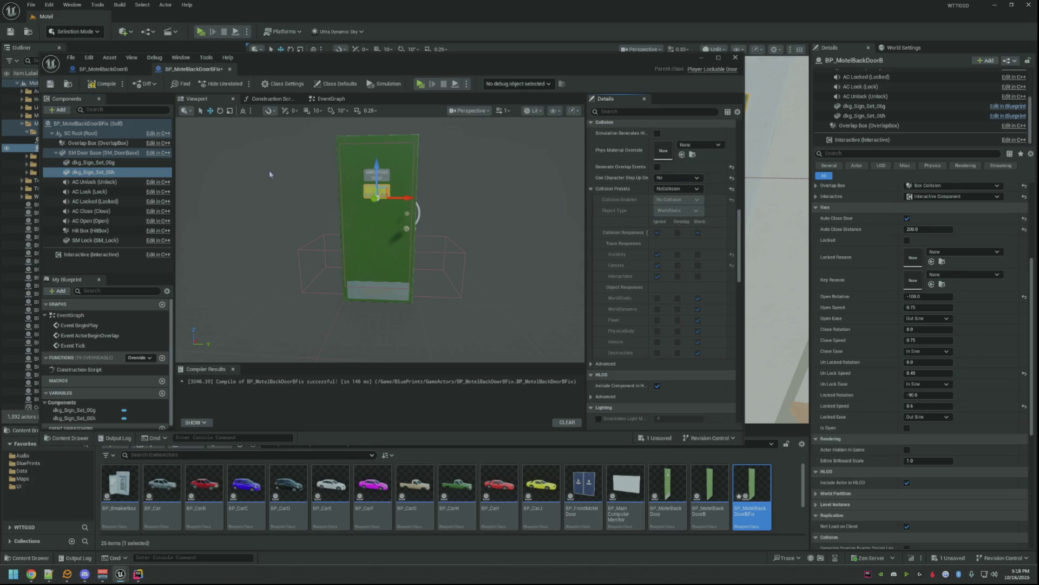
pyautogui.click(50, 84)
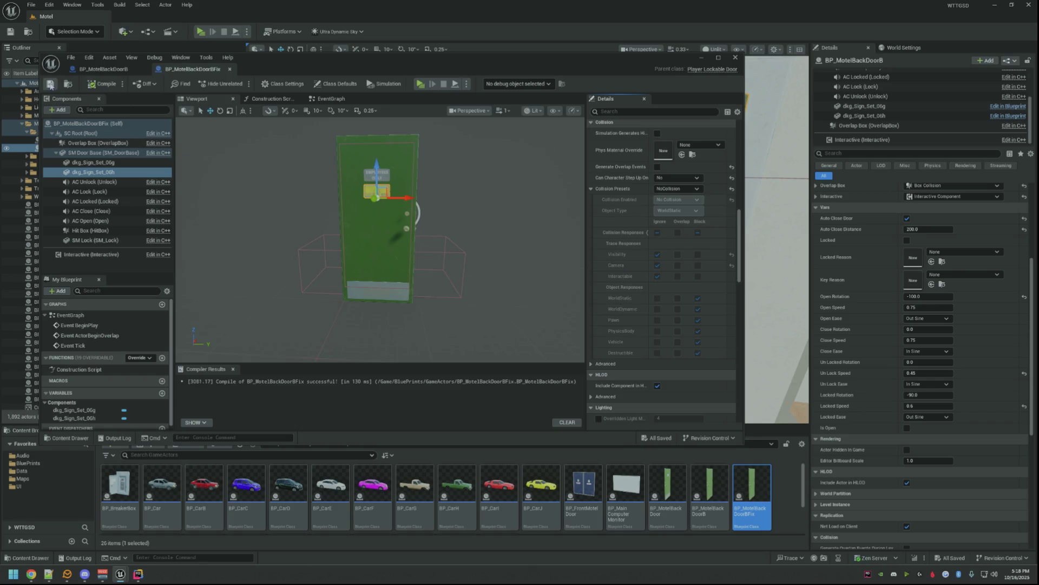
pyautogui.click(103, 124)
pyautogui.scroll(-5, 624, 202)
pyautogui.scroll(-2, 624, 202)
pyautogui.scroll(3, 623, 198)
pyautogui.scroll(3, 621, 198)
pyautogui.scroll(3, 619, 198)
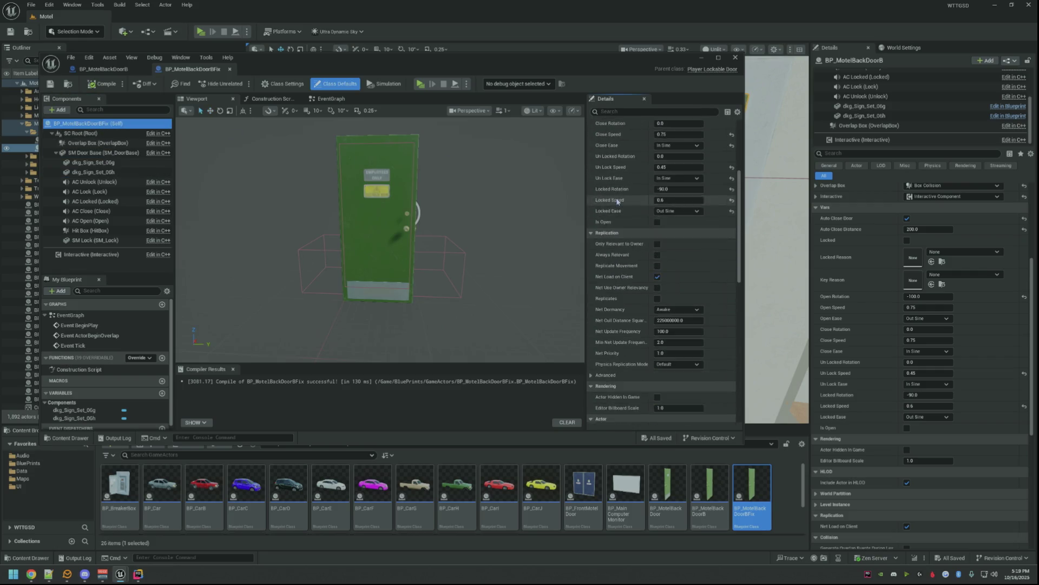
pyautogui.scroll(2, 616, 197)
pyautogui.scroll(-1, 848, 235)
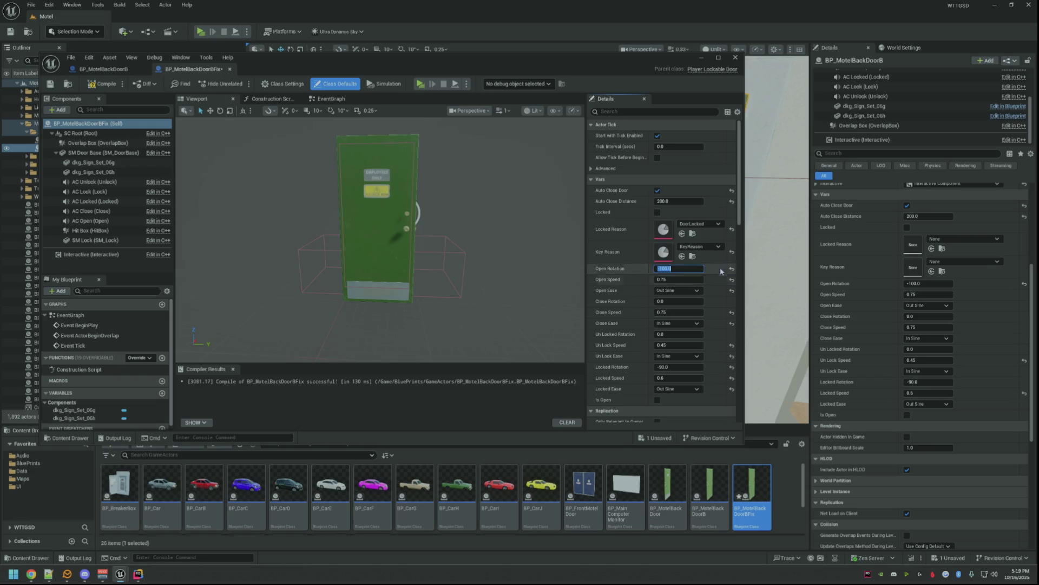
pyautogui.moveTo(740, 214); pyautogui.dragTo(741, 217)
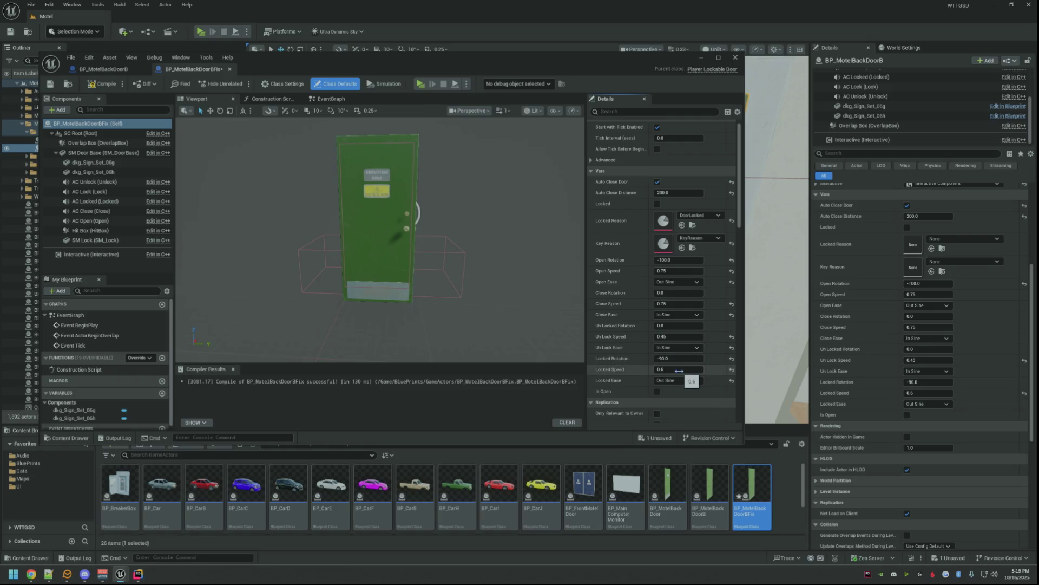
pyautogui.scroll(-1, 689, 280)
pyautogui.scroll(1, 689, 279)
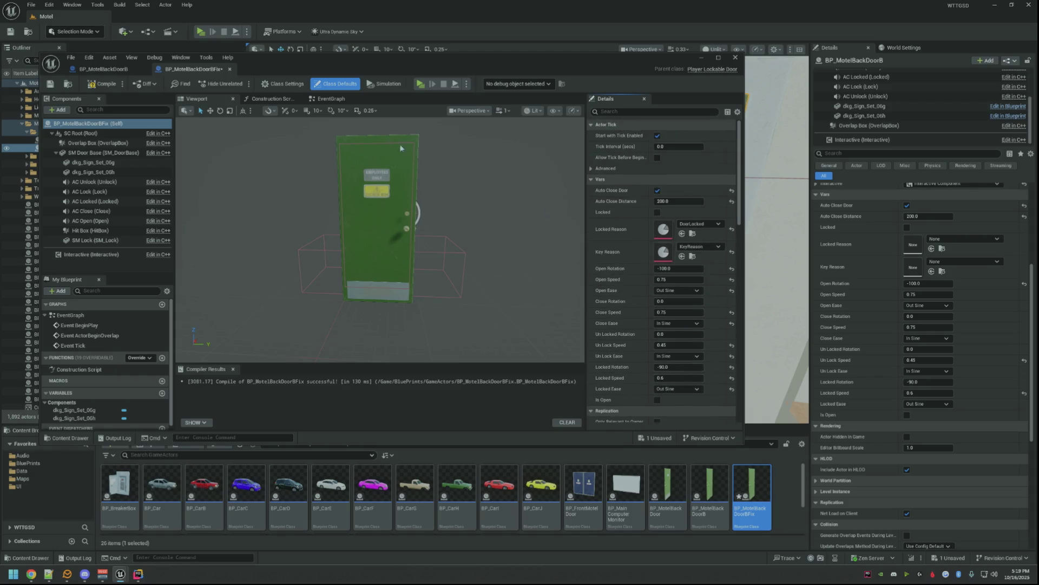
# - Save the BP_MotelBackDoorBFix blueprint and close its editor
pyautogui.click(50, 84)
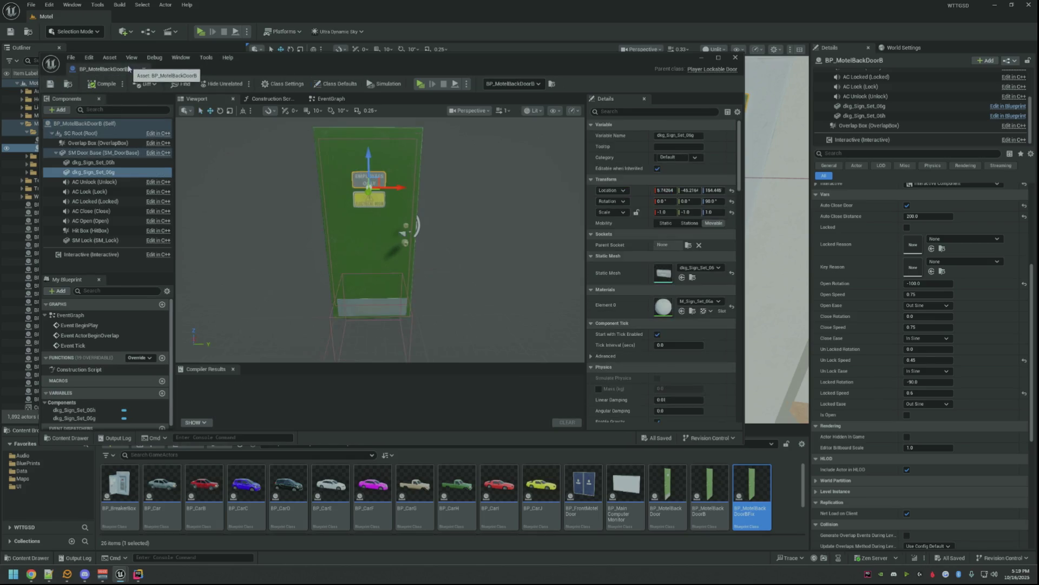
pyautogui.click(736, 57)
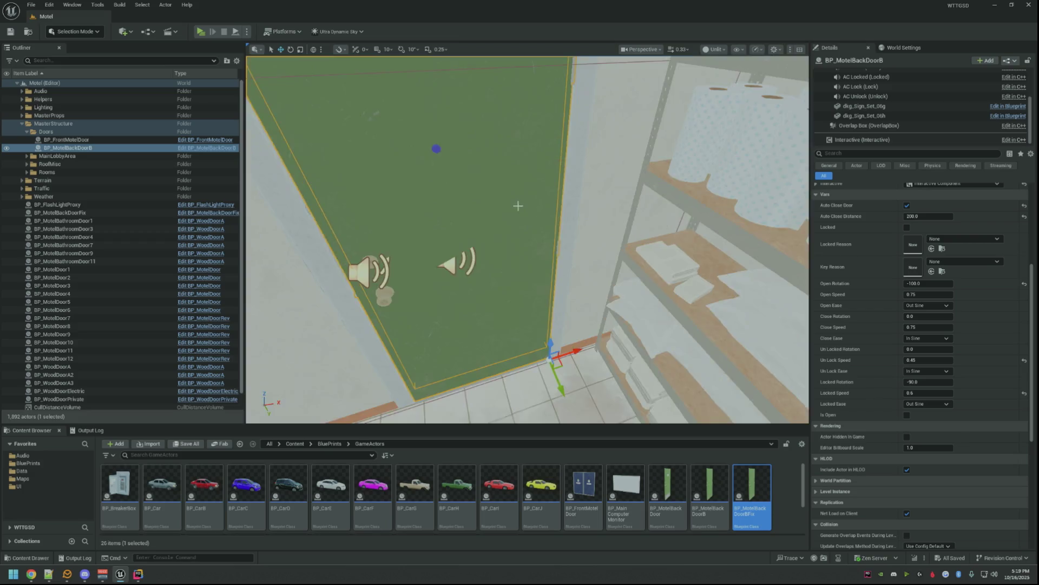
pyautogui.scroll(3, 893, 322)
pyautogui.scroll(3, 881, 312)
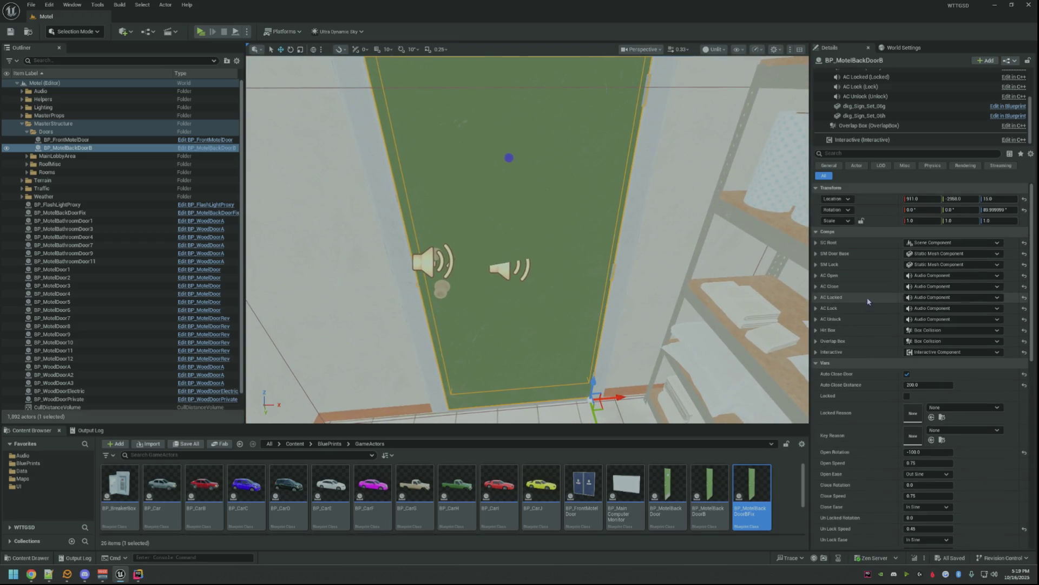
# - Delete BP_MotelBackDoorB and place BP_MotelBackDoorBFix with the old door's copied transform
pyautogui.rightClick(857, 187)
pyautogui.click(880, 231)
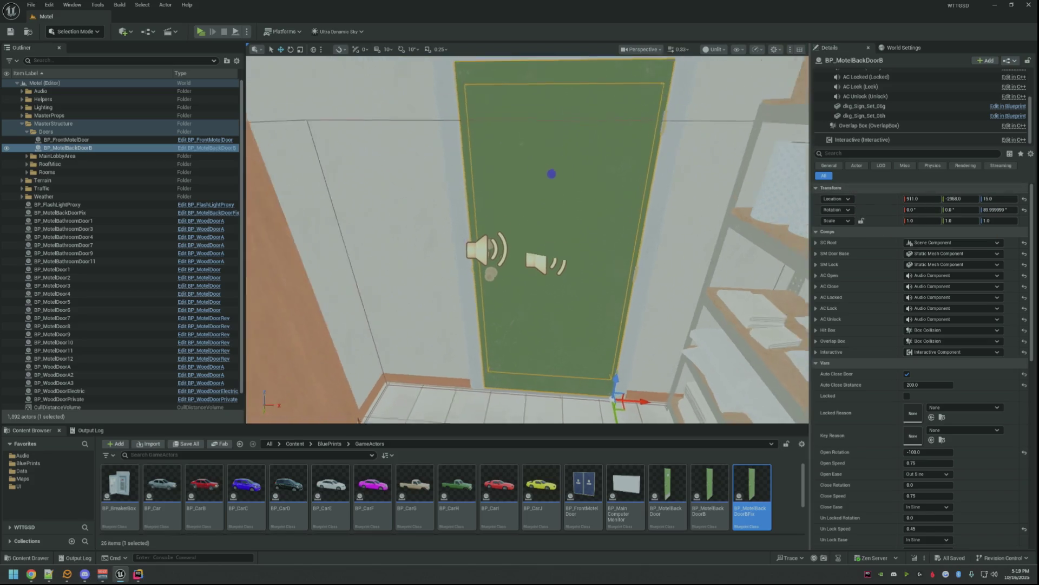
pyautogui.press('Delete')
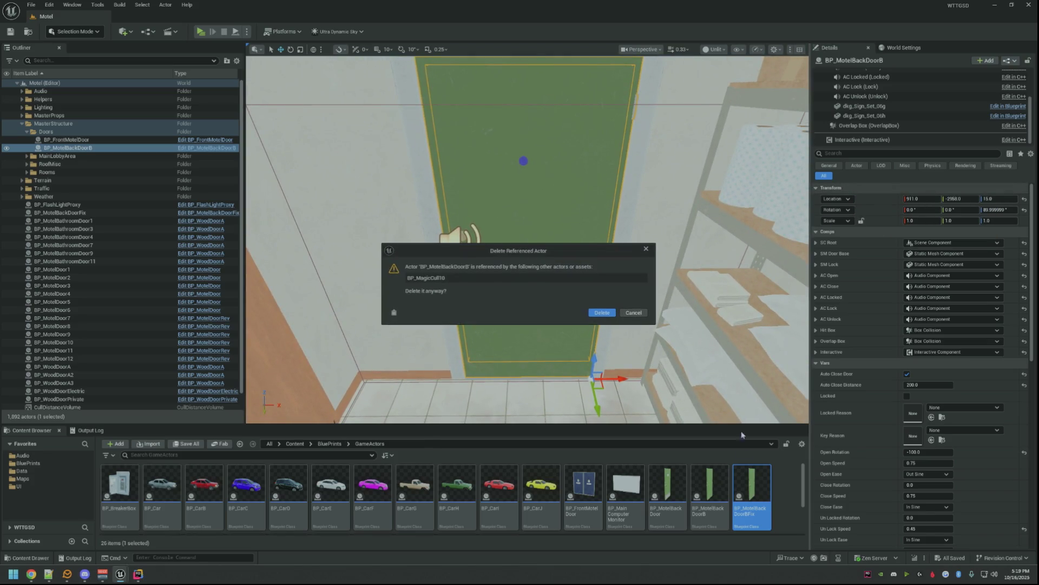
pyautogui.click(602, 314)
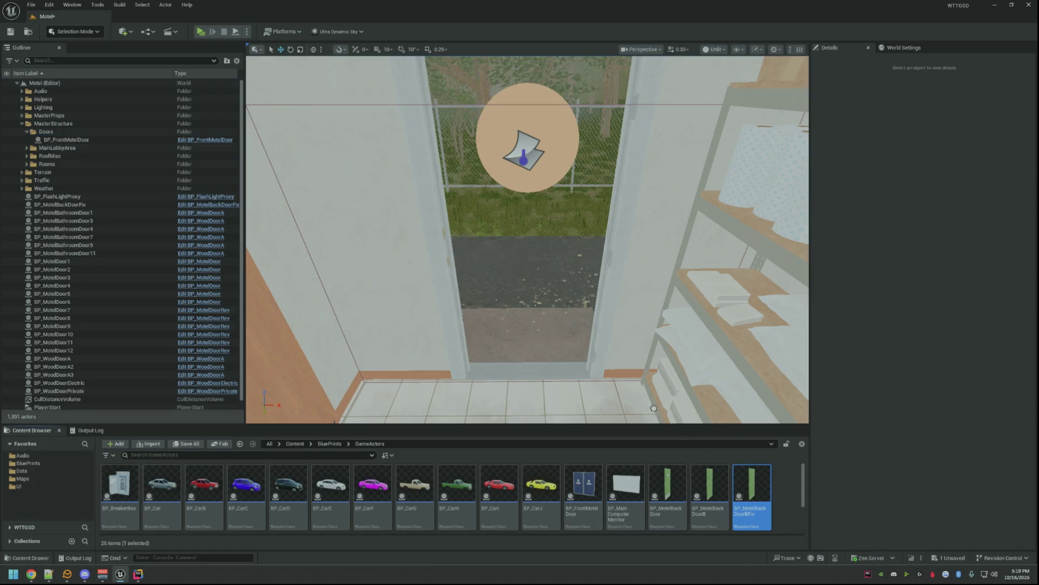
pyautogui.moveTo(751, 495); pyautogui.dragTo(569, 244)
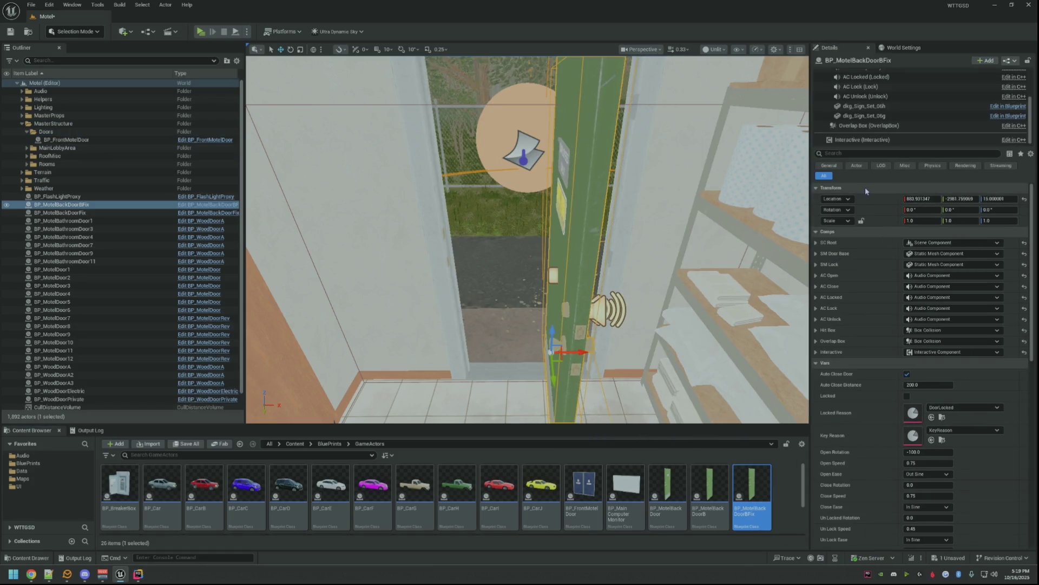
pyautogui.rightClick(865, 187)
pyautogui.click(892, 237)
# - Inspect the new door against the wall corner and save the level with Ctrl+S
pyautogui.moveTo(617, 243)
pyautogui.mouseDown()
pyautogui.moveTo(640, 257)
pyautogui.moveTo(488, 243)
pyautogui.mouseUp()
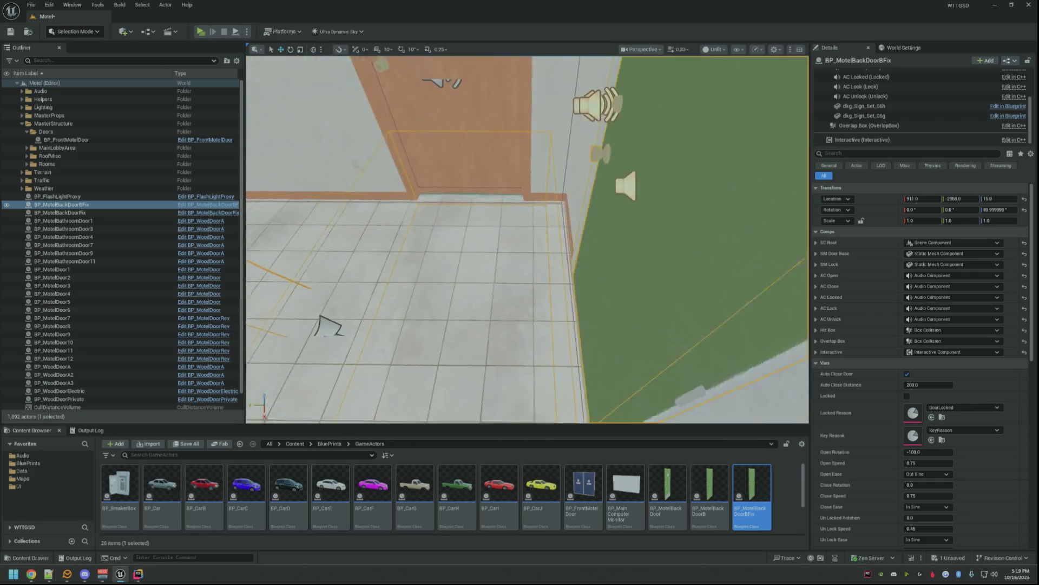
pyautogui.moveTo(487, 244)
pyautogui.mouseDown()
pyautogui.moveTo(650, 261)
pyautogui.moveTo(568, 243)
pyautogui.mouseUp()
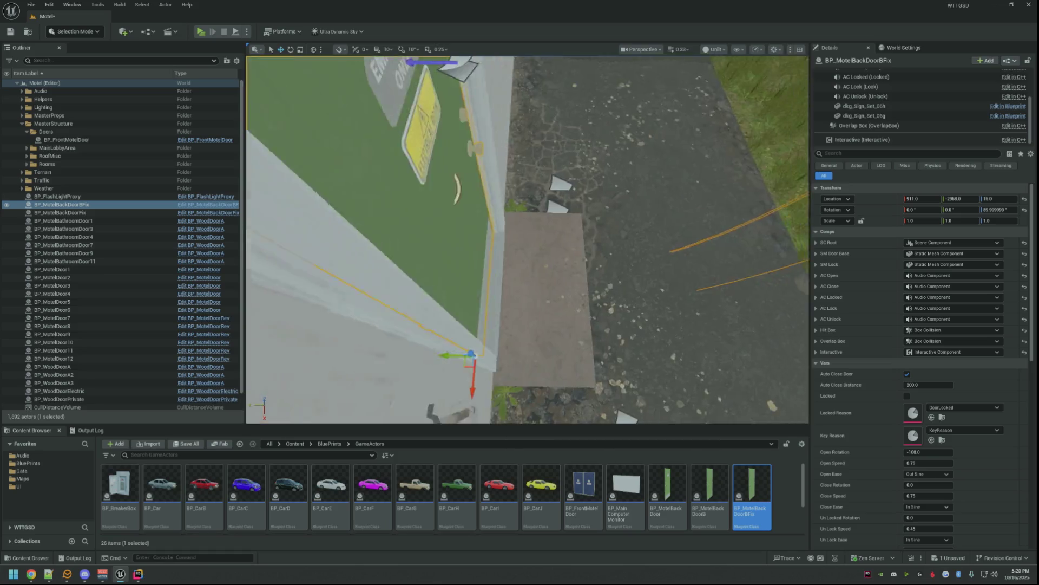
pyautogui.moveTo(568, 243); pyautogui.dragTo(690, 244)
pyautogui.moveTo(528, 240)
pyautogui.mouseDown()
pyautogui.moveTo(569, 244)
pyautogui.moveTo(528, 268)
pyautogui.mouseUp()
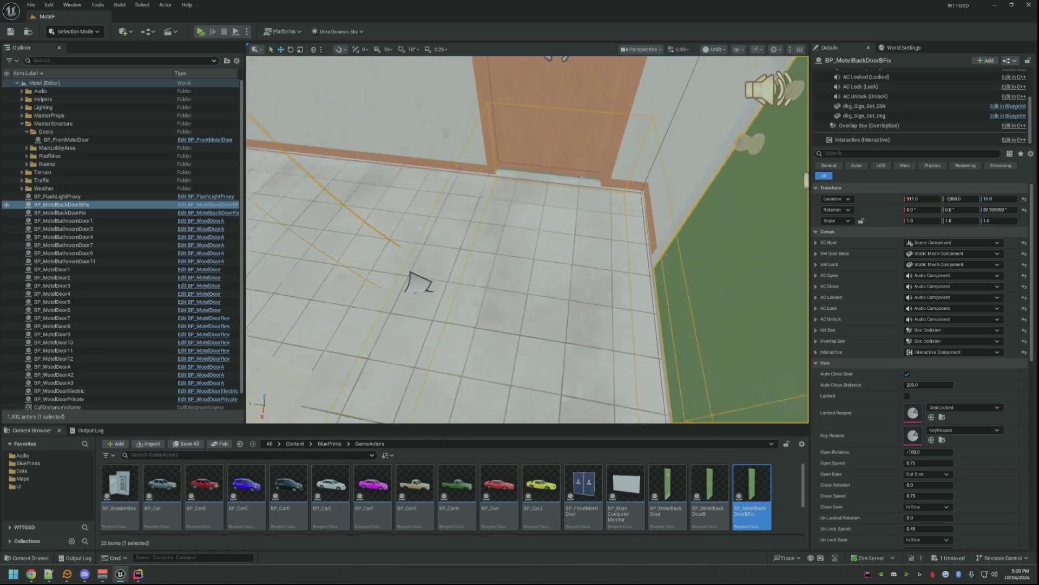
pyautogui.hotkey('ctrl', 's')
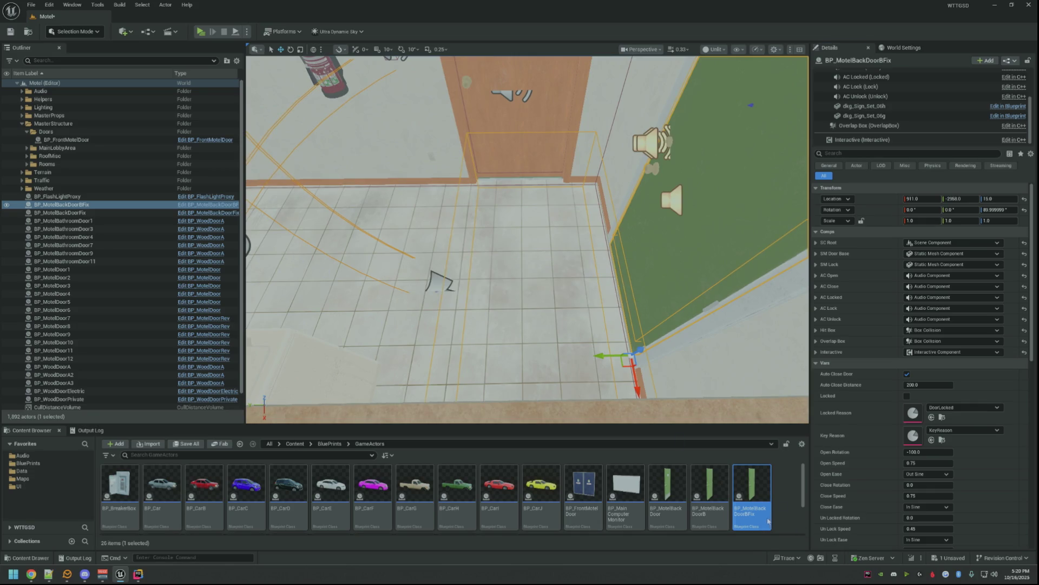
# - Copy the old door's overlap box location onto the fixed door's overlap box
pyautogui.doubleClick(739, 488)
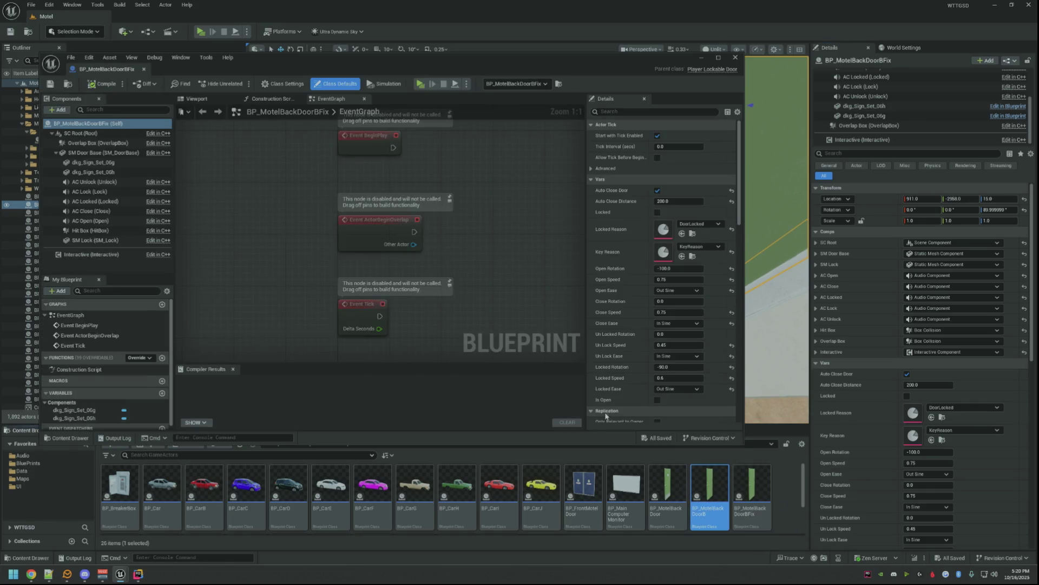
pyautogui.click(195, 98)
pyautogui.click(364, 264)
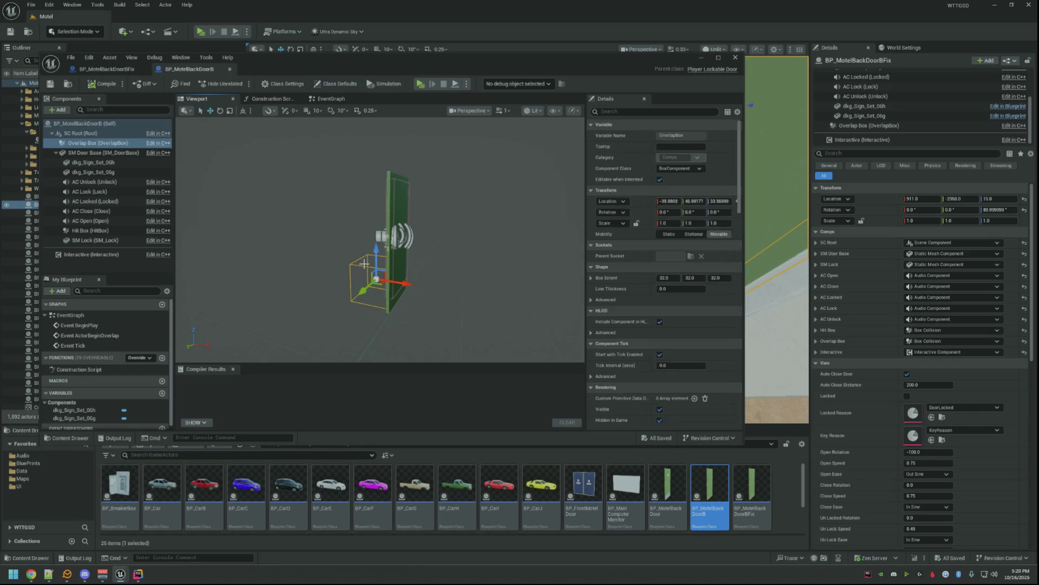
pyautogui.rightClick(635, 200)
pyautogui.click(662, 216)
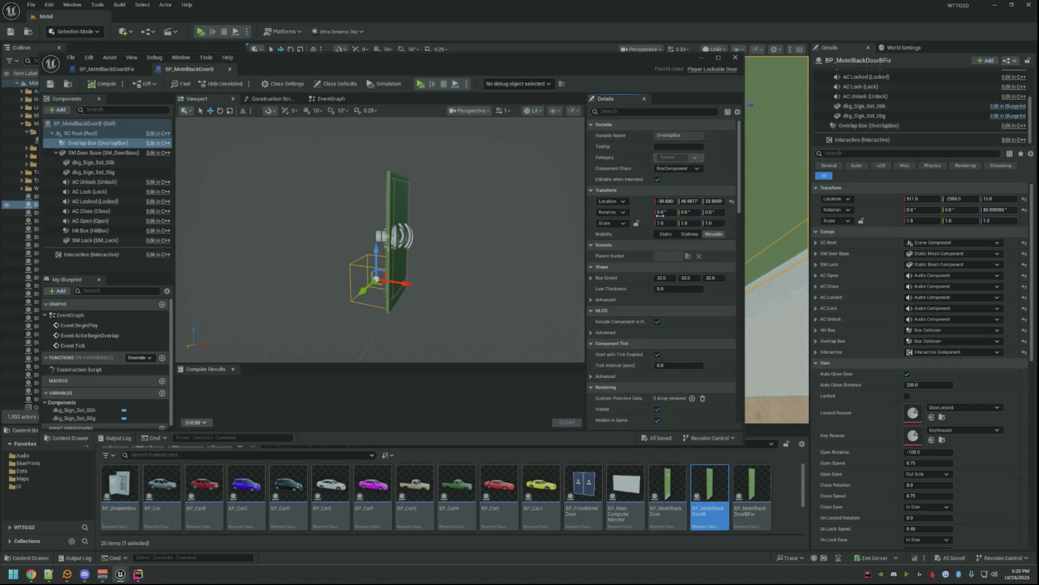
pyautogui.click(140, 71)
pyautogui.click(196, 98)
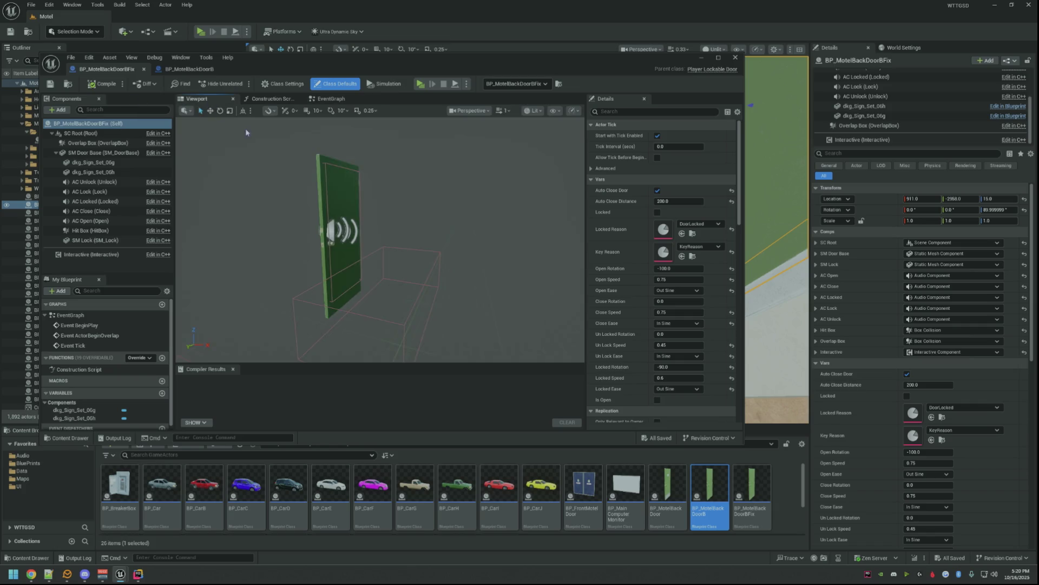
pyautogui.click(315, 285)
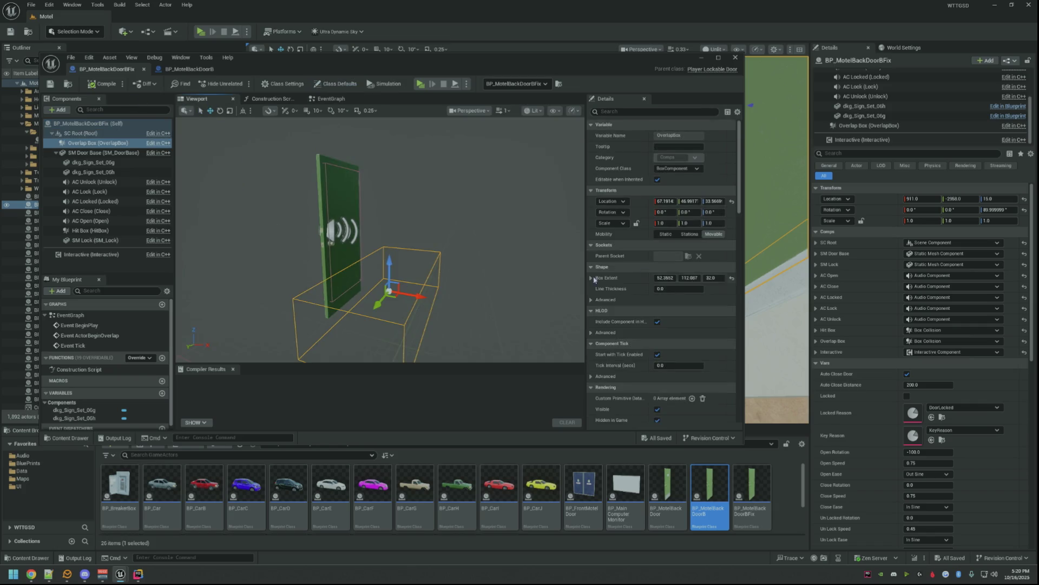
pyautogui.rightClick(631, 203)
pyautogui.click(658, 224)
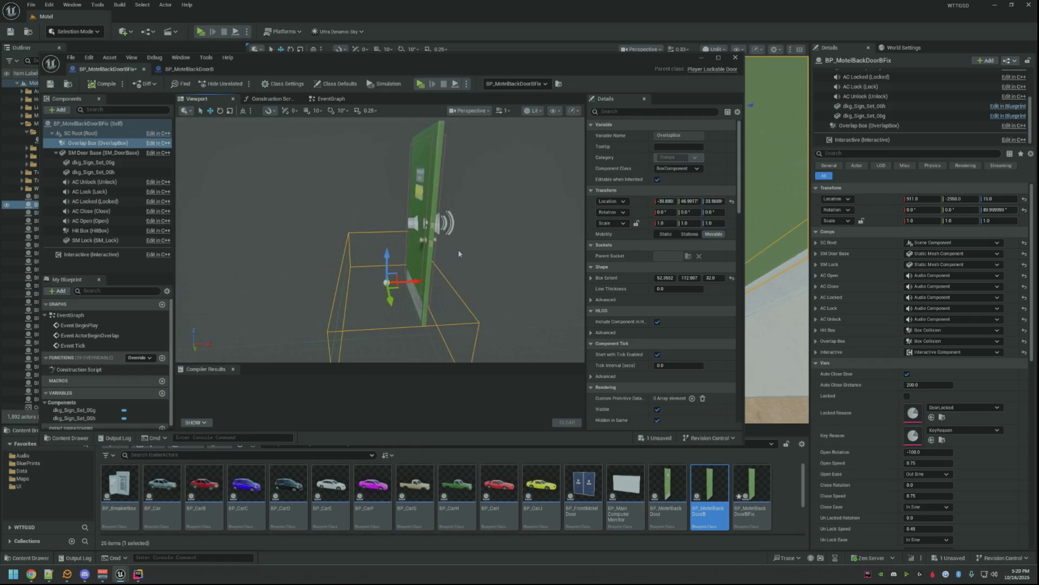
# - Inspect the moved overlap box, compile the blueprint and check the door in the level
pyautogui.moveTo(458, 248); pyautogui.dragTo(415, 250)
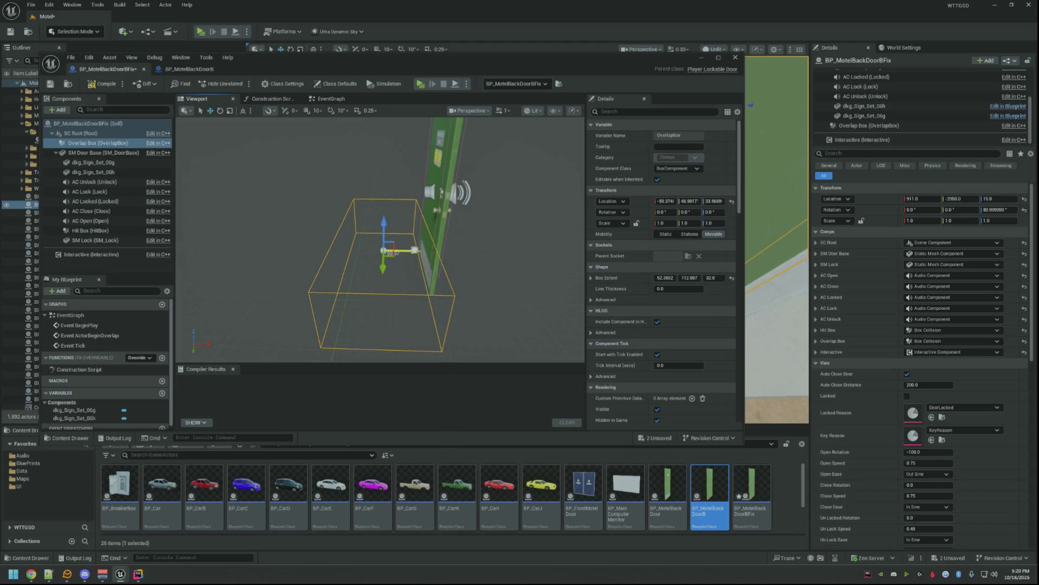
pyautogui.moveTo(415, 250)
pyautogui.mouseDown()
pyautogui.moveTo(429, 192)
pyautogui.moveTo(237, 154)
pyautogui.mouseUp()
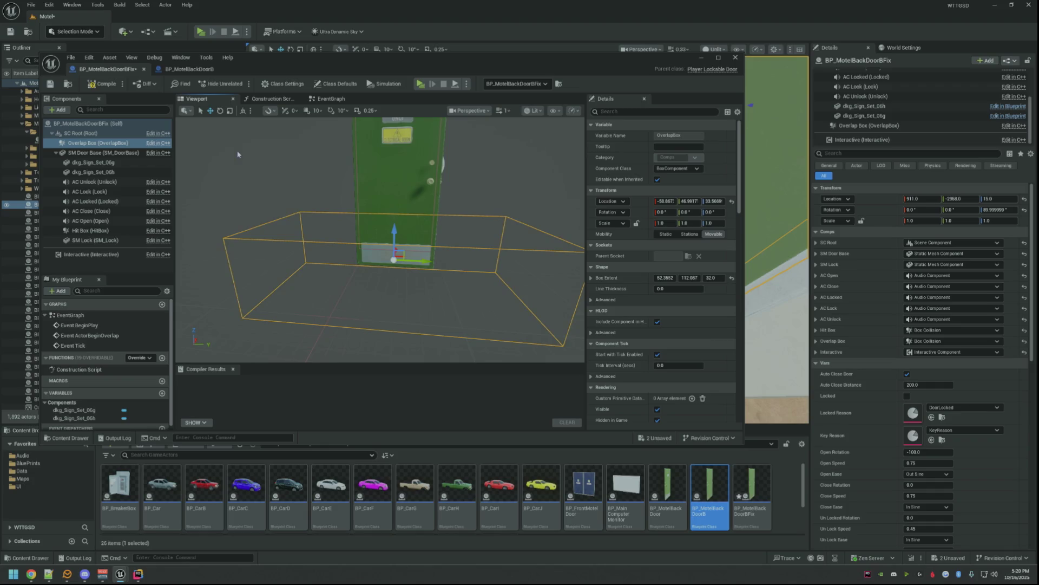
pyautogui.click(101, 84)
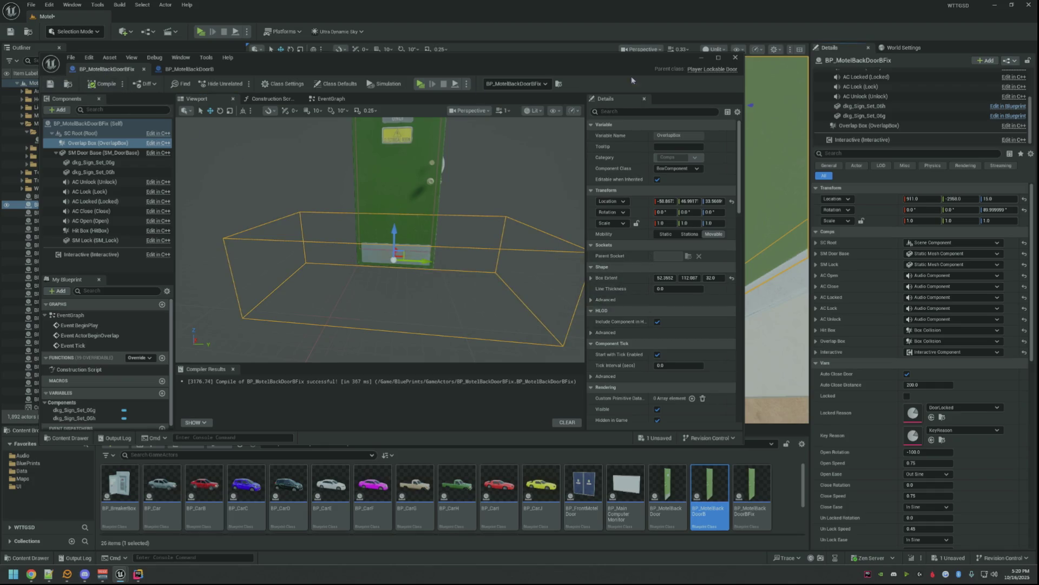
pyautogui.click(700, 58)
pyautogui.moveTo(697, 71)
pyautogui.mouseDown()
pyautogui.moveTo(528, 243)
pyautogui.moveTo(487, 260)
pyautogui.mouseUp()
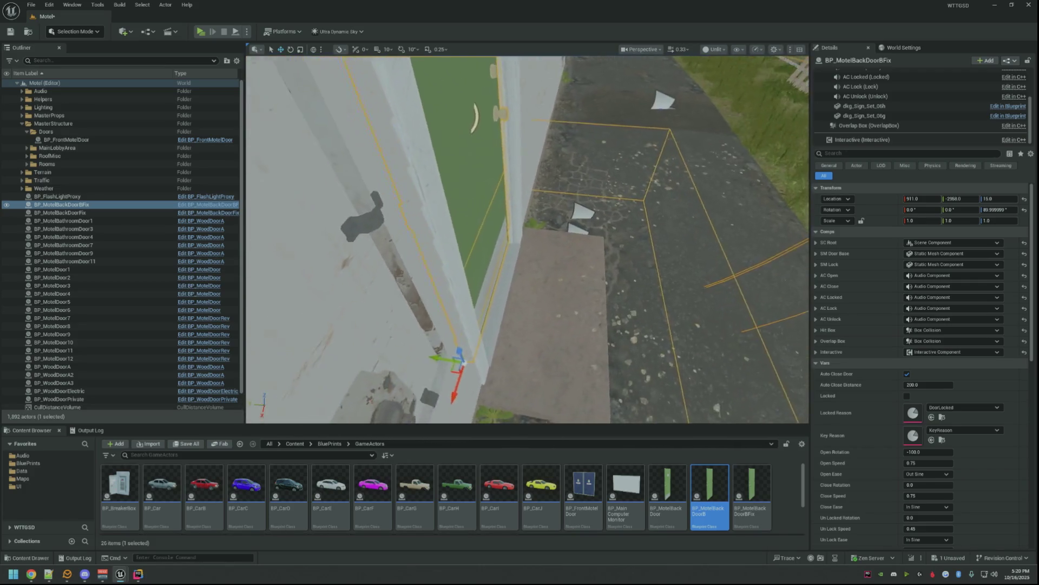
pyautogui.moveTo(488, 260)
pyautogui.mouseDown()
pyautogui.moveTo(528, 236)
pyautogui.moveTo(520, 244)
pyautogui.mouseUp()
# - Reopen BP_MotelBackDoorBFix, recompile it and return to the motel level
pyautogui.click(210, 209)
pyautogui.moveTo(355, 214); pyautogui.dragTo(552, 195)
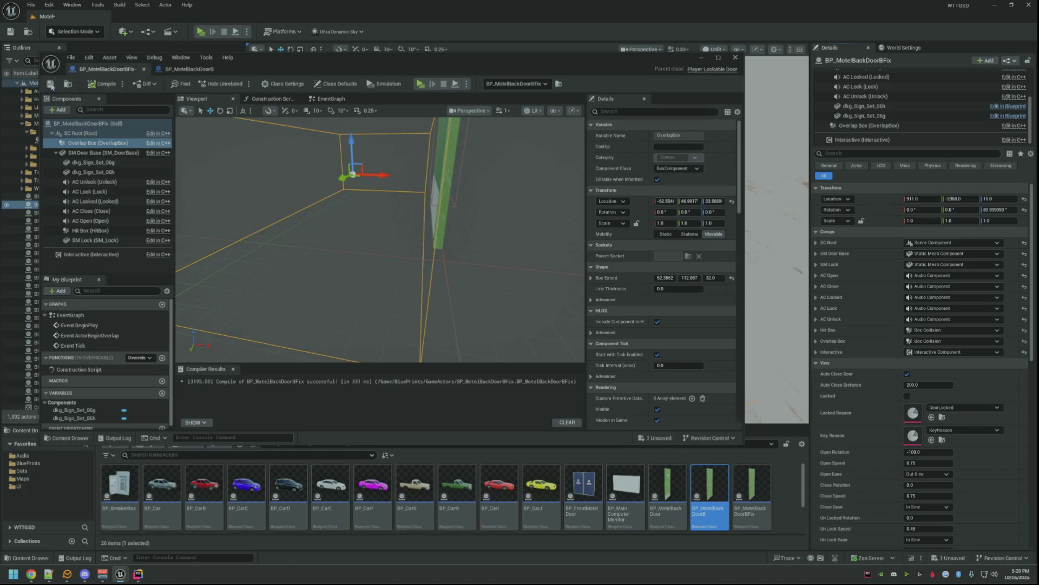
pyautogui.click(201, 72)
pyautogui.click(105, 69)
pyautogui.click(34, 139)
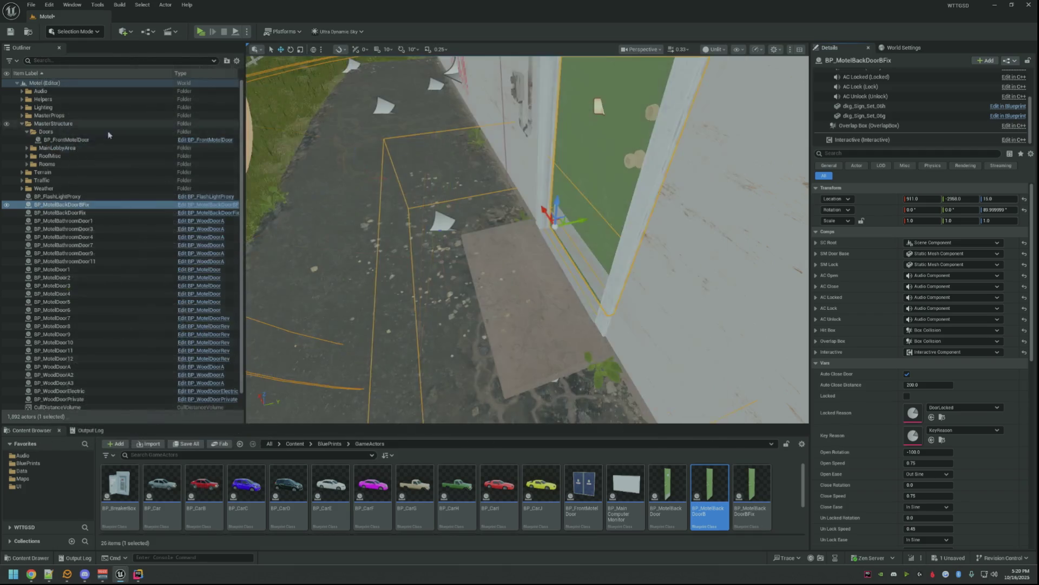
# - Move the green back door's Overlap Box about 30 units along X
pyautogui.moveTo(535, 239); pyautogui.dragTo(536, 240)
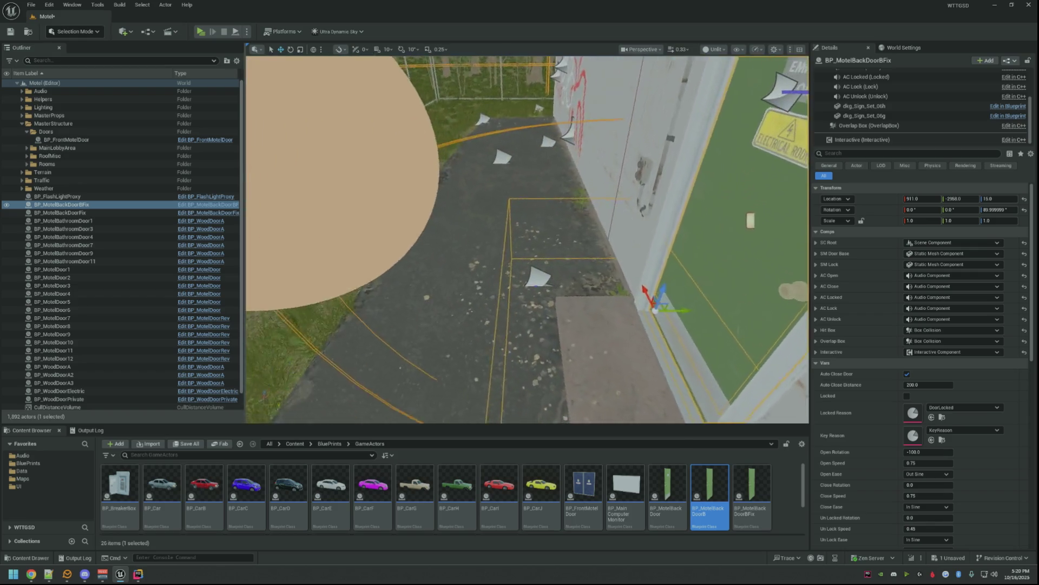
pyautogui.click(909, 126)
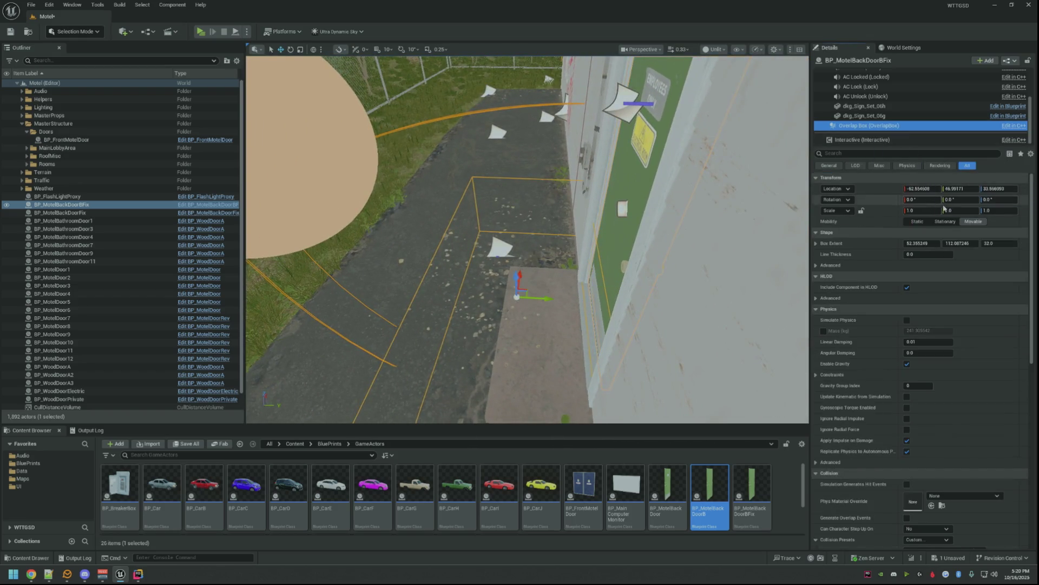
pyautogui.moveTo(535, 240); pyautogui.dragTo(535, 240)
pyautogui.moveTo(490, 210)
pyautogui.mouseDown()
pyautogui.moveTo(436, 210)
pyautogui.moveTo(483, 211)
pyautogui.mouseUp()
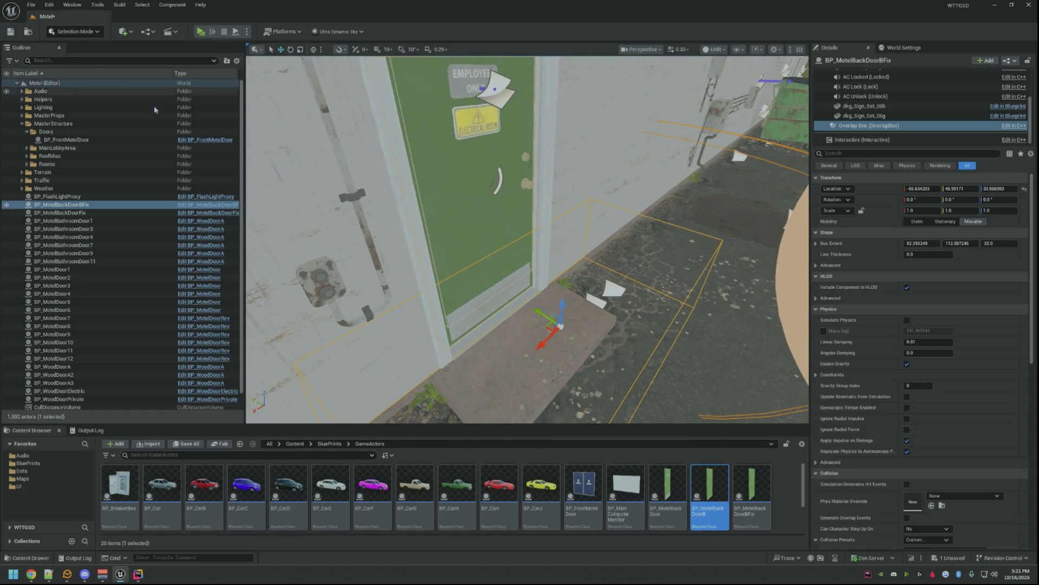
# - Briefly play in the viewport, stop, and launch a standalone preview with Alt+P
pyautogui.click(202, 32)
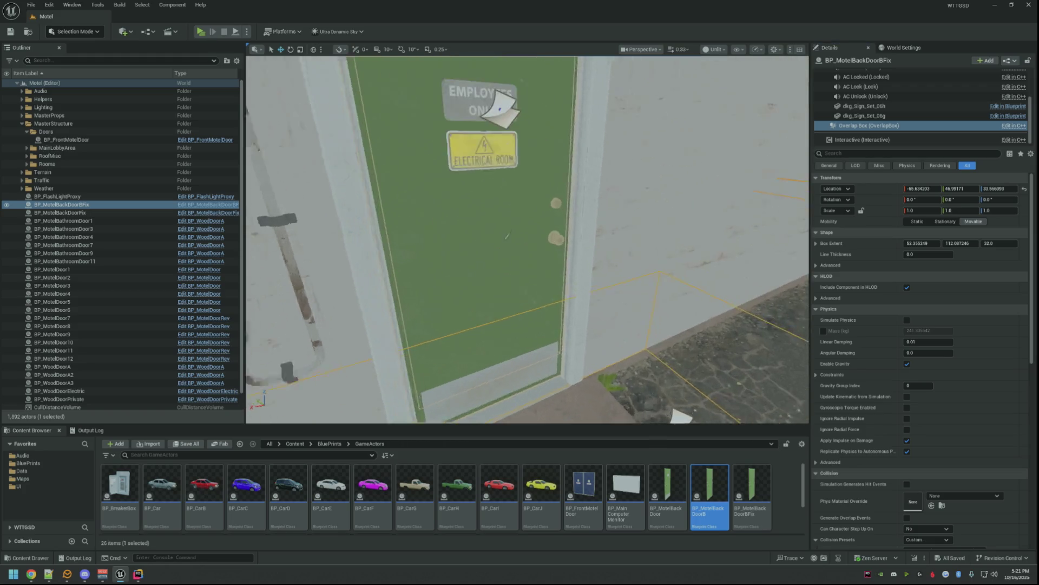
pyautogui.press('w')
pyautogui.press('Escape')
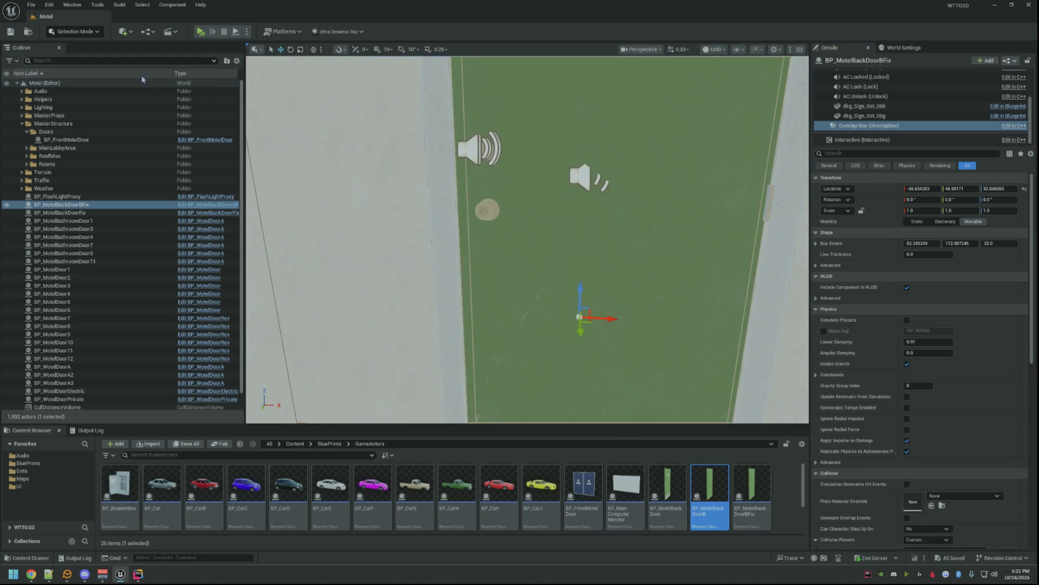
pyautogui.hotkey('alt', 'p')
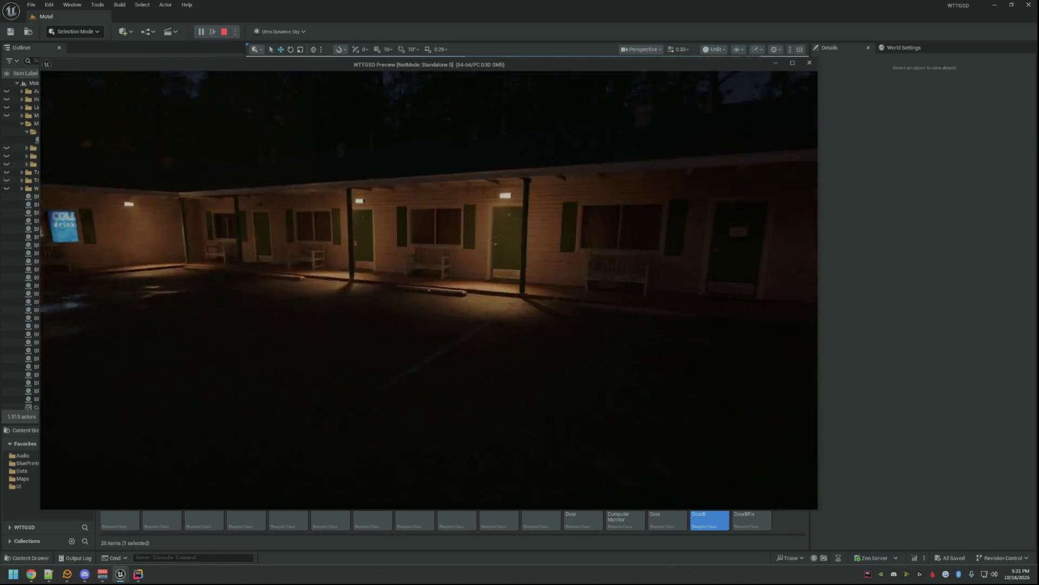
# - Walk into the lobby and test the private, locked Electrical Room and office doors
pyautogui.press('w')
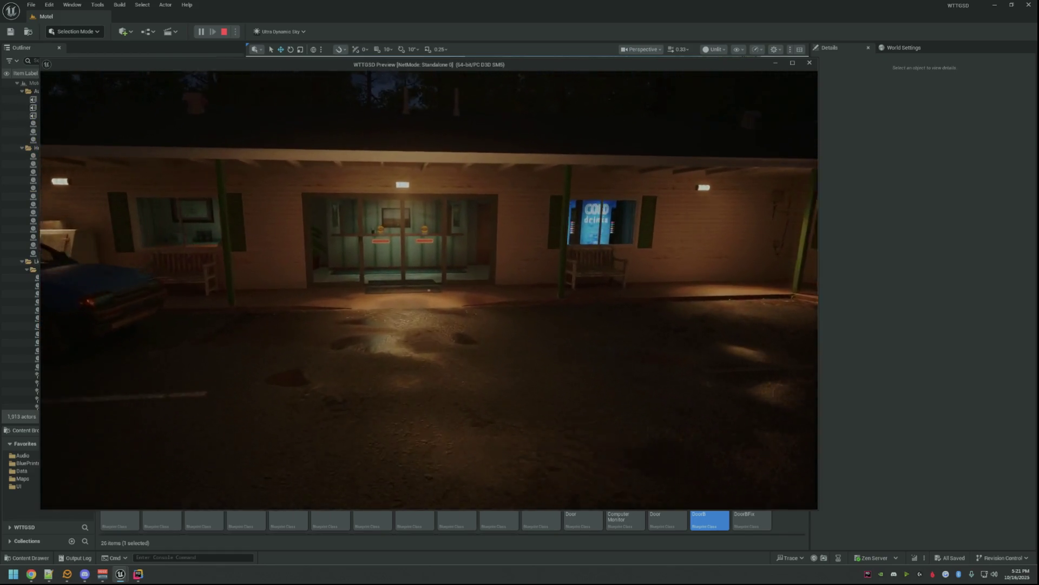
pyautogui.press('w')
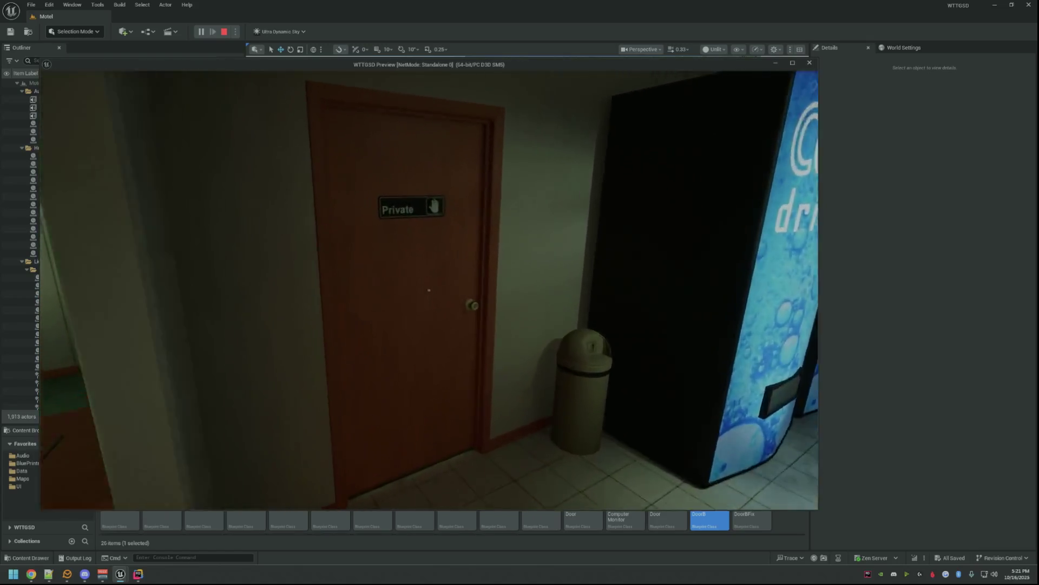
pyautogui.click(428, 290)
pyautogui.press('w')
pyautogui.click(428, 290)
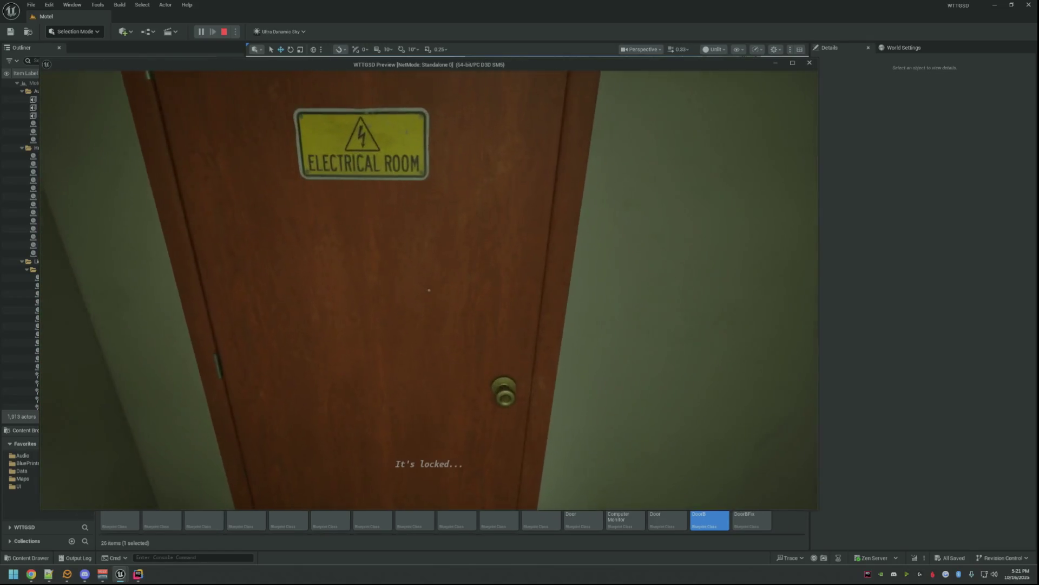
pyautogui.press('w')
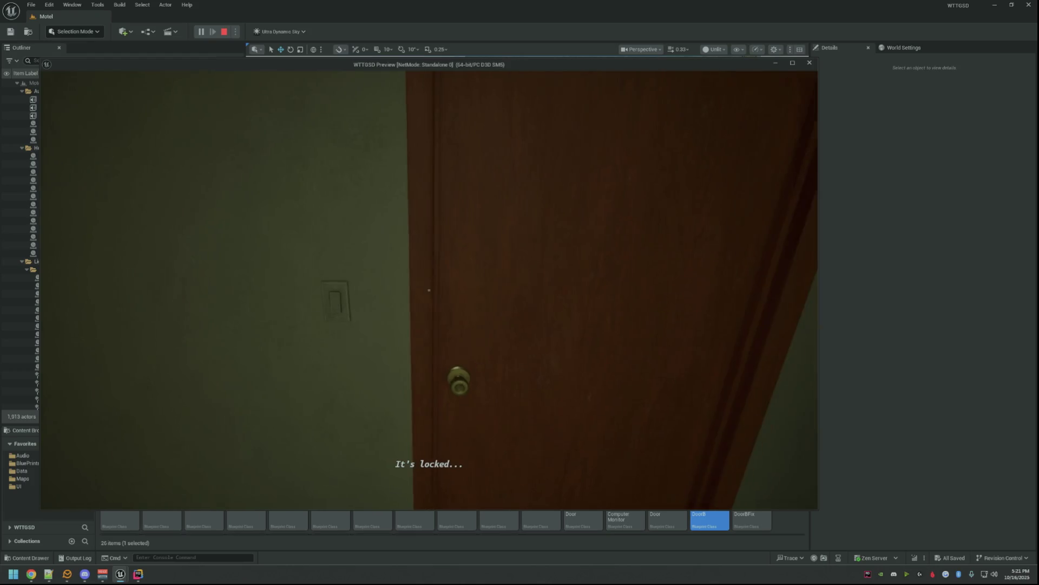
pyautogui.click(428, 290)
pyautogui.press('w')
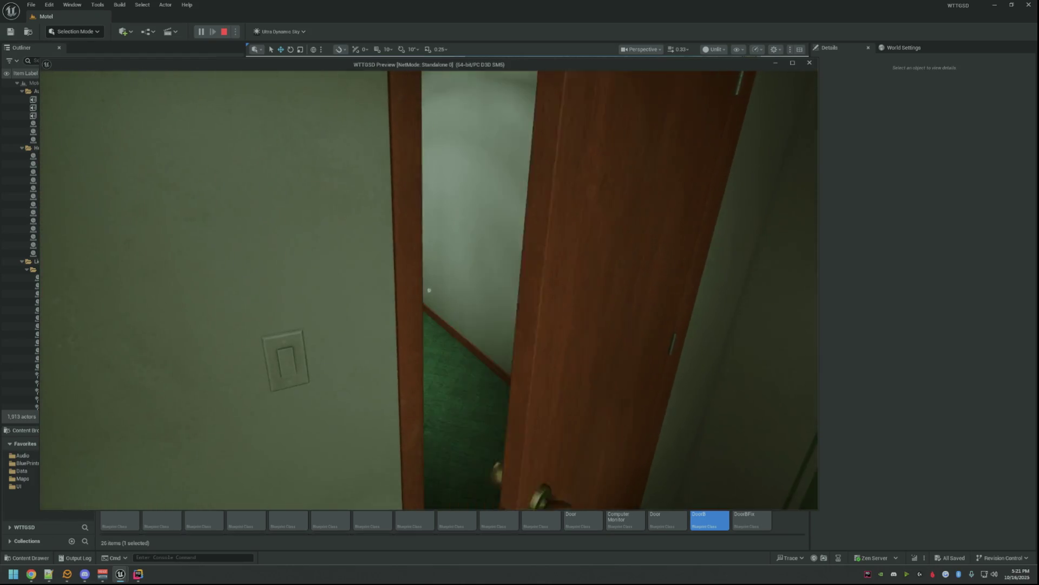
# - Enter the electrical room from outside and open and close the green back door
pyautogui.press('w')
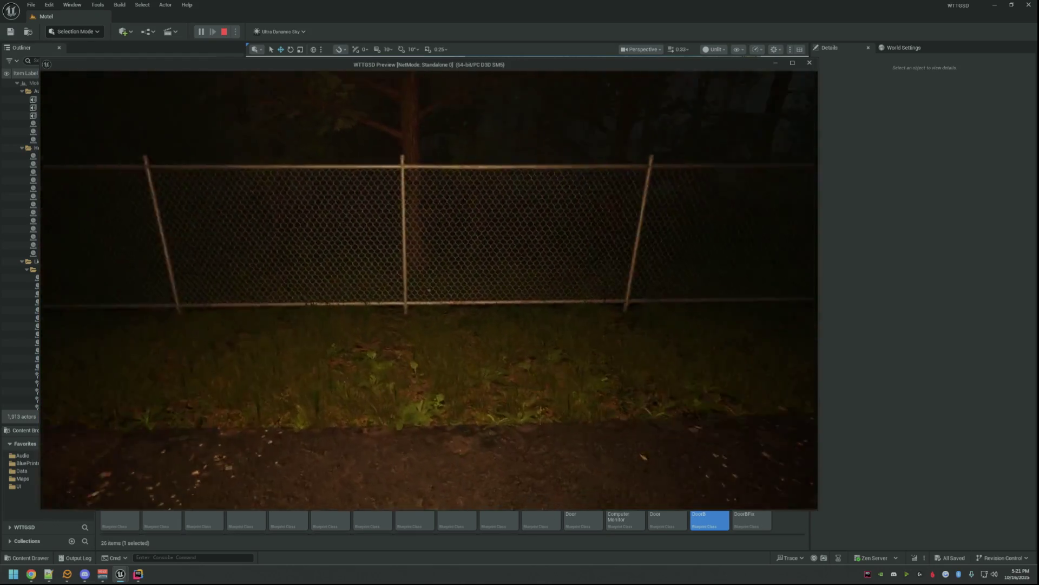
pyautogui.press('w')
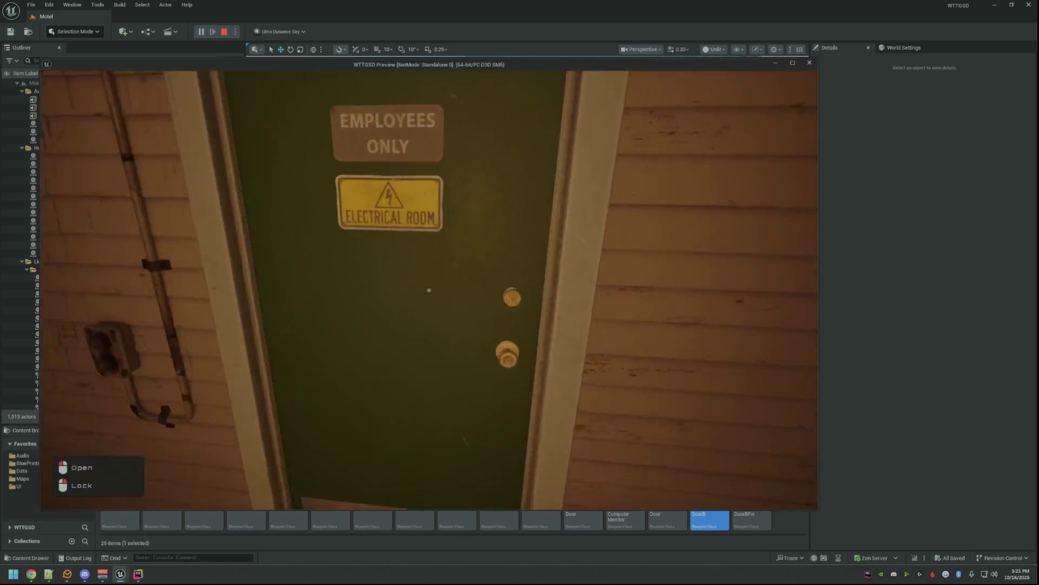
pyautogui.click(429, 291)
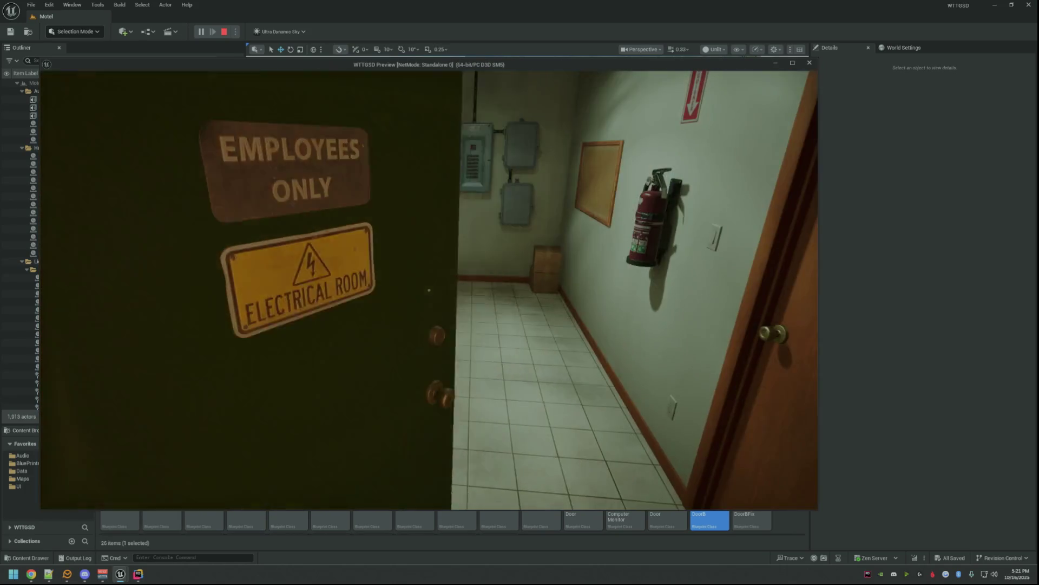
pyautogui.press('w')
pyautogui.press('w')
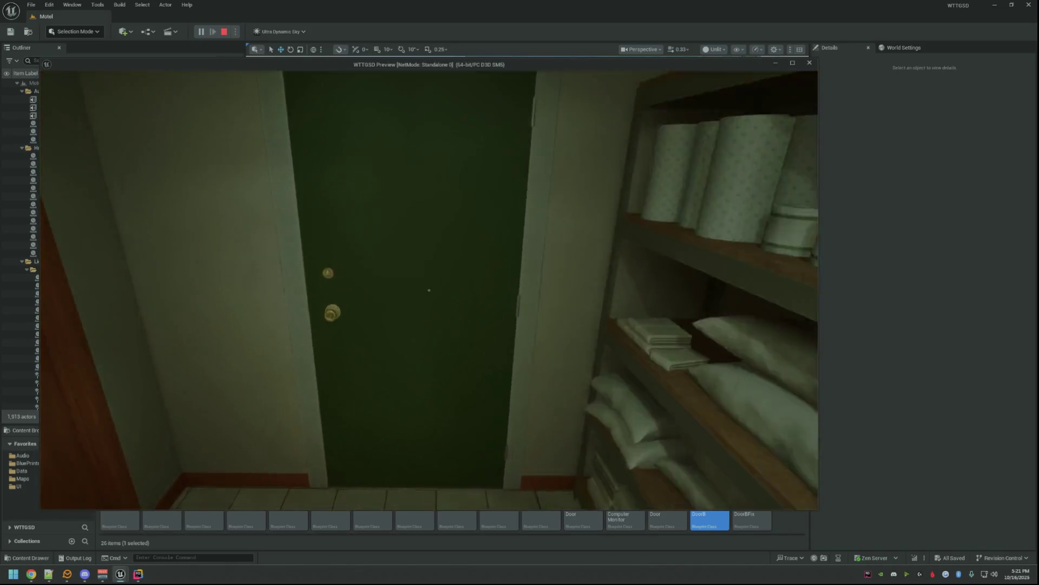
pyautogui.click(429, 290)
pyautogui.press('w')
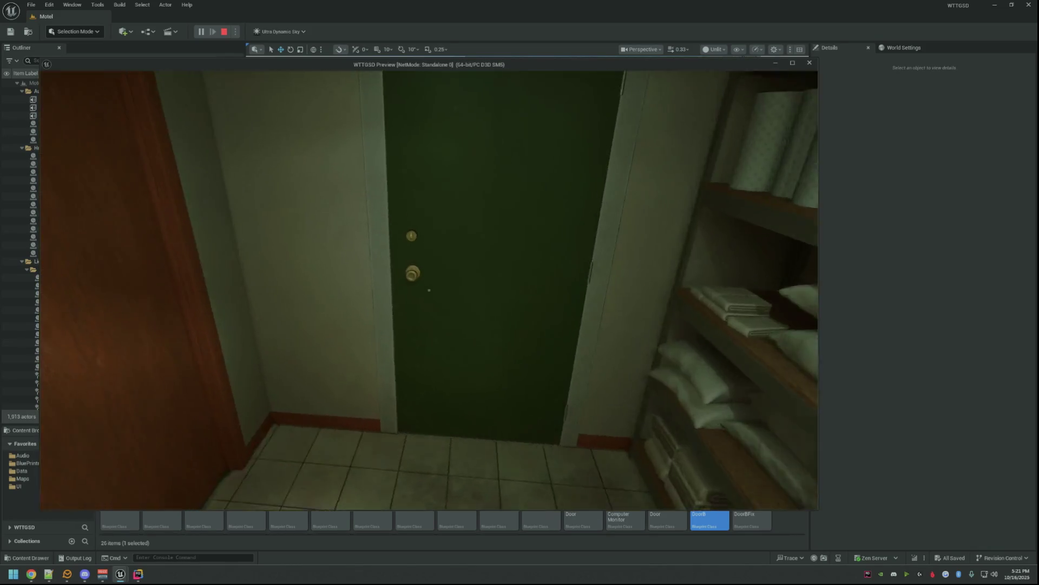
pyautogui.click(428, 290)
pyautogui.click(429, 290)
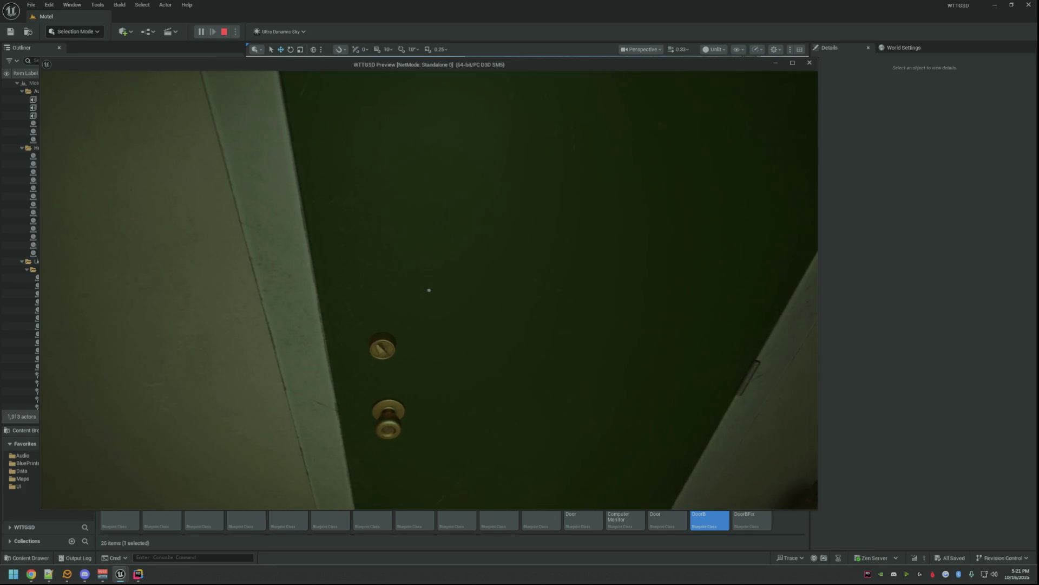
# - Re-test the green door, try the locked wooden door, then exit through the green door
pyautogui.press('s')
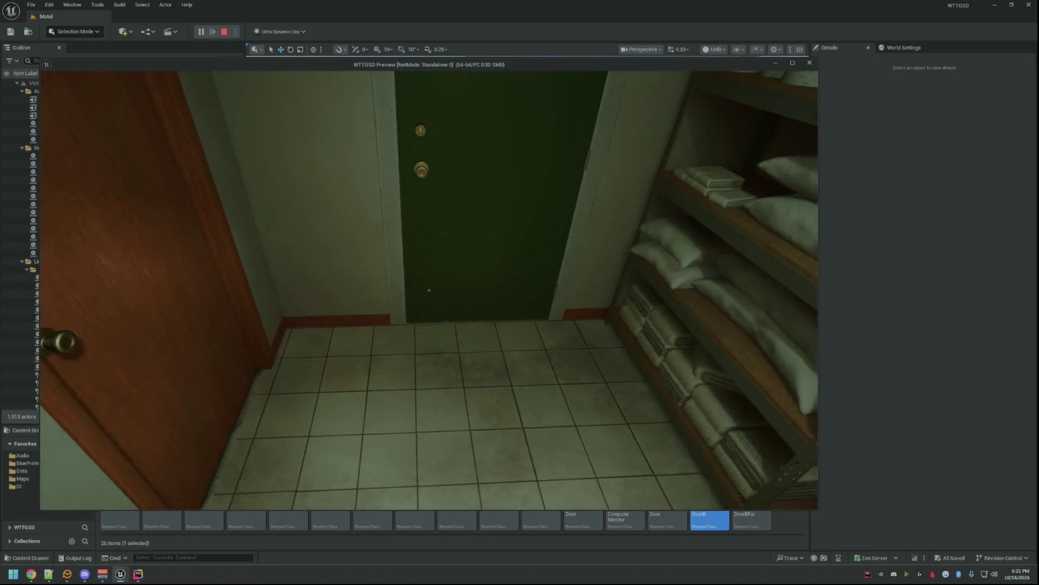
pyautogui.press('w')
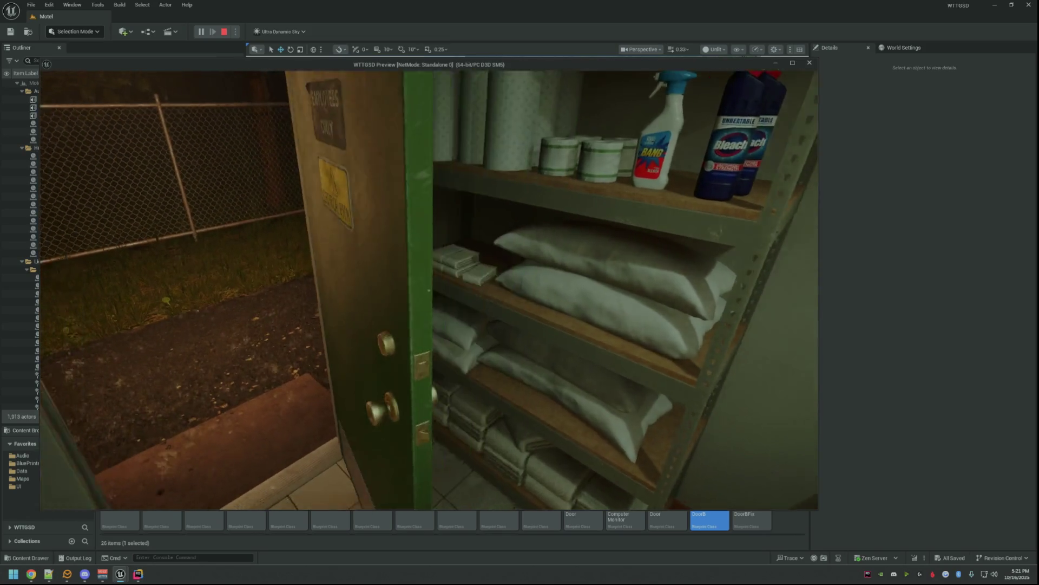
pyautogui.click(428, 290)
pyautogui.click(429, 289)
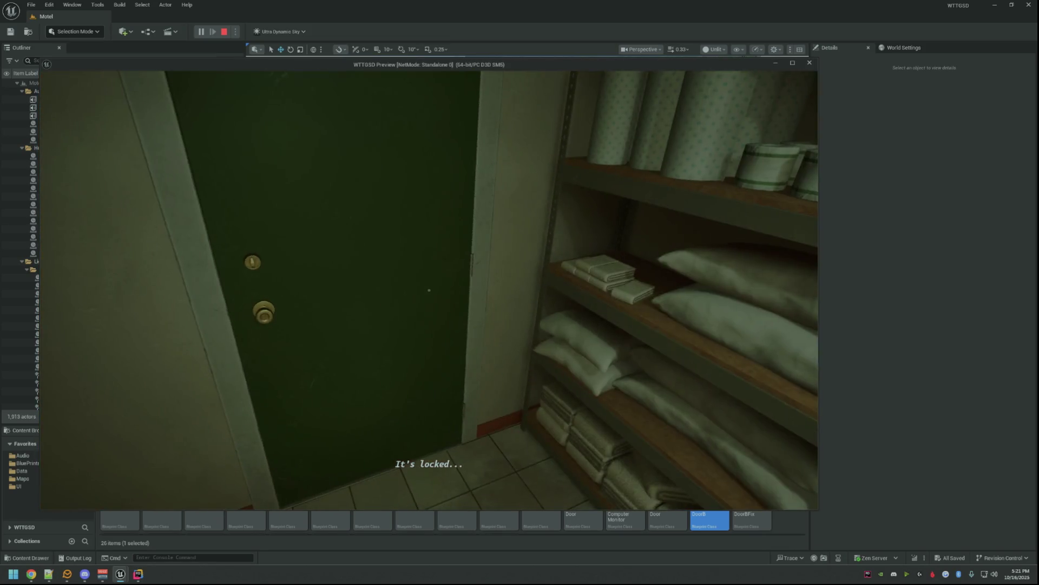
pyautogui.press('w')
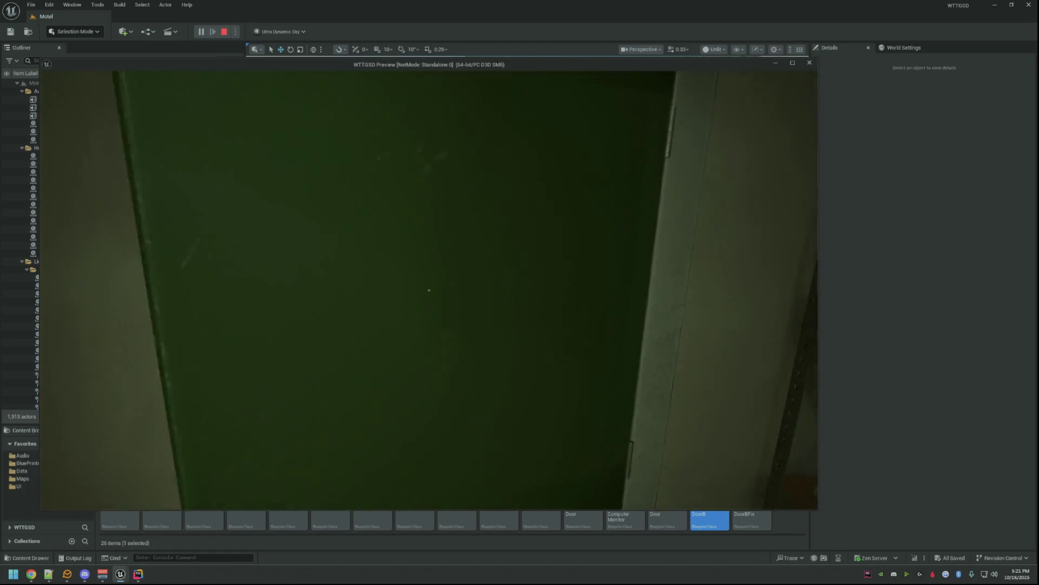
pyautogui.click(429, 291)
# - Go through the Employees Only and office doors, then end the preview with Esc
pyautogui.press('w')
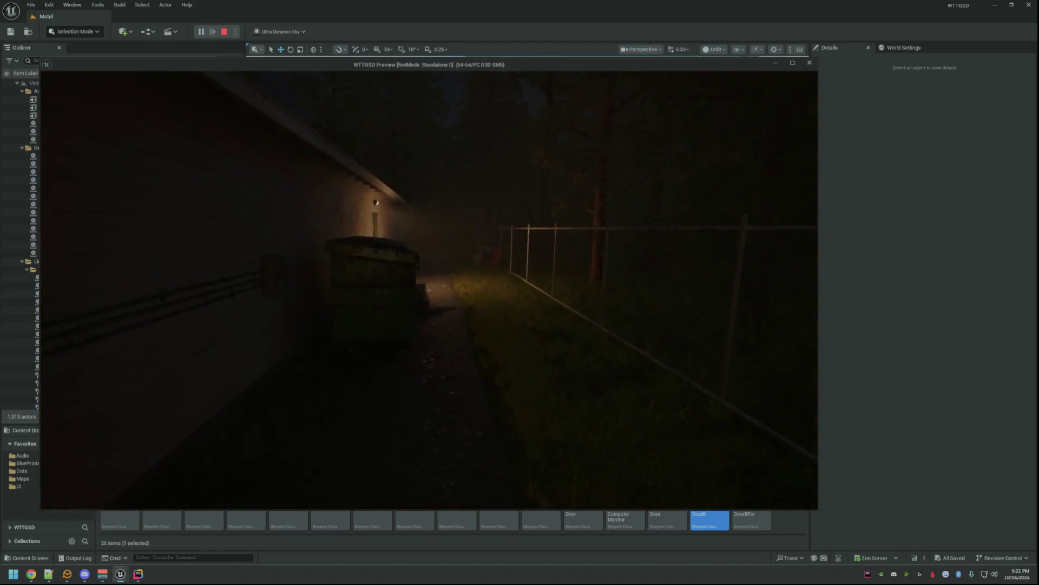
pyautogui.press('w')
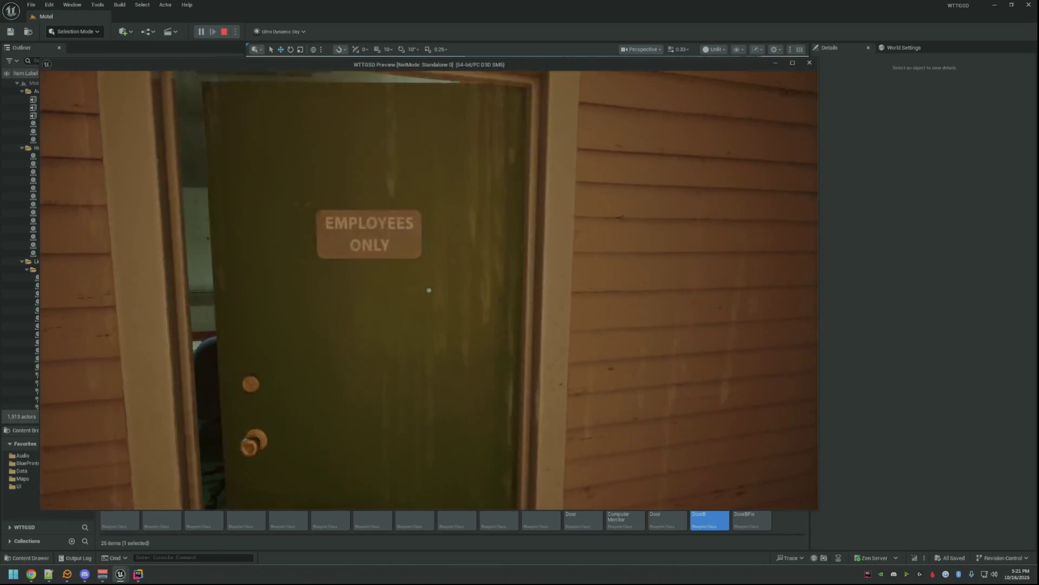
pyautogui.click(429, 290)
pyautogui.press('w')
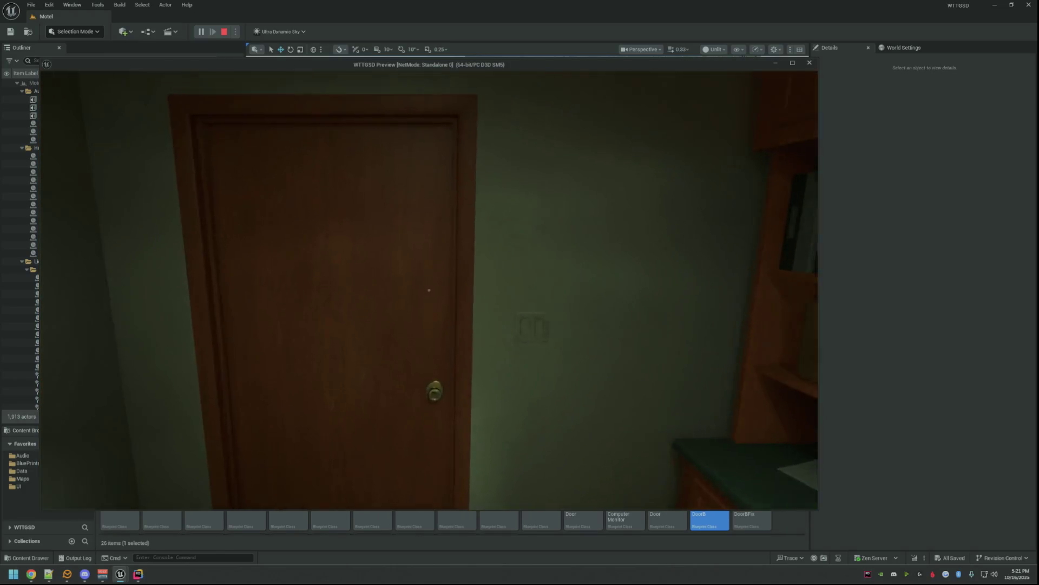
pyautogui.click(429, 290)
pyautogui.press('Escape')
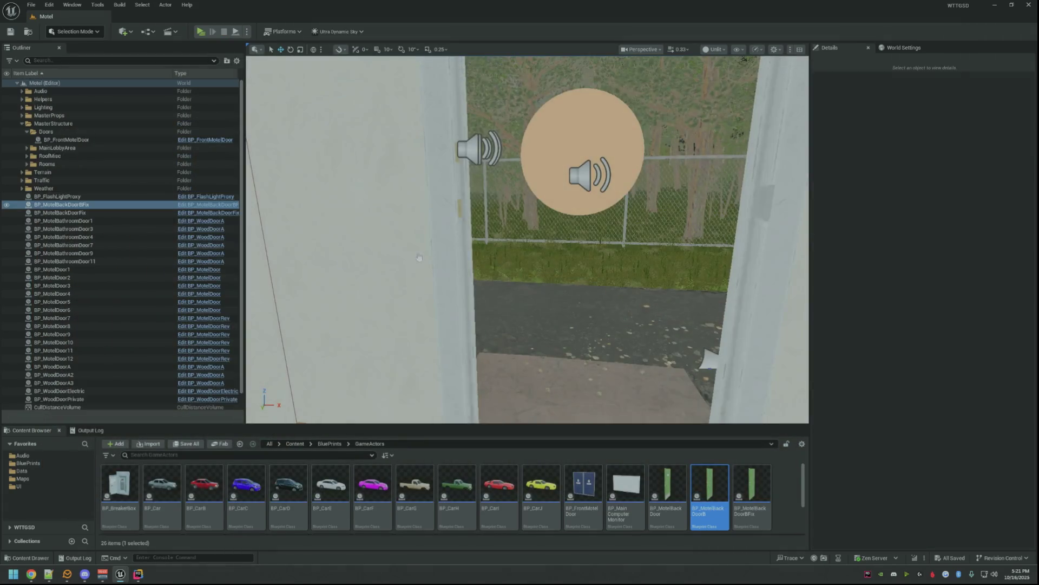
# - Select BP_MotelBackDoorFix, the BP_WoodDoor actors and BP_MotelDoor12 up to BP_MotelDoor8
pyautogui.click(91, 214)
pyautogui.scroll(-2, 105, 221)
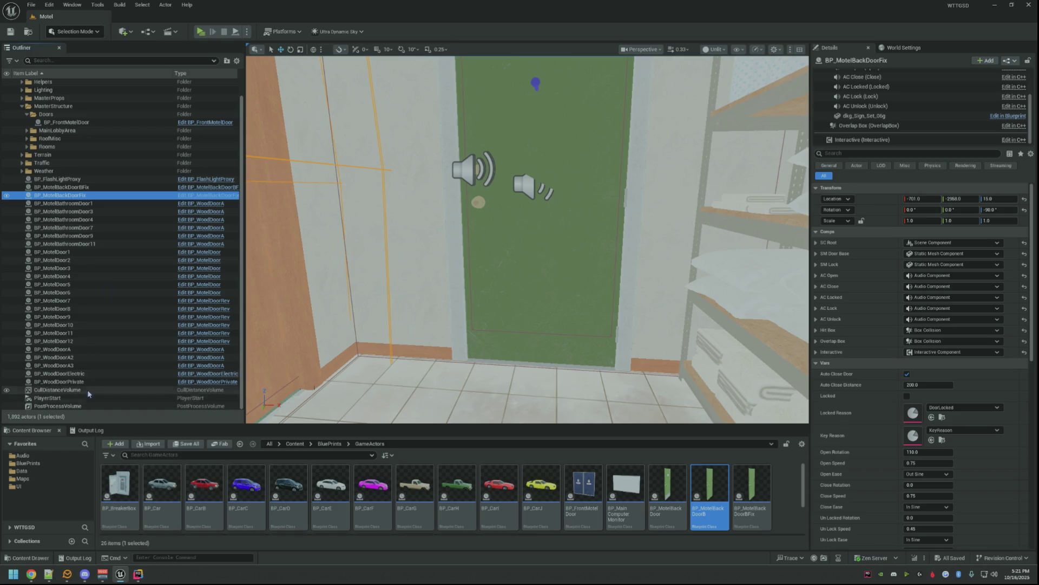
pyautogui.click(89, 382)
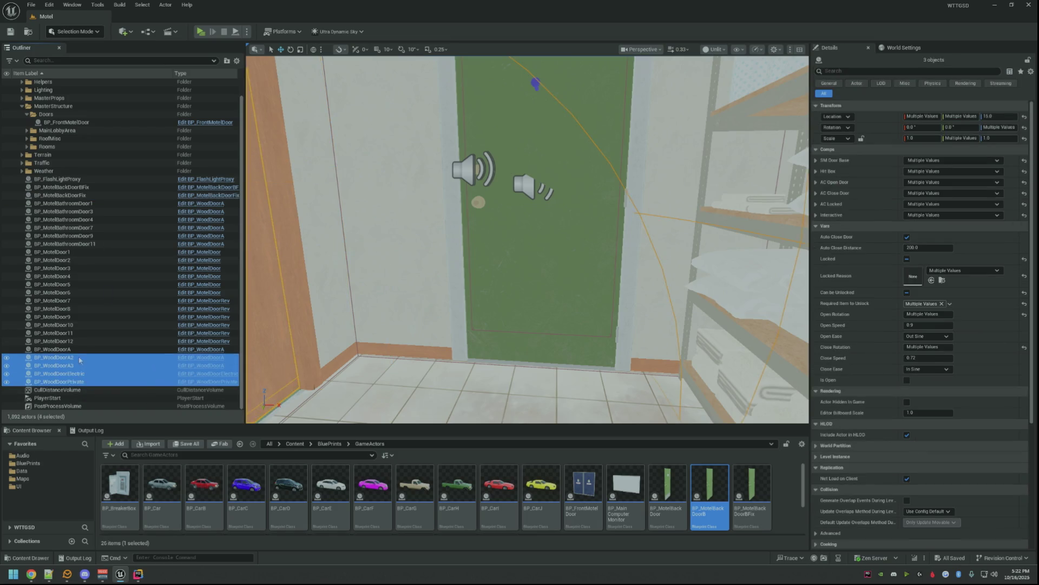
pyautogui.keyDown('shift'); pyautogui.click(75, 341); pyautogui.keyUp('shift')
pyautogui.keyDown('shift'); pyautogui.click(75, 324); pyautogui.keyUp('shift')
pyautogui.keyDown('shift'); pyautogui.click(75, 318); pyautogui.keyUp('shift')
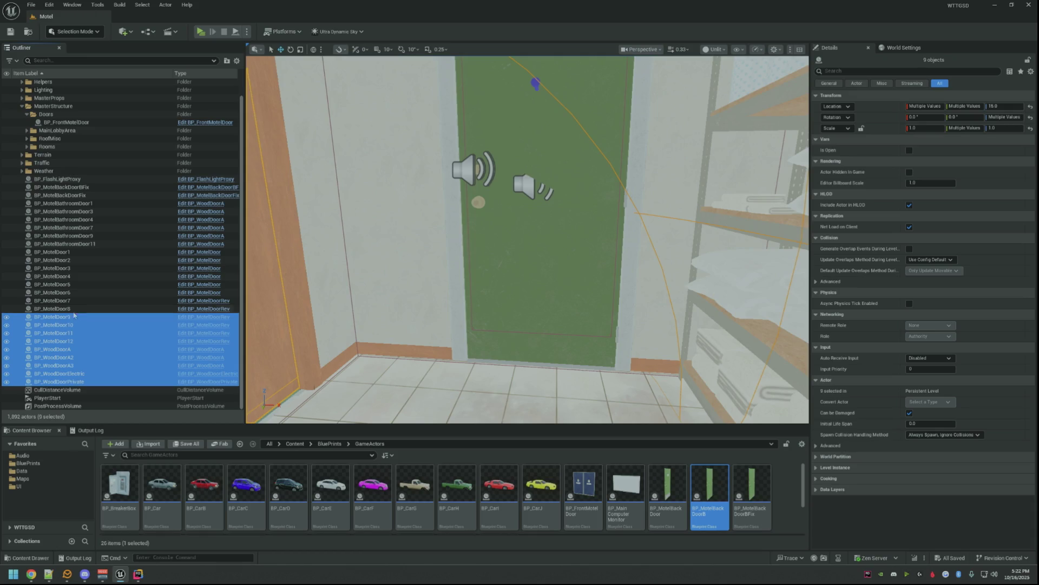
# - Add BP_MotelDoor7, BP_MotelDoor6, the bathroom doors and both back-door fix actors
pyautogui.keyDown('shift'); pyautogui.click(74, 300); pyautogui.keyUp('shift')
pyautogui.keyDown('shift'); pyautogui.click(74, 294); pyautogui.keyUp('shift')
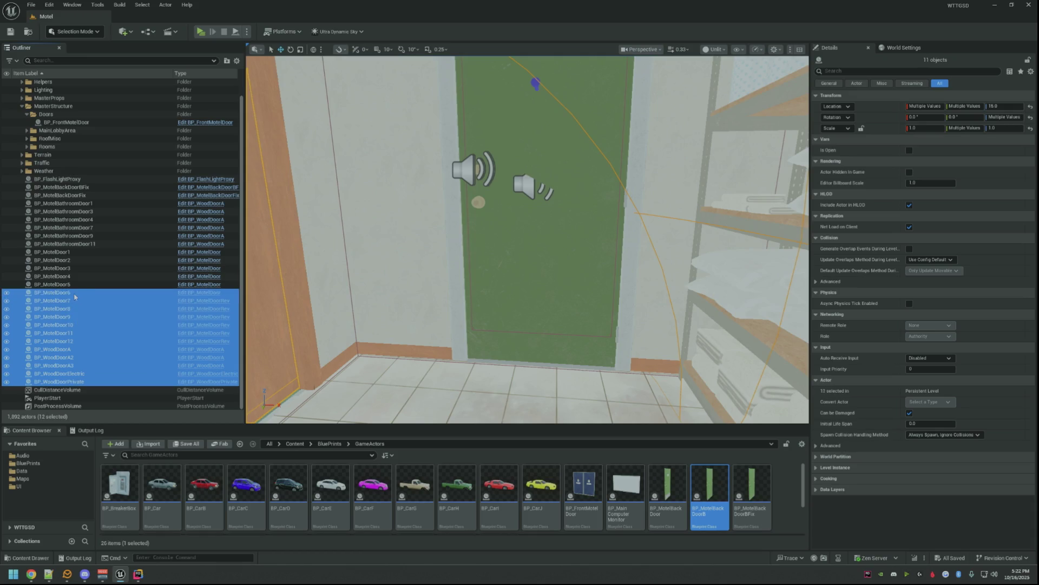
pyautogui.keyDown('shift'); pyautogui.click(85, 244); pyautogui.keyUp('shift')
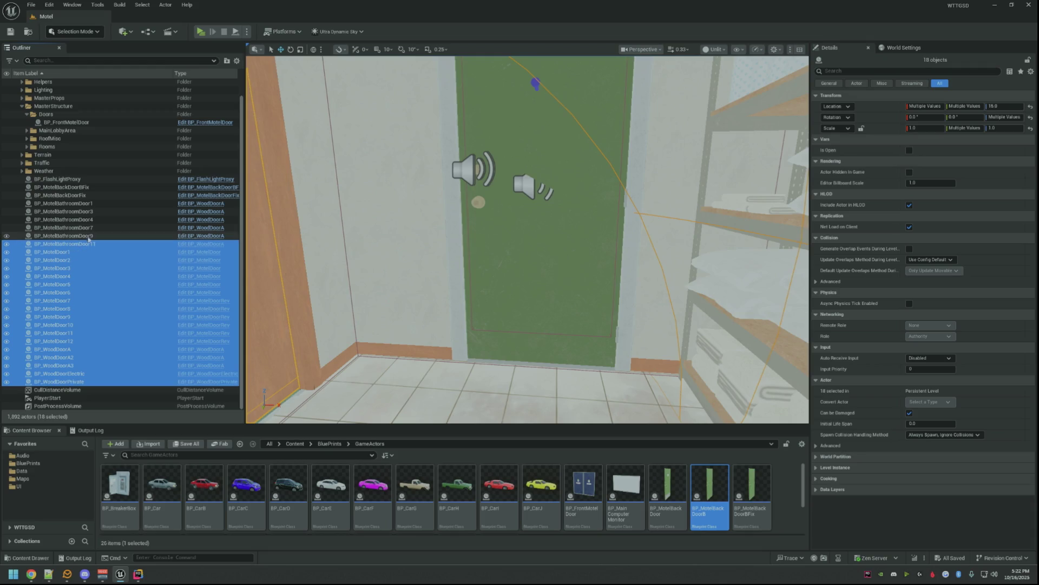
pyautogui.keyDown('shift'); pyautogui.click(90, 194); pyautogui.keyUp('shift')
pyautogui.keyDown('shift'); pyautogui.click(88, 187); pyautogui.keyUp('shift')
pyautogui.scroll(1, 101, 234)
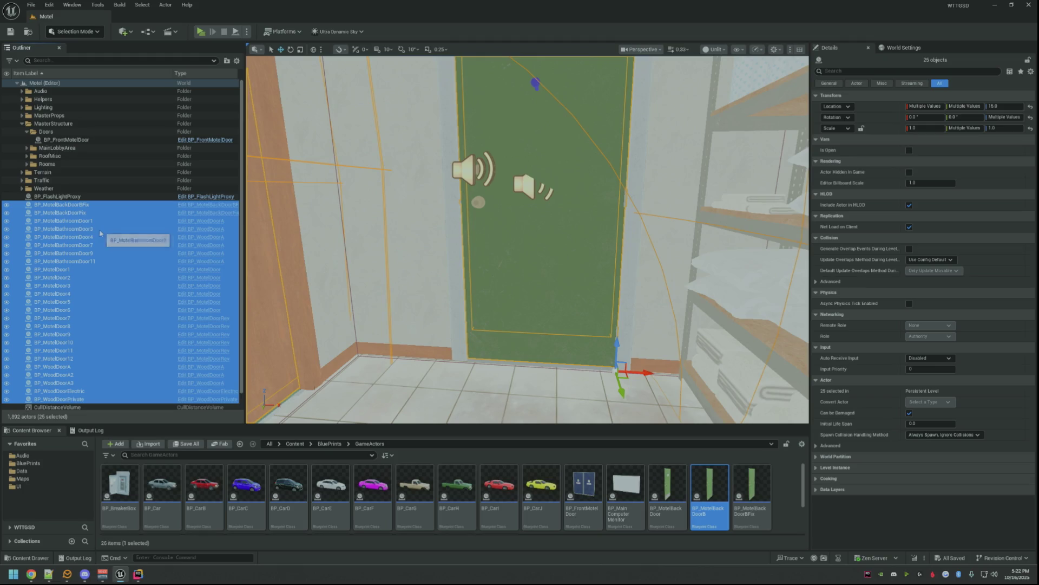
# - Drop the selected door actors into the Doors folder, save the Motel map, and show the Output Log
pyautogui.moveTo(71, 204); pyautogui.dragTo(47, 140)
pyautogui.click(28, 132)
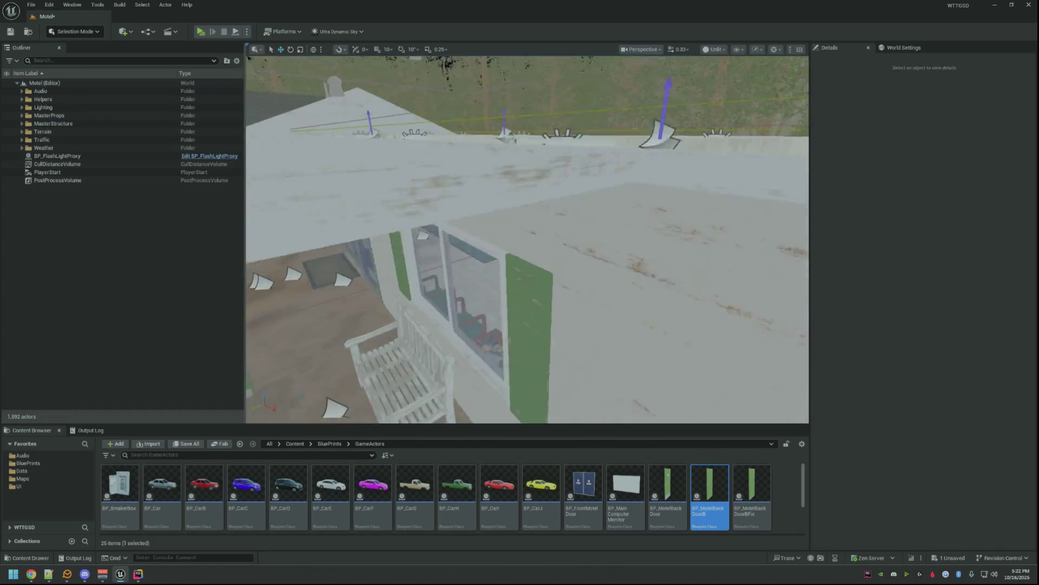
pyautogui.hotkey('ctrl', 's')
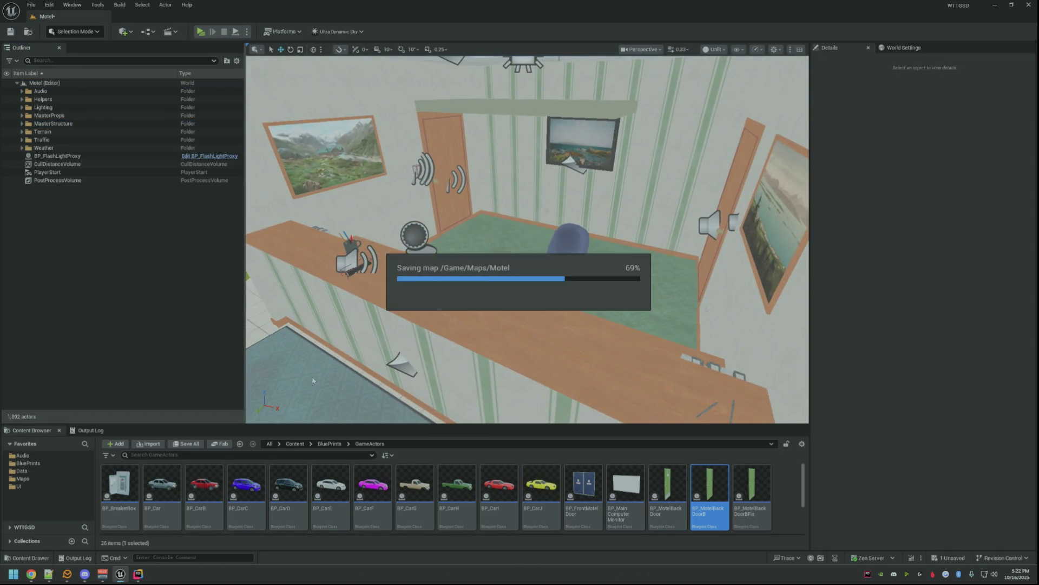
pyautogui.click(89, 430)
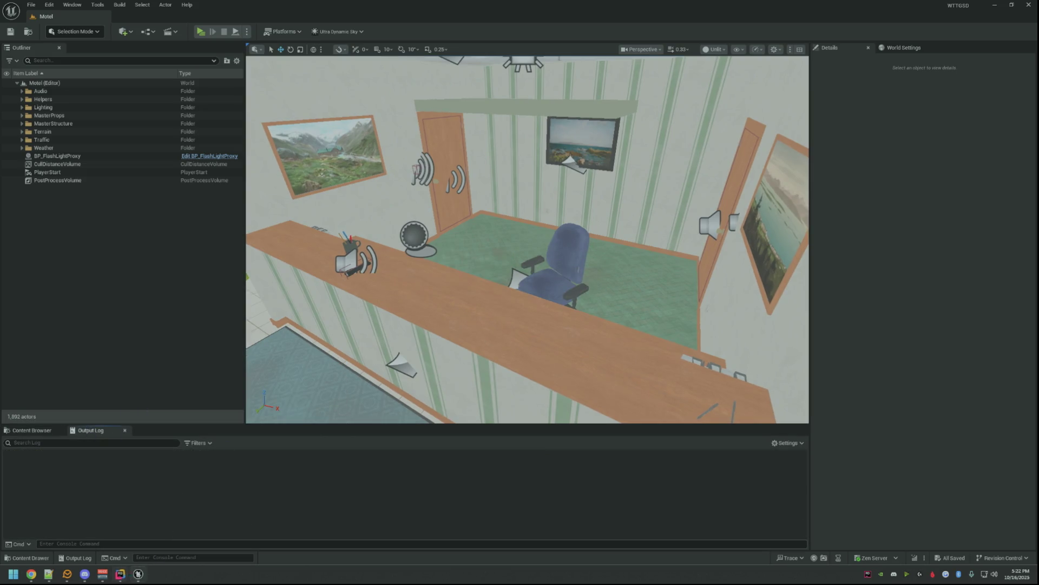
pyautogui.moveTo(428, 330); pyautogui.dragTo(615, 139)
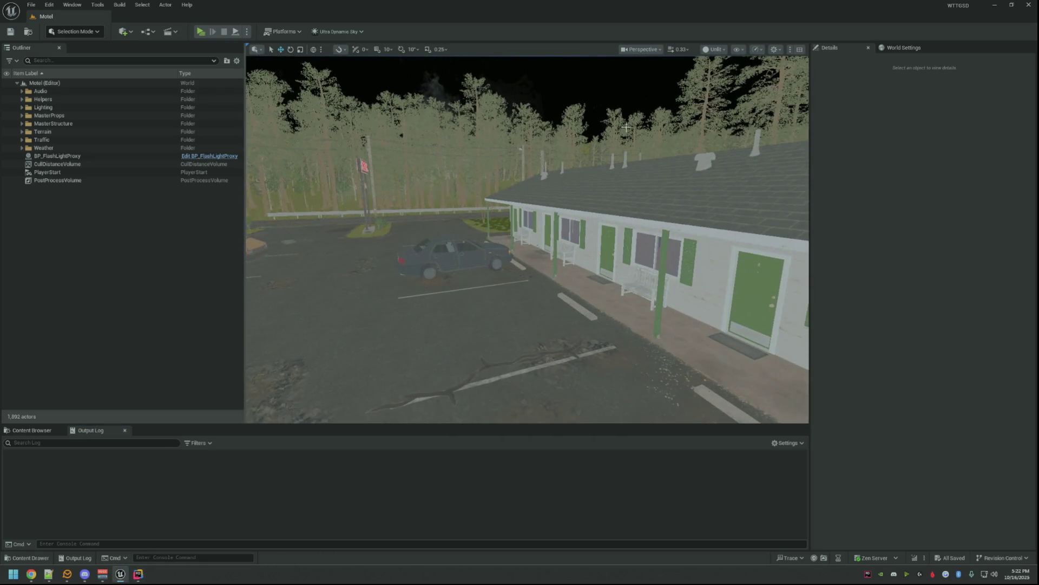
pyautogui.click(716, 50)
pyautogui.click(719, 83)
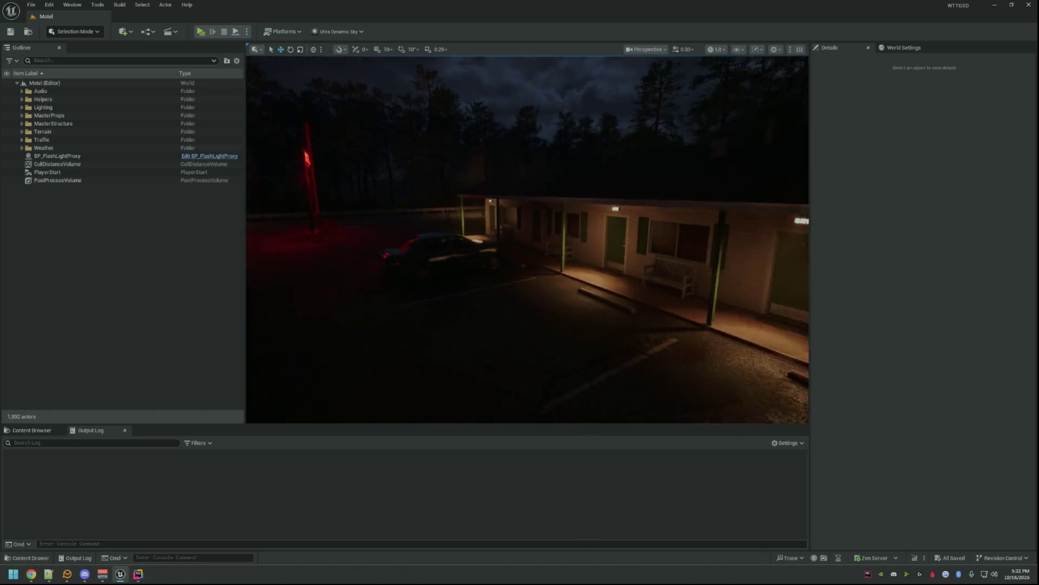
pyautogui.click(716, 49)
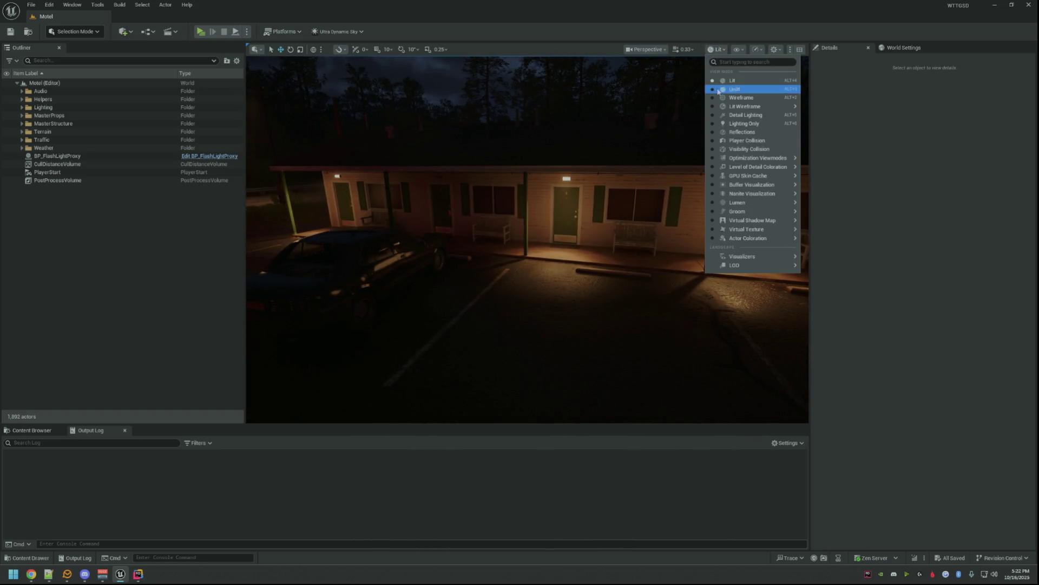
pyautogui.click(718, 89)
pyautogui.moveTo(519, 218); pyautogui.dragTo(519, 217)
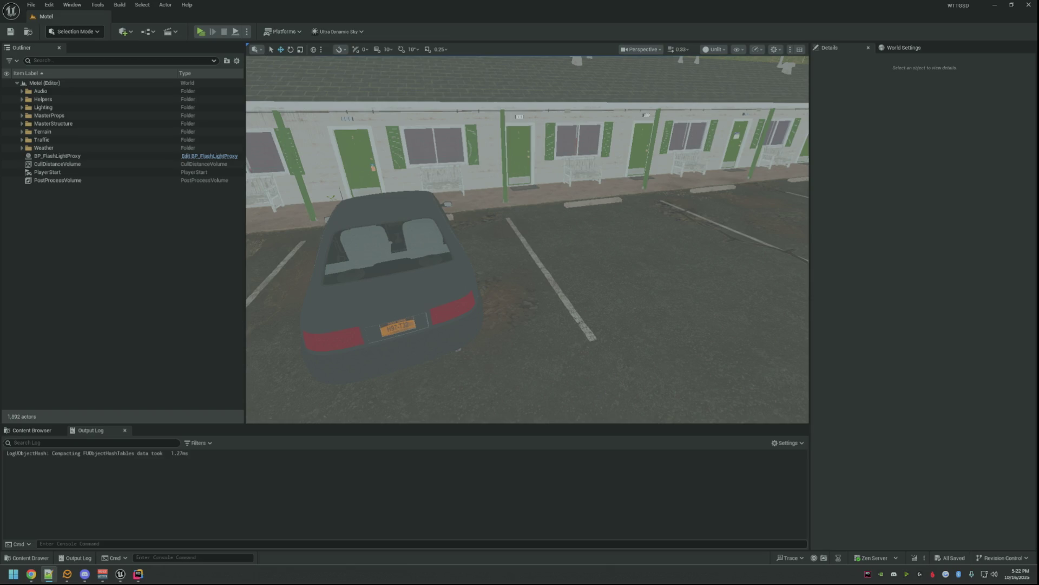
pyautogui.moveTo(766, 231); pyautogui.dragTo(780, 195)
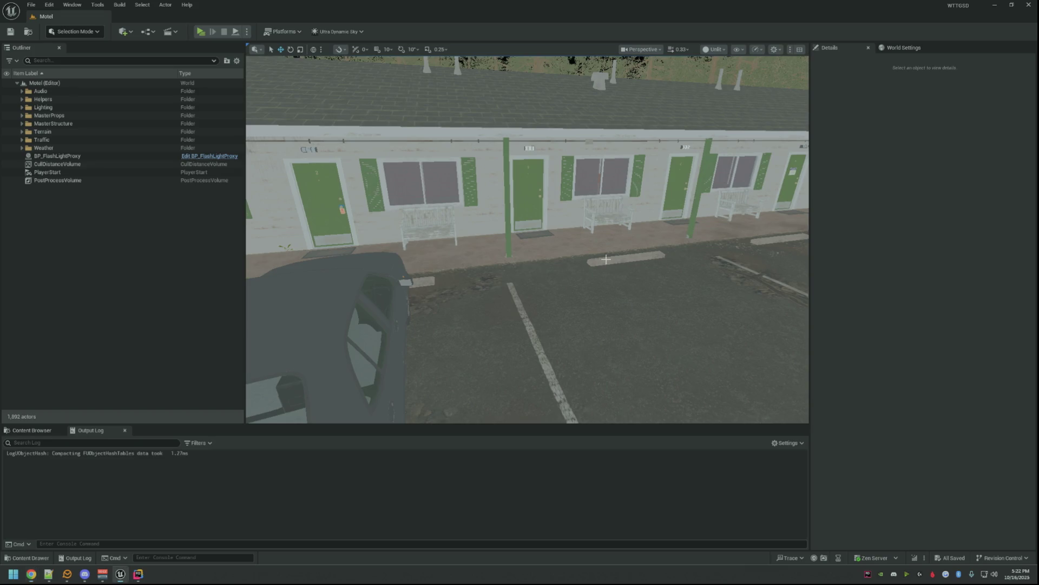
pyautogui.press('a')
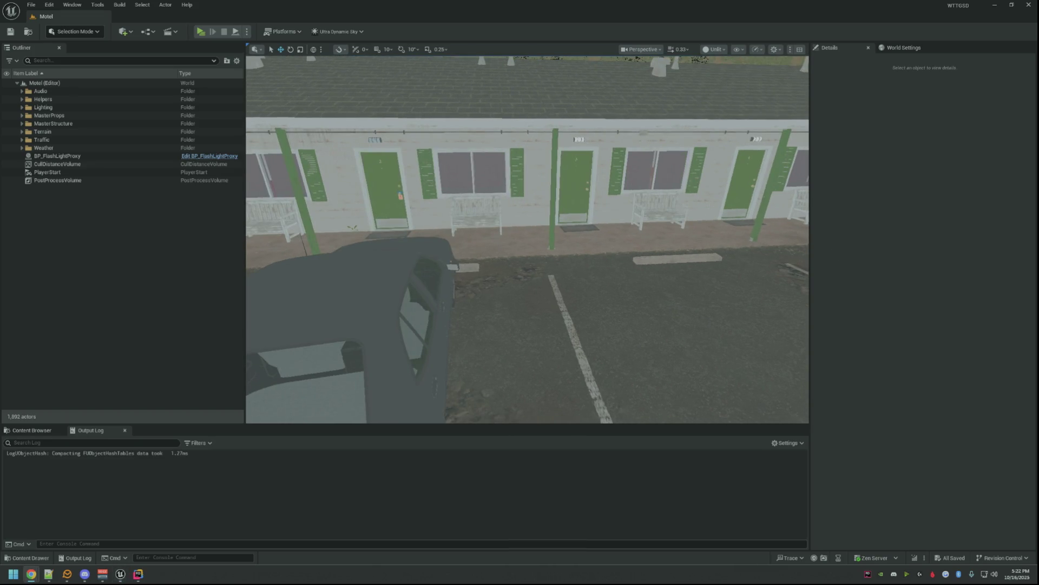
pyautogui.hotkey('alt', 'Tab')
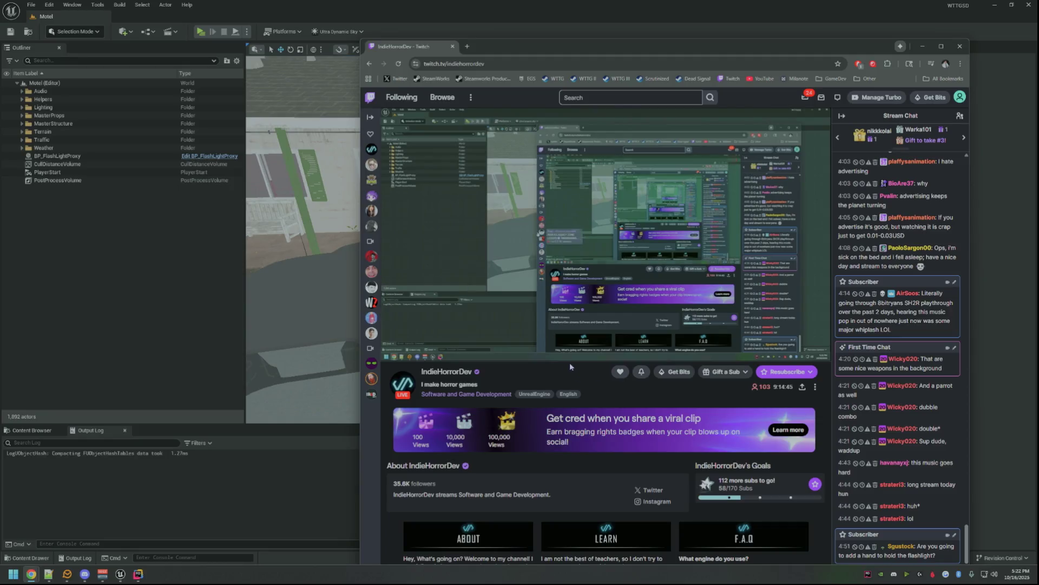
pyautogui.hotkey('alt', 'Tab')
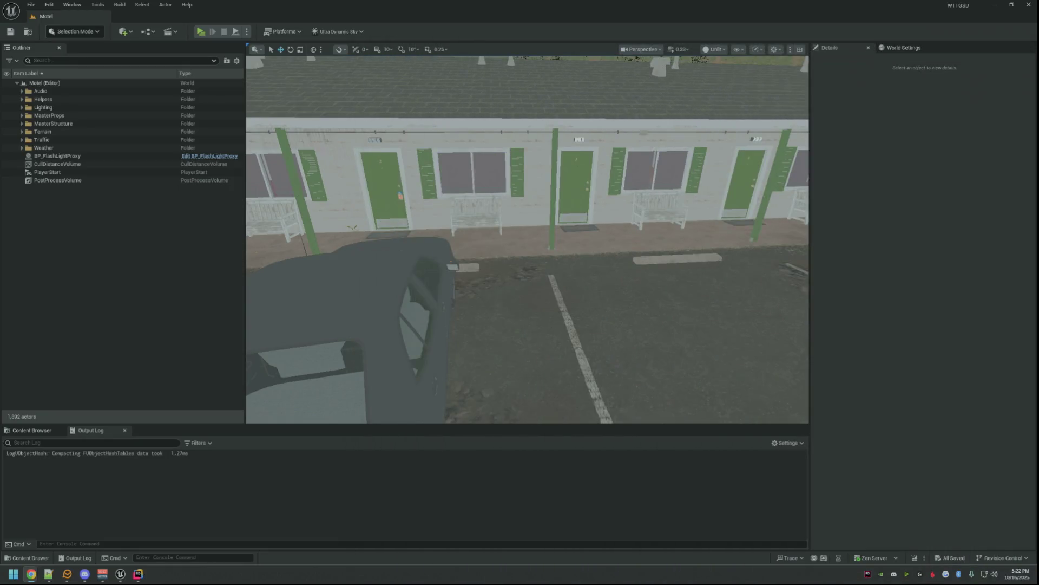
pyautogui.moveTo(725, 284)
pyautogui.mouseDown()
pyautogui.moveTo(699, 286)
pyautogui.moveTo(731, 286)
pyautogui.moveTo(715, 286)
pyautogui.mouseUp()
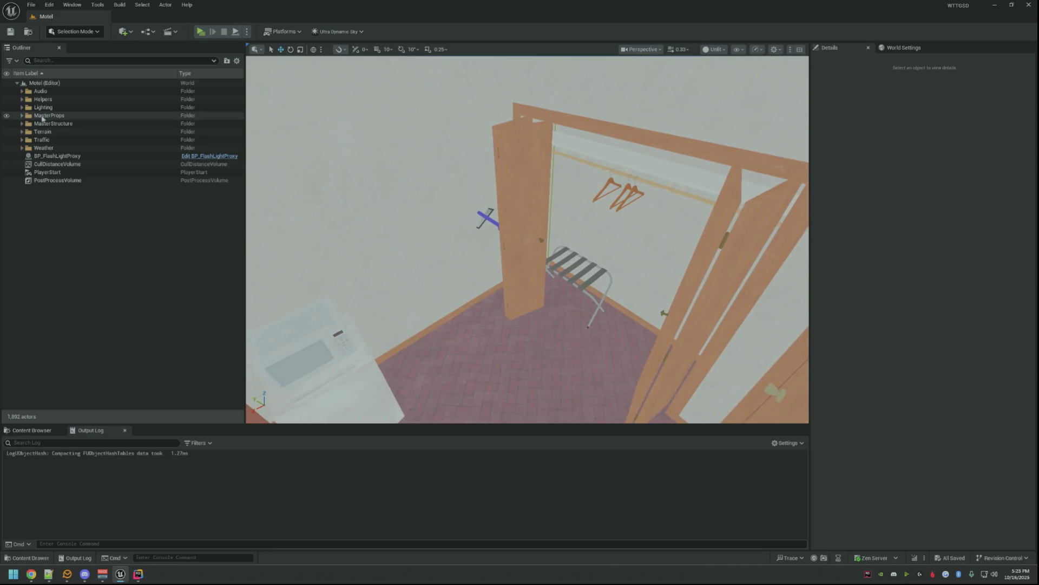
# - Expand the Helpers folder and focus the view on BP_MagicCull
pyautogui.doubleClick(41, 100)
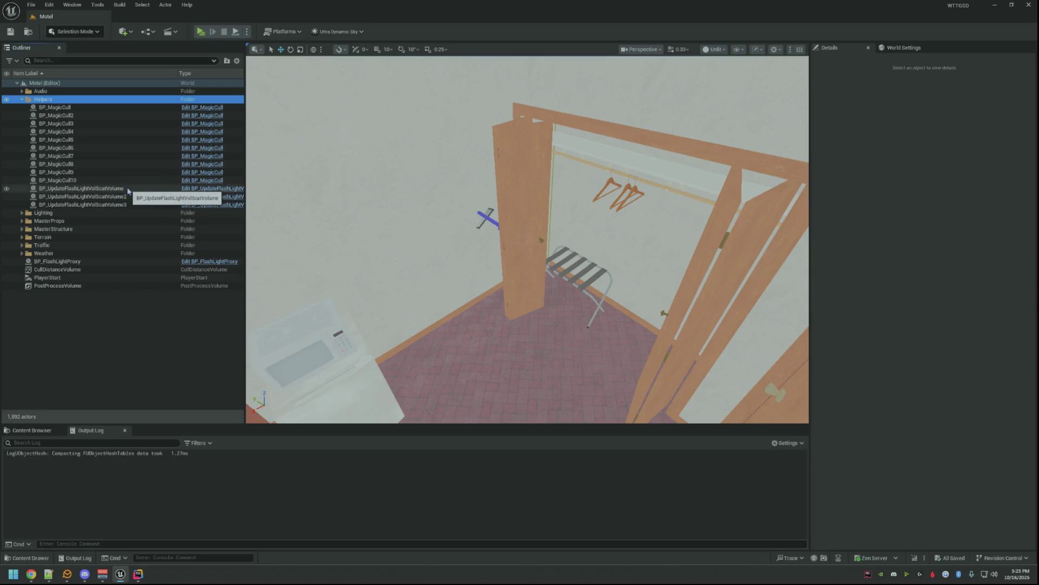
pyautogui.doubleClick(106, 106)
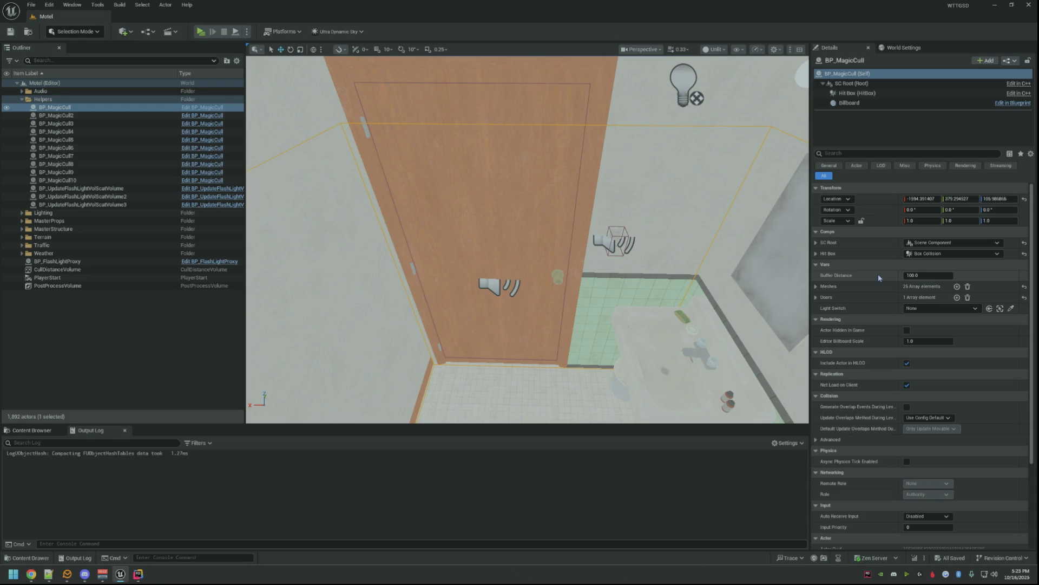
# - Pick BP_MotelBathroomDoor1 as BP_MagicCull's Doors Index [0] and save the level
pyautogui.moveTo(528, 244); pyautogui.dragTo(487, 245)
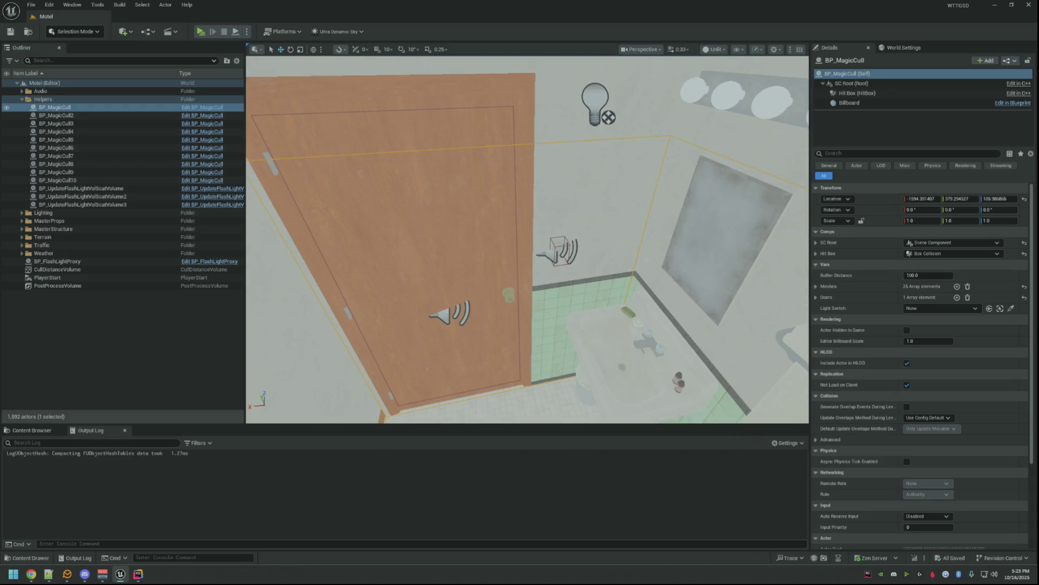
pyautogui.click(816, 297)
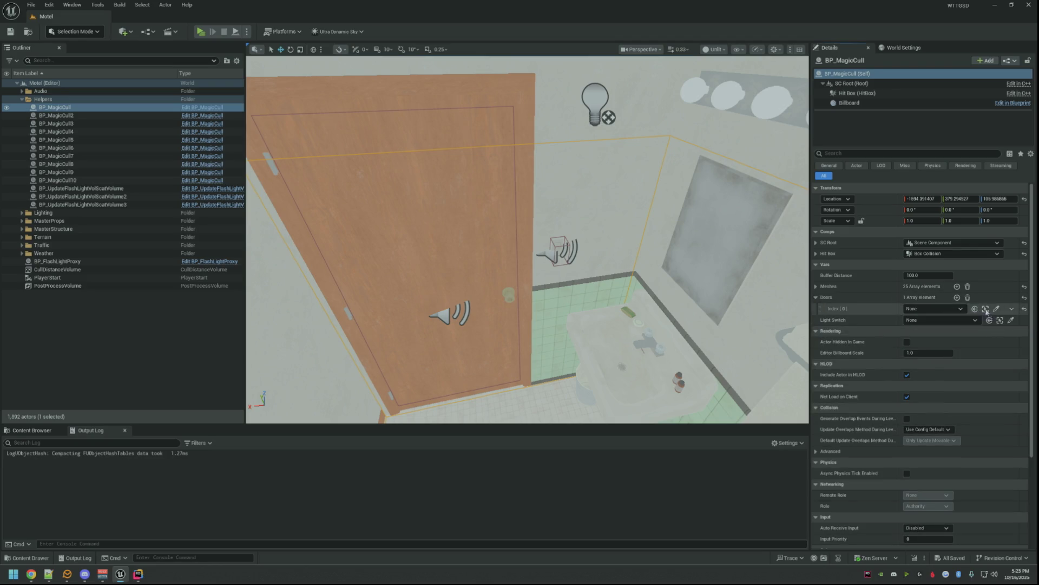
pyautogui.click(997, 309)
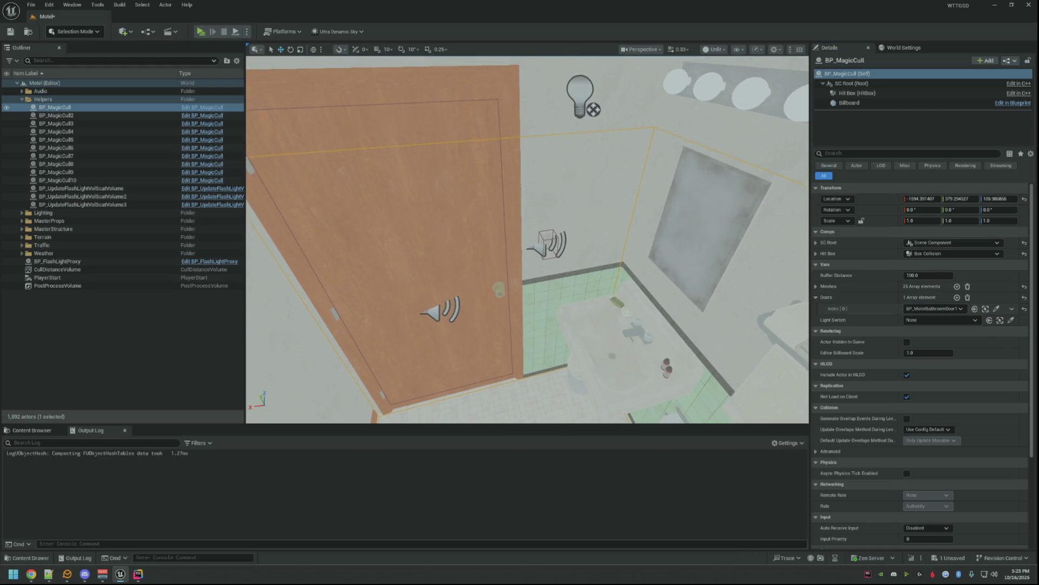
pyautogui.click(11, 32)
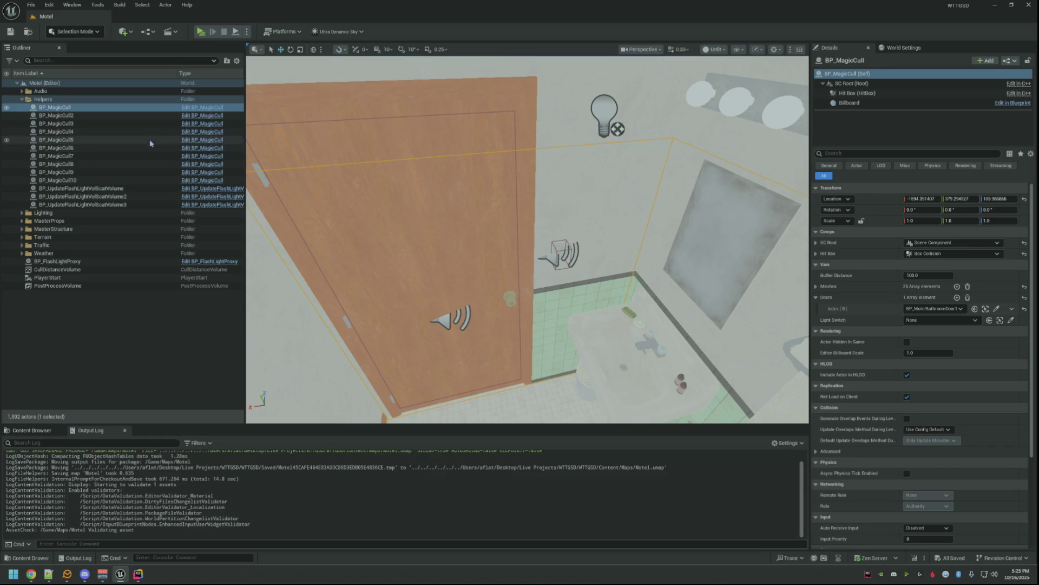
pyautogui.click(145, 123)
# - Step through the Helpers list to BP_MagicCull2 and pick its nearby bathroom door
pyautogui.press('Down')
pyautogui.press('Down')
pyautogui.press('Down')
pyautogui.press('Down')
pyautogui.press('Down')
pyautogui.press('Down')
pyautogui.press('Down')
pyautogui.press('Up')
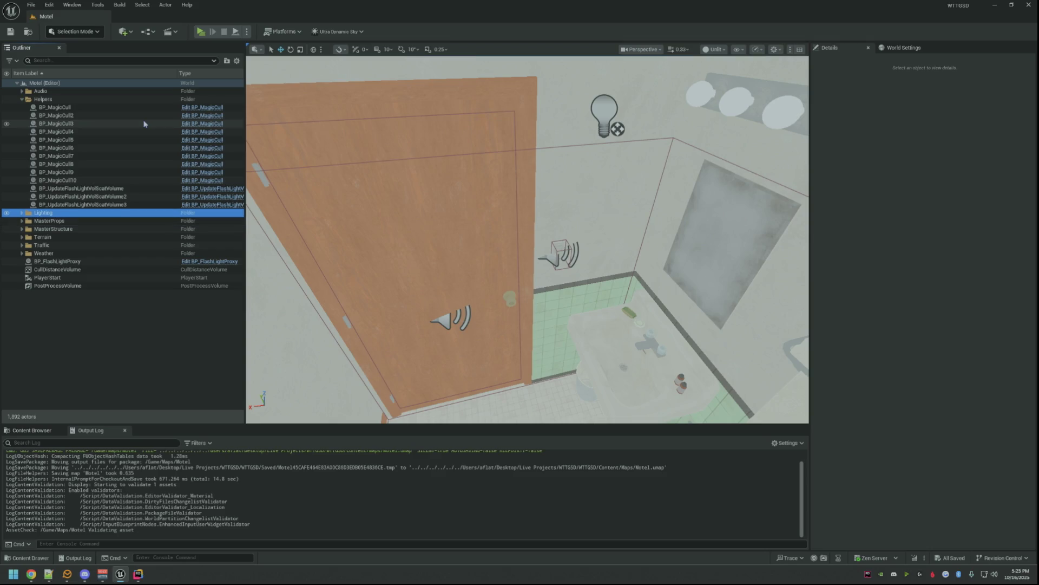
pyautogui.press('Up')
pyautogui.press('Up')
pyautogui.press('Up')
pyautogui.press('Up')
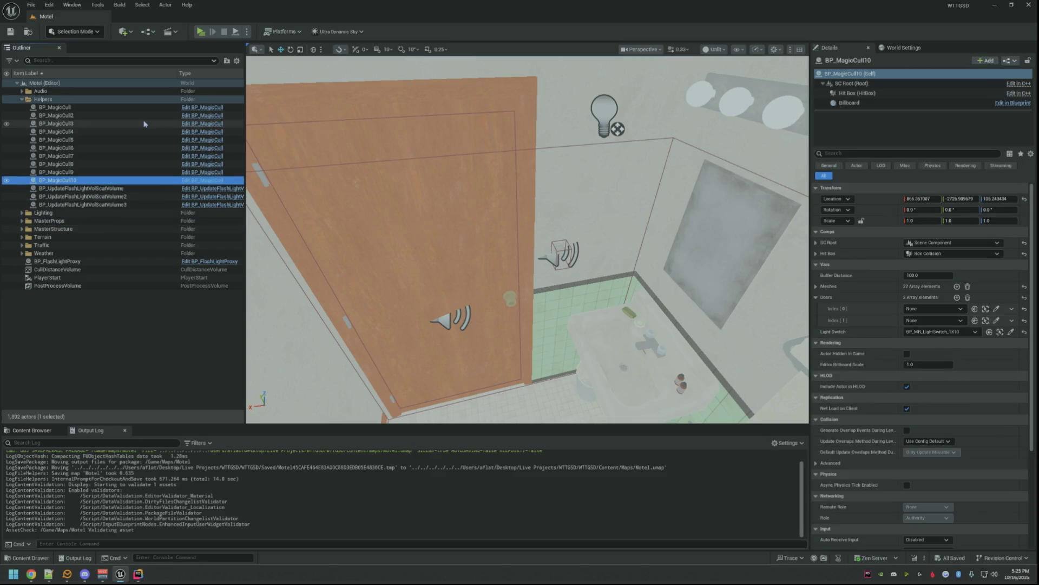
pyautogui.press('Up')
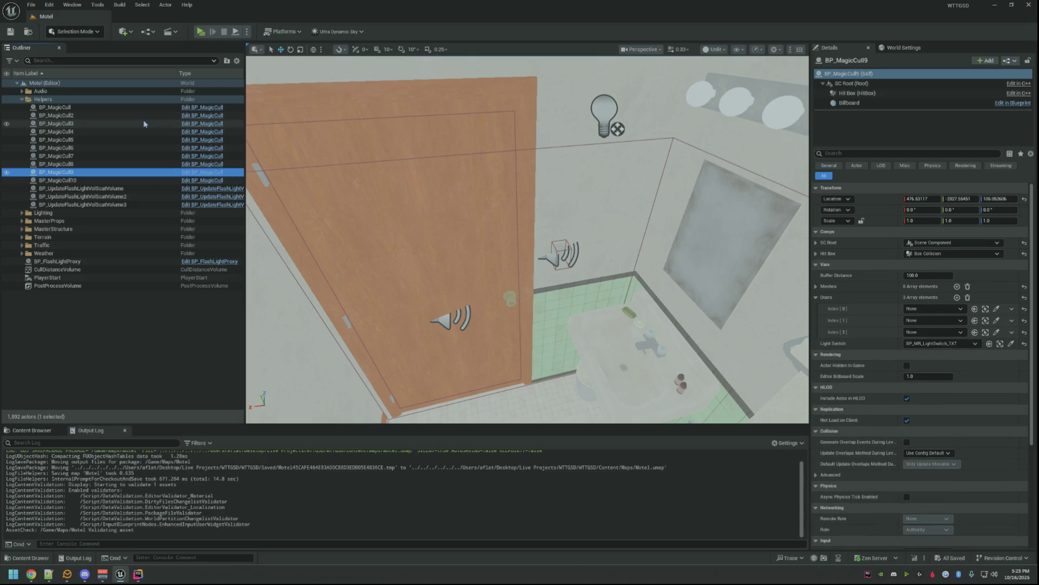
pyautogui.press('Up')
pyautogui.press('Up')
pyautogui.press('Up')
pyautogui.press('Up')
pyautogui.press('Up')
pyautogui.press('Up')
pyautogui.press('Up')
pyautogui.press('Down')
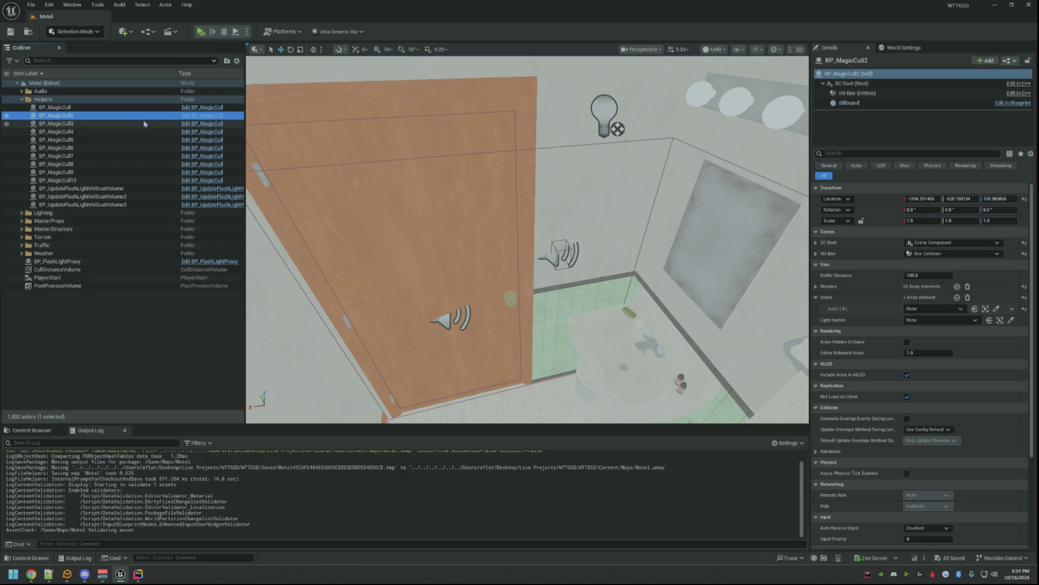
pyautogui.doubleClick(90, 120)
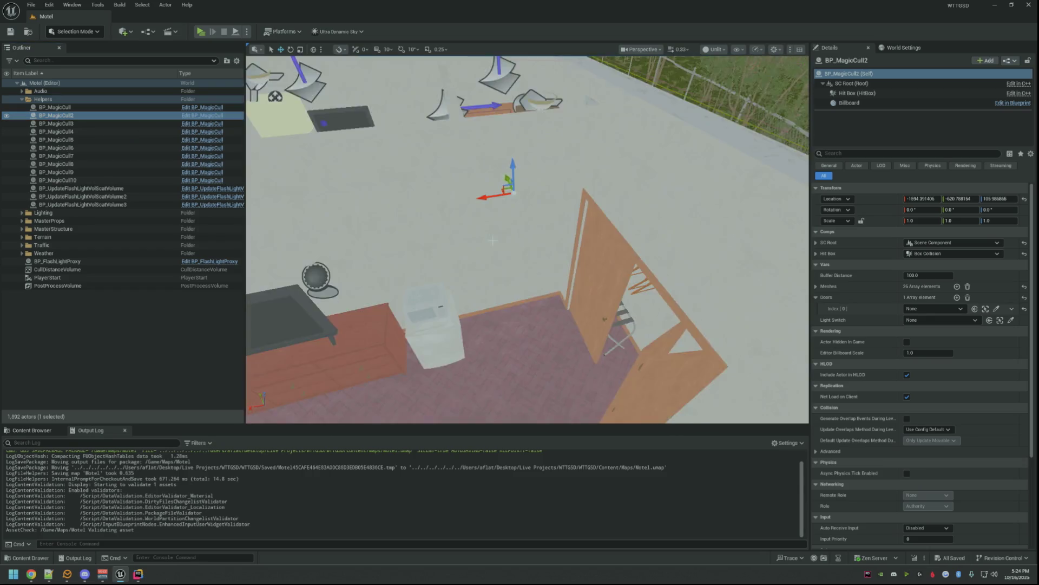
pyautogui.moveTo(528, 243)
pyautogui.mouseDown()
pyautogui.moveTo(553, 260)
pyautogui.moveTo(568, 228)
pyautogui.moveTo(568, 251)
pyautogui.moveTo(487, 276)
pyautogui.moveTo(519, 260)
pyautogui.moveTo(813, 306)
pyautogui.mouseUp()
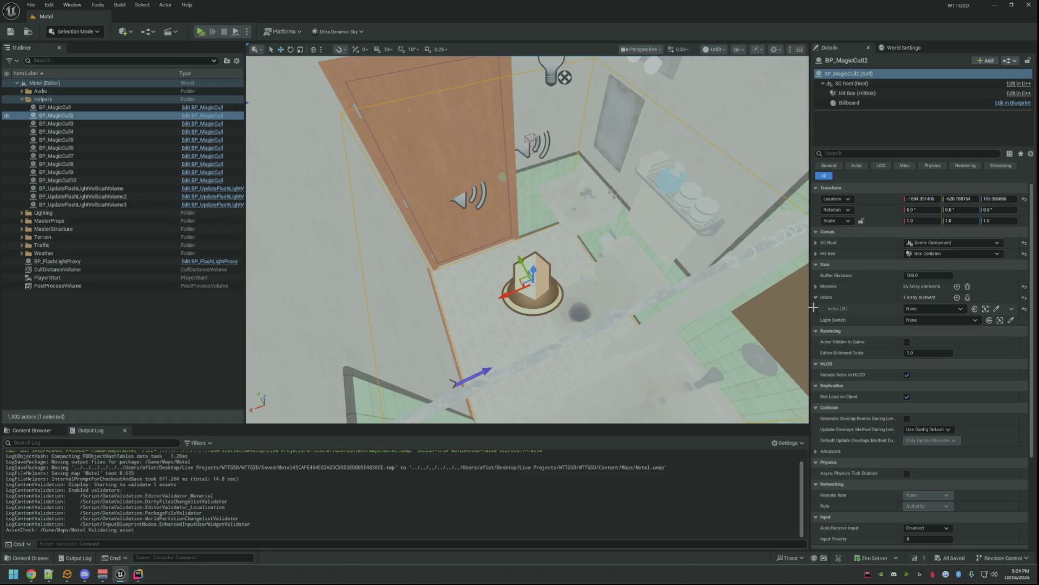
pyautogui.click(997, 309)
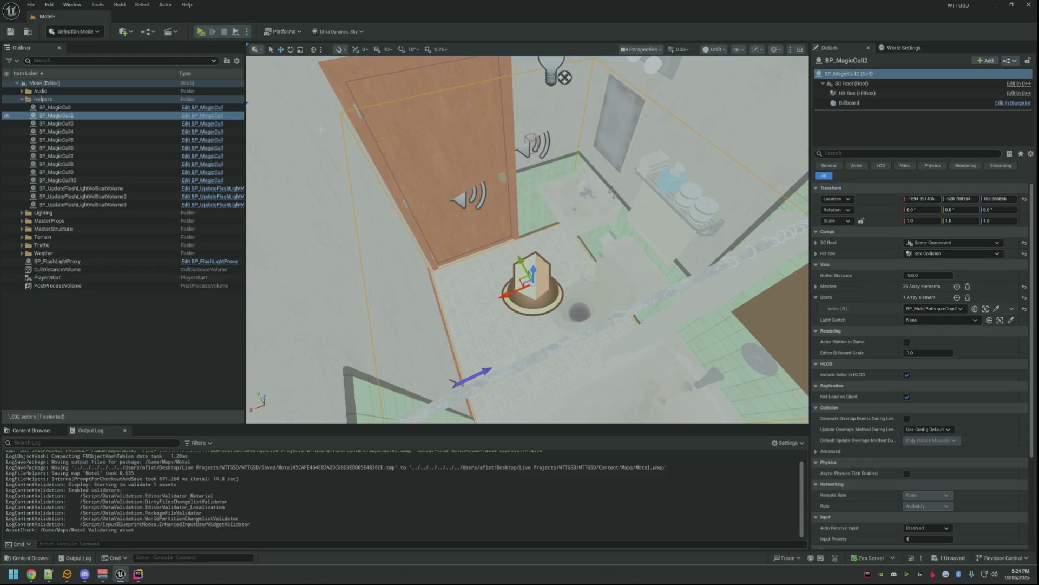
# - Frame BP_MagicCull3 and start the Doors eyedropper for it
pyautogui.click(65, 123)
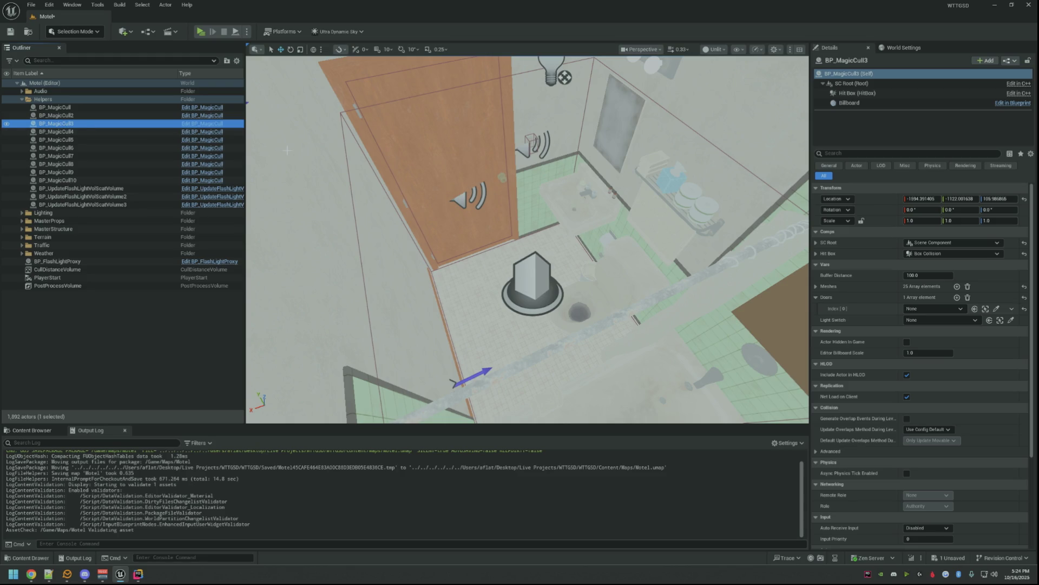
pyautogui.doubleClick(65, 123)
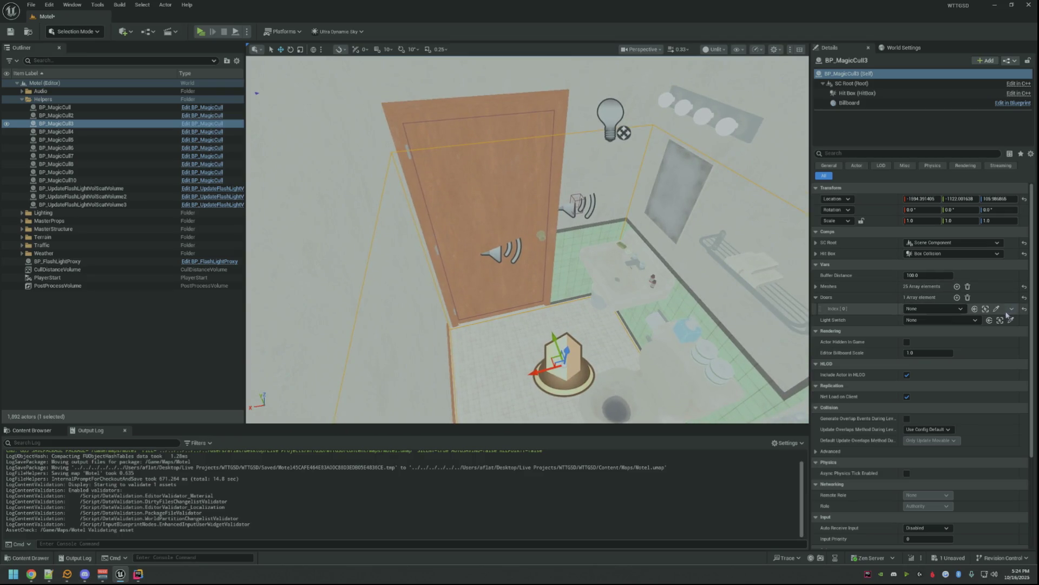
pyautogui.click(998, 310)
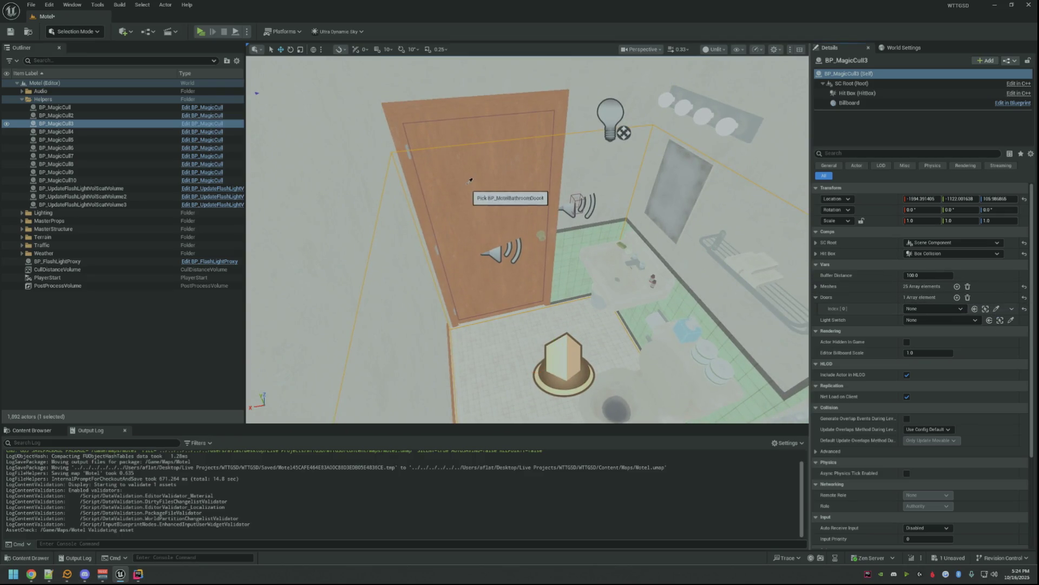
# - Link BP_MagicCull4 and BP_MagicCull5 each to their adjacent bathroom door
pyautogui.doubleClick(83, 132)
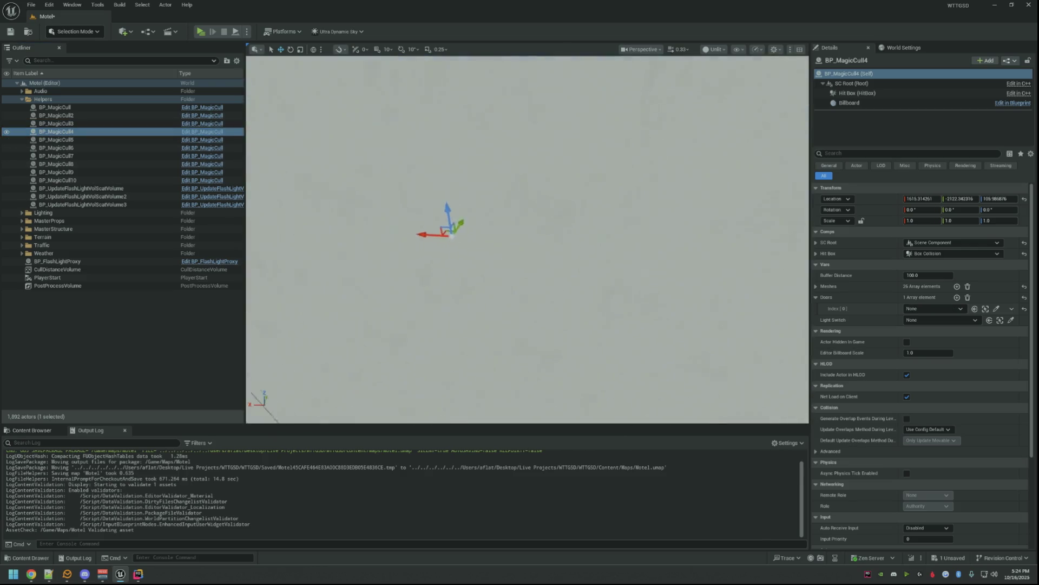
pyautogui.moveTo(528, 240); pyautogui.dragTo(529, 231)
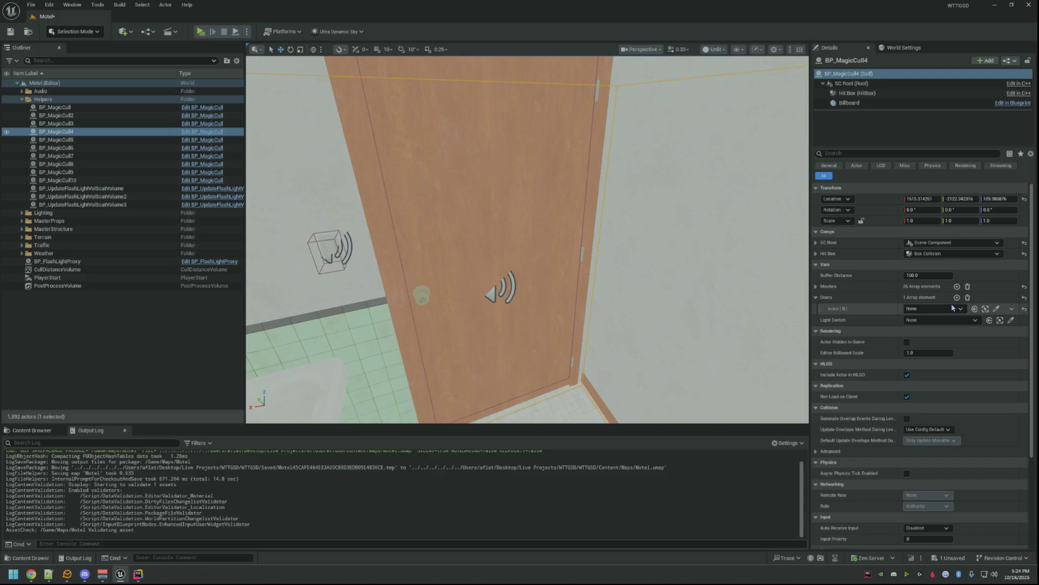
pyautogui.click(996, 309)
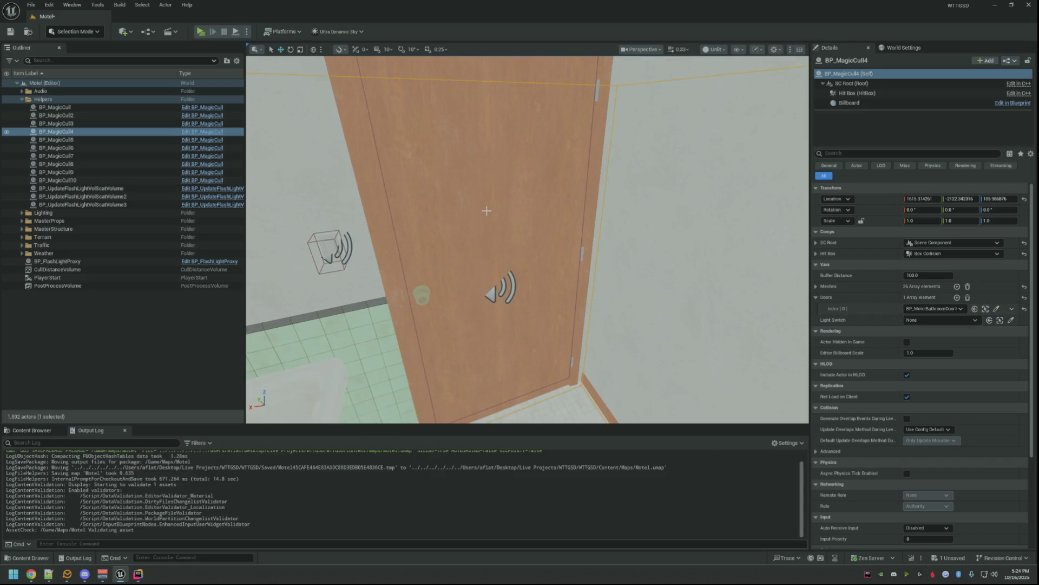
pyautogui.doubleClick(84, 140)
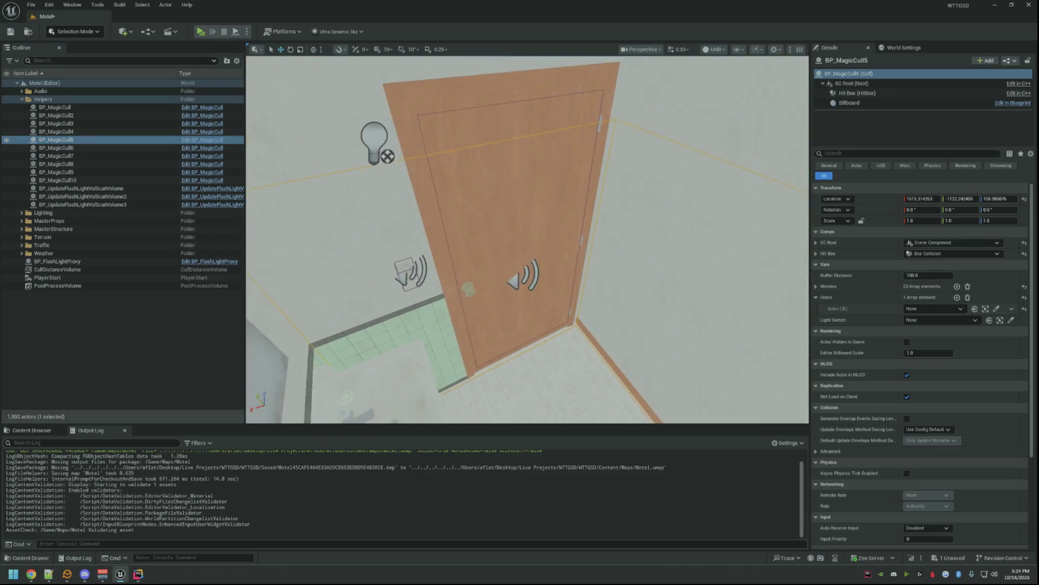
pyautogui.click(997, 309)
# - Link BP_MagicCull6 to its bathroom door and BP_MagicCull7 to BP_WoodDoorA3
pyautogui.doubleClick(72, 148)
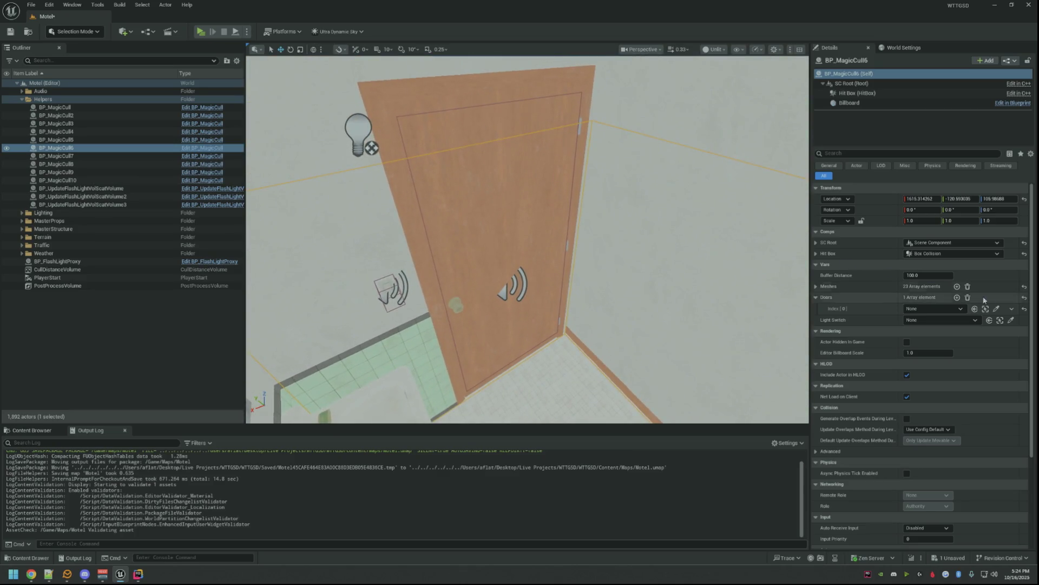
pyautogui.click(996, 309)
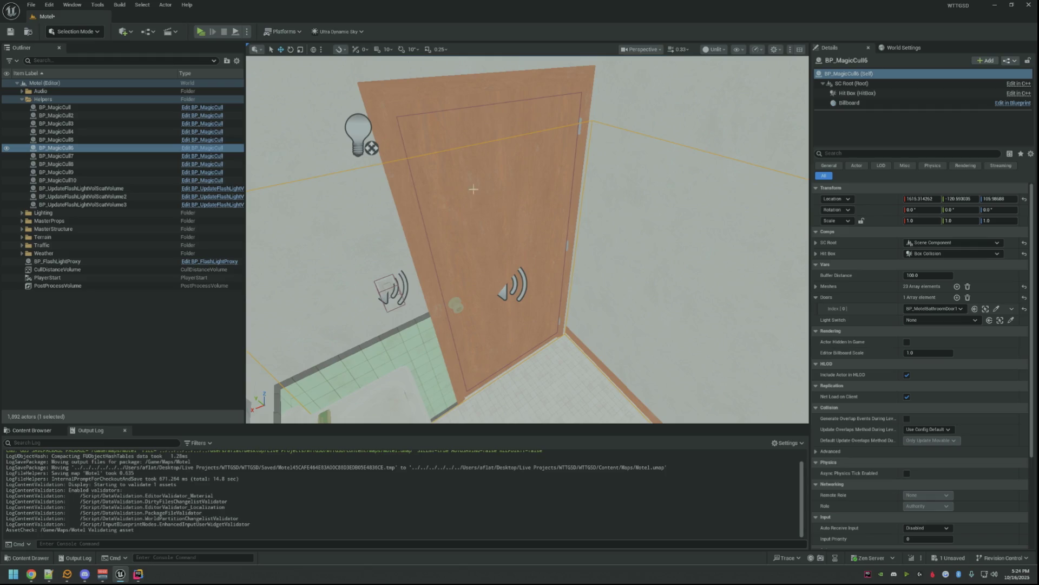
pyautogui.doubleClick(85, 156)
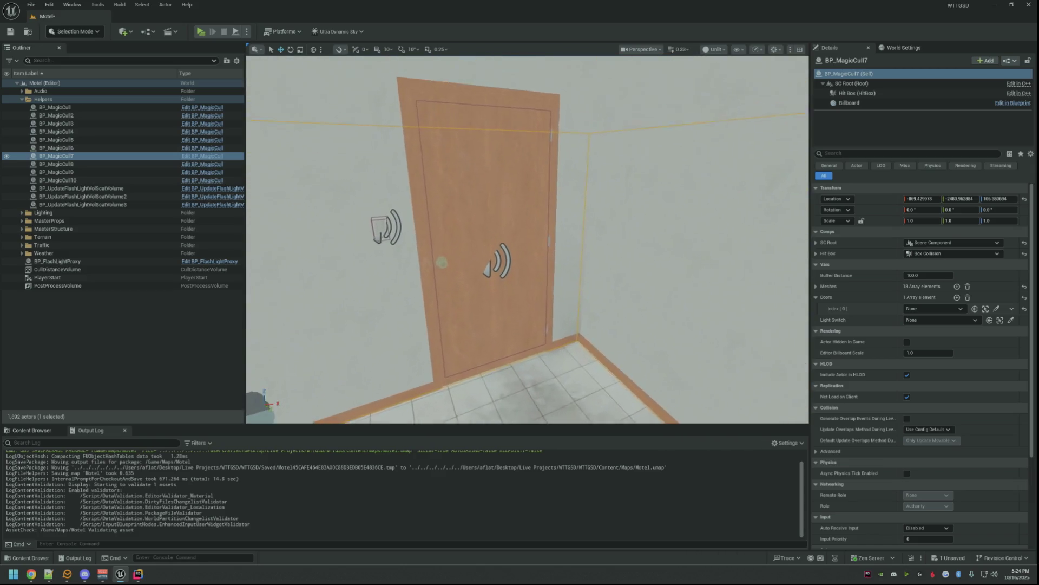
pyautogui.click(995, 309)
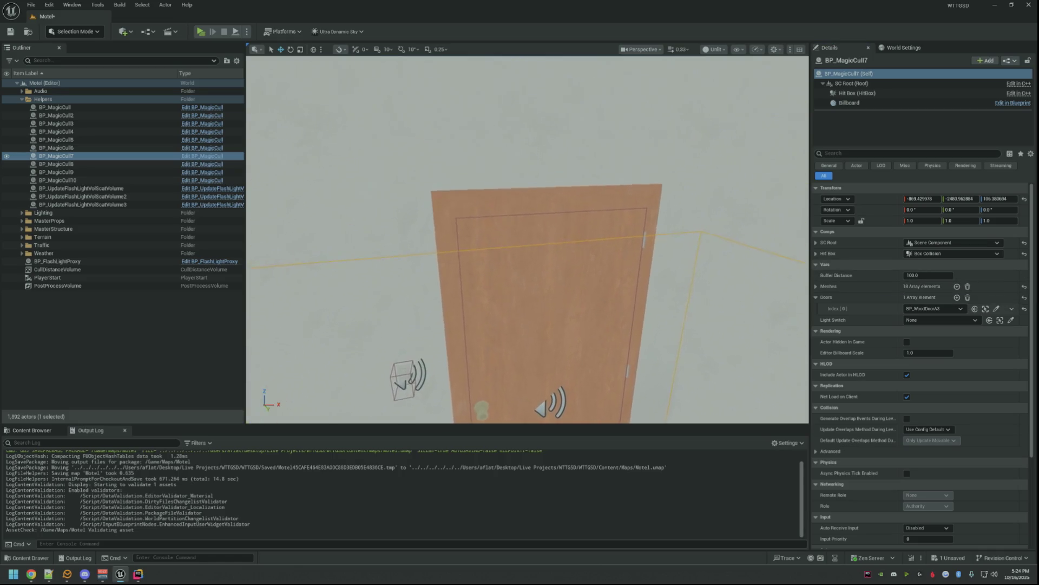
pyautogui.click(83, 165)
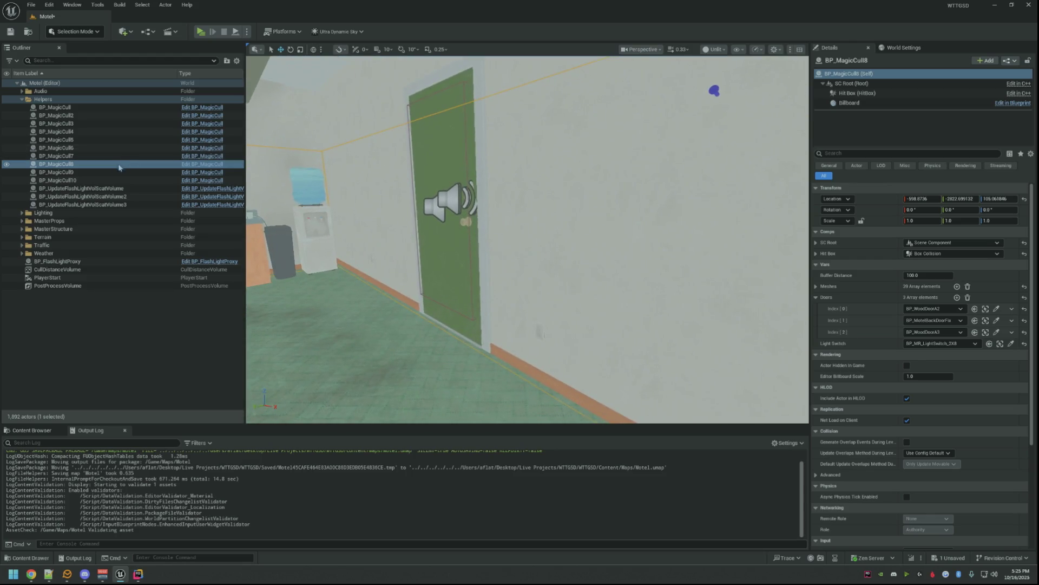
# - Pick the electrical-room and wood doors for BP_MagicCull9's Doors entries
pyautogui.doubleClick(116, 172)
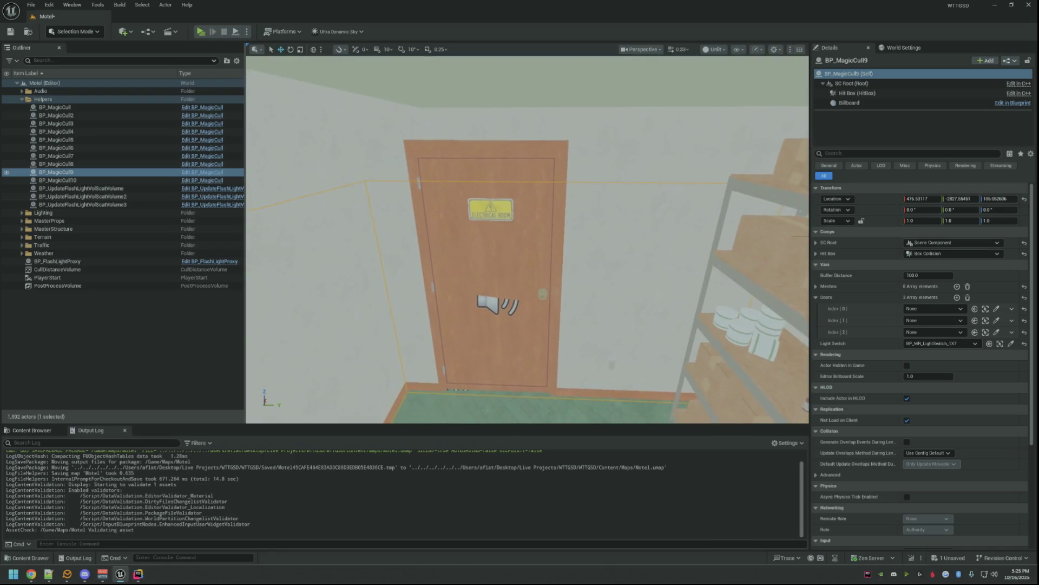
pyautogui.click(996, 309)
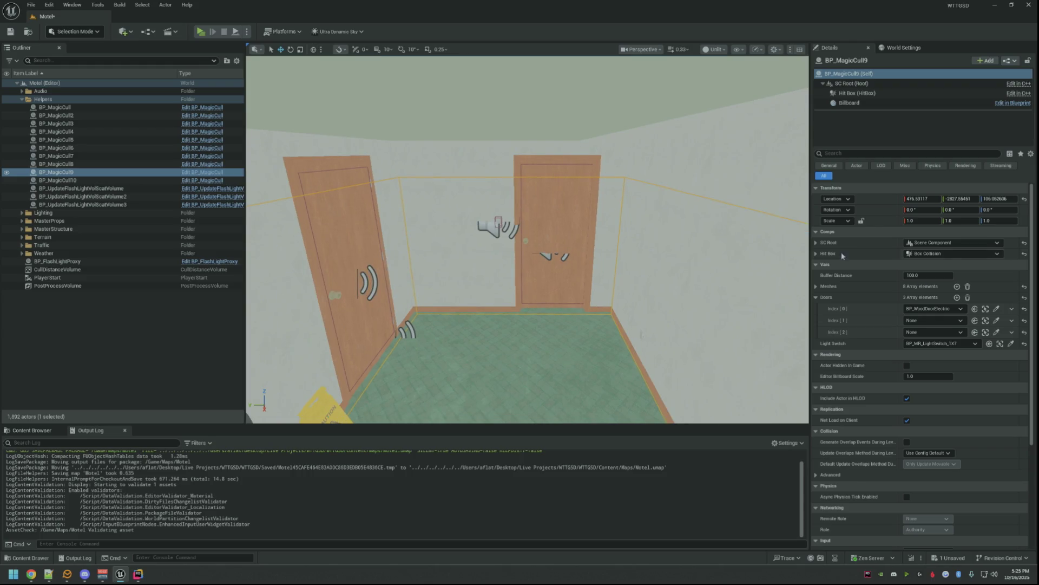
pyautogui.click(997, 320)
# - Frame BP_MagicCull10 and turn the view onto its green doorway
pyautogui.doubleClick(122, 181)
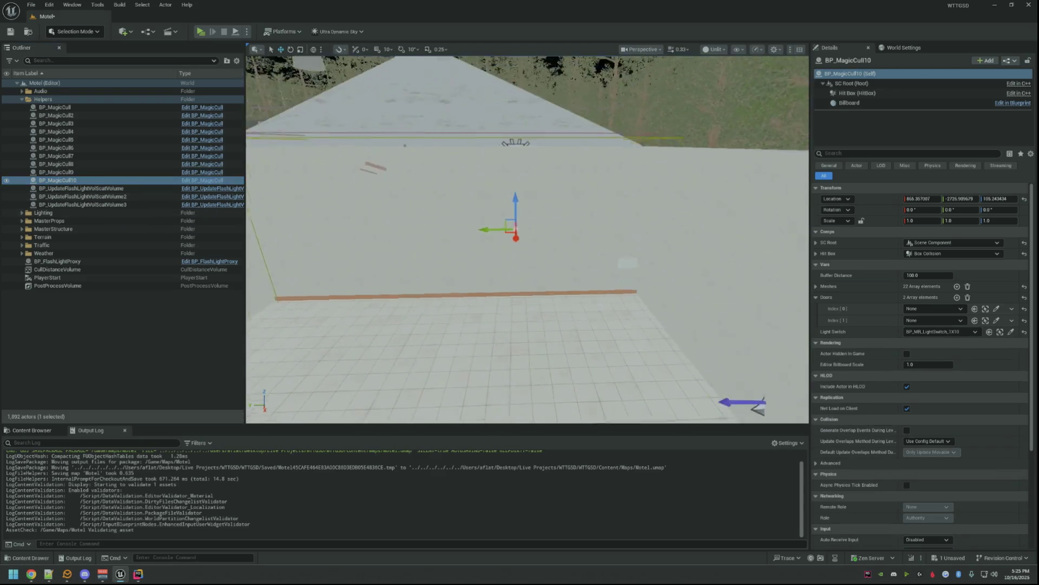
pyautogui.moveTo(529, 243); pyautogui.dragTo(610, 244)
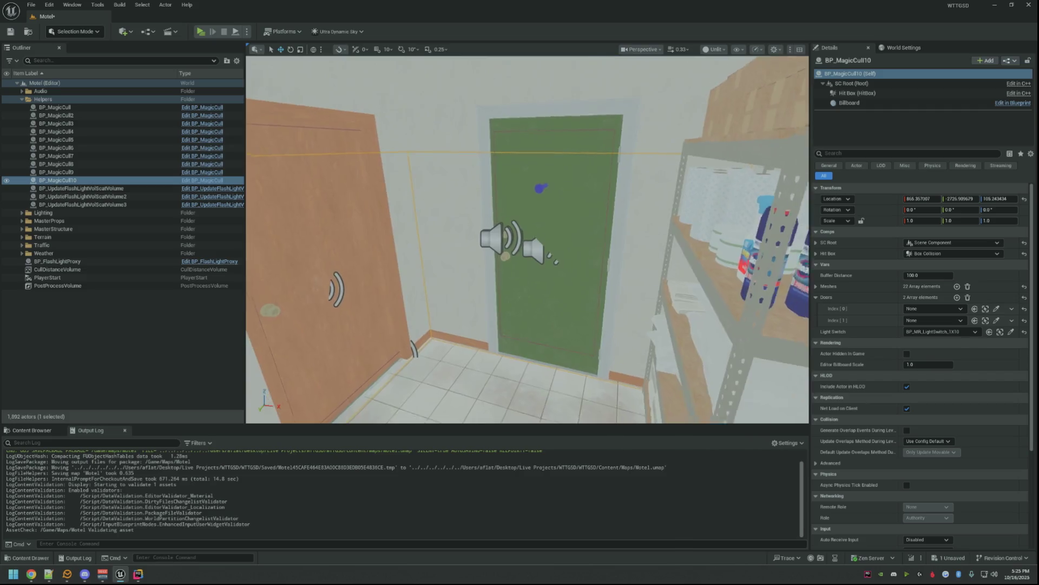
pyautogui.moveTo(528, 244); pyautogui.dragTo(609, 244)
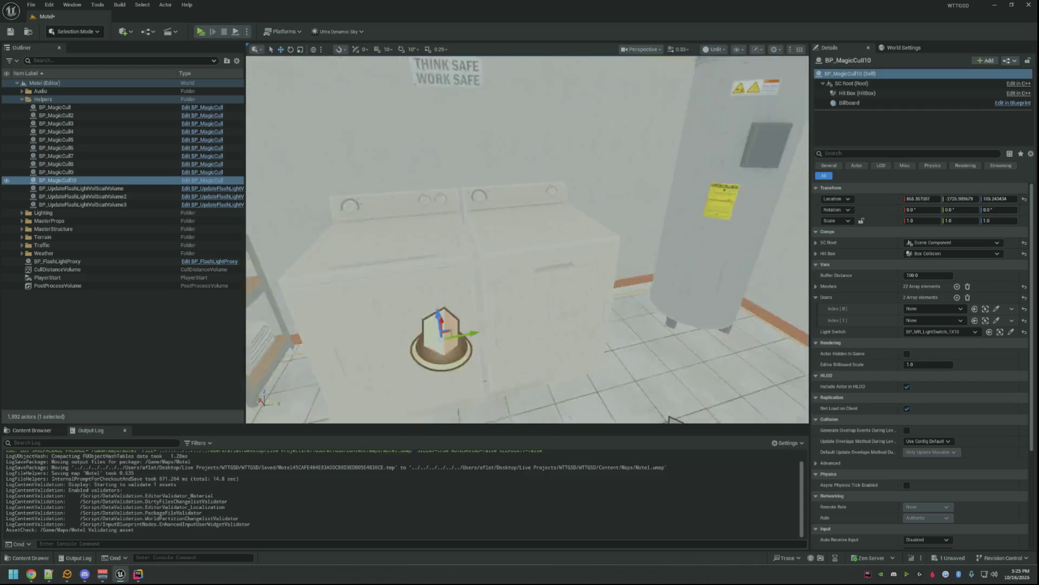
pyautogui.moveTo(527, 244); pyautogui.dragTo(569, 244)
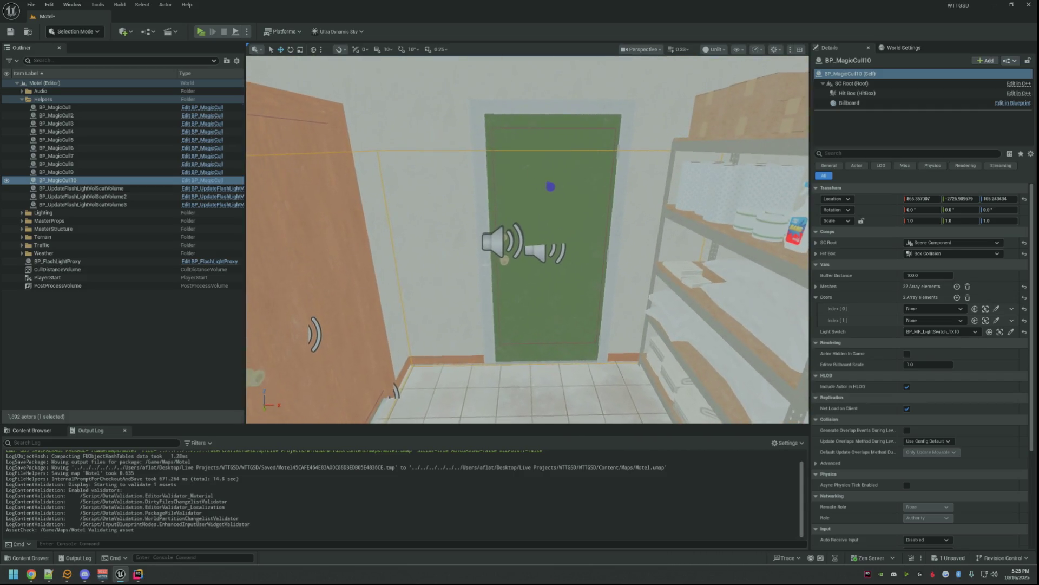
# - Pick BP_MagicCull10's doors, save the Motel map, and select BP_MotelBackDoor in GameActors
pyautogui.click(996, 309)
pyautogui.hotkey('ctrl', 's')
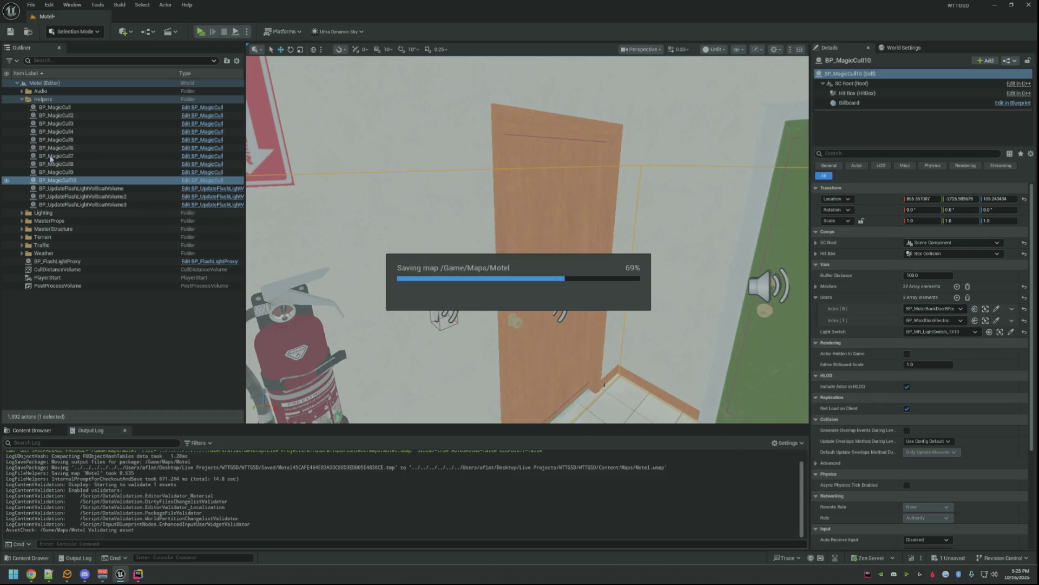
pyautogui.click(23, 99)
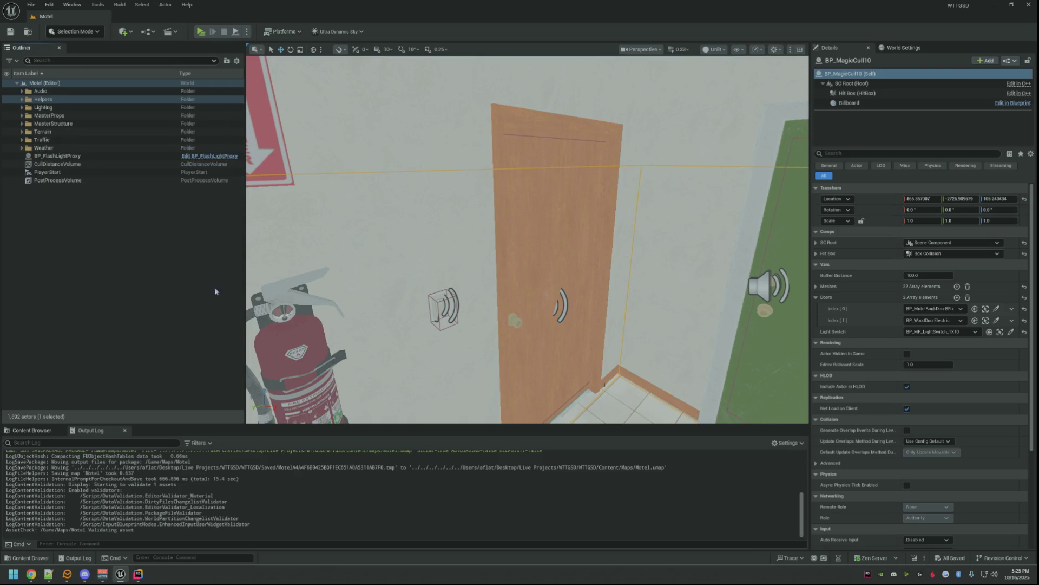
pyautogui.click(49, 431)
pyautogui.scroll(-2, 748, 499)
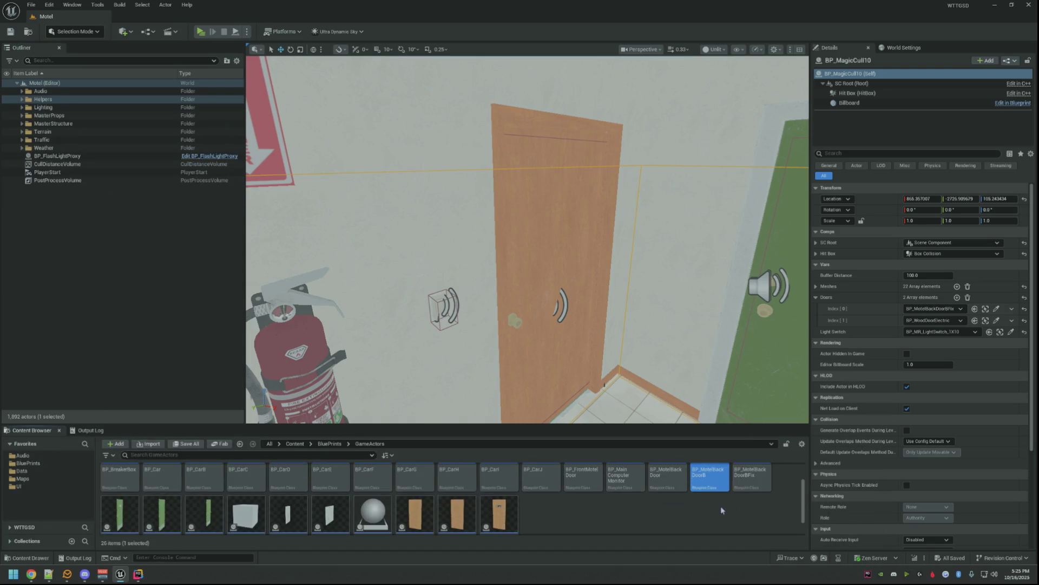
pyautogui.scroll(-1, 647, 509)
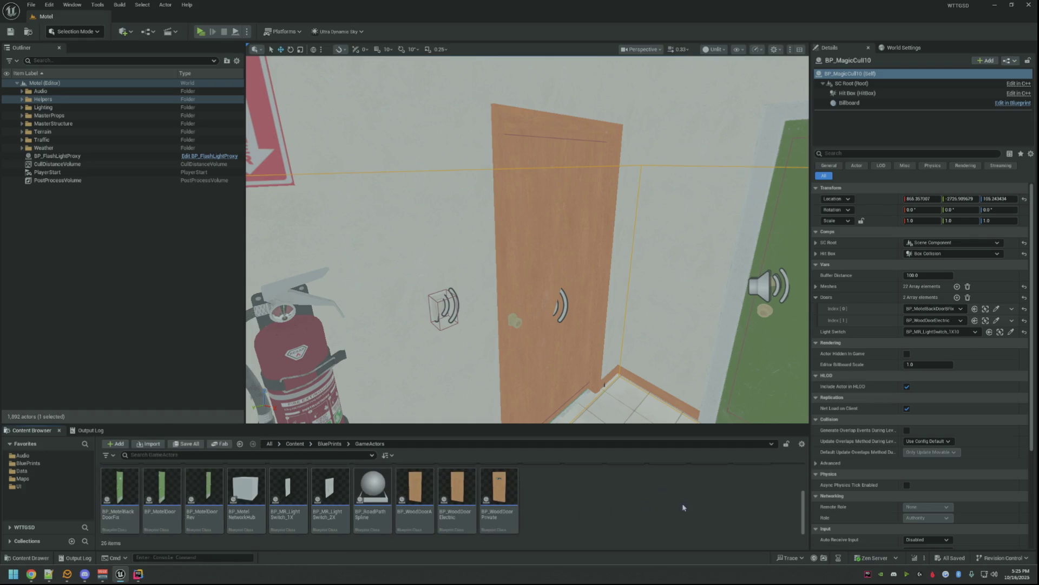
pyautogui.scroll(2, 683, 508)
pyautogui.scroll(-1, 675, 504)
pyautogui.click(666, 501)
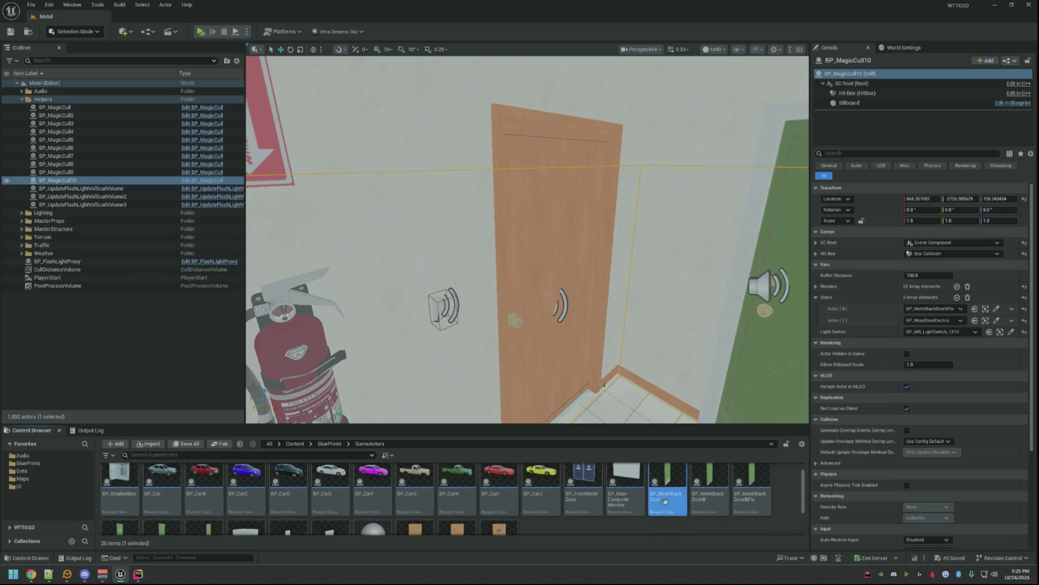
pyautogui.press('Delete')
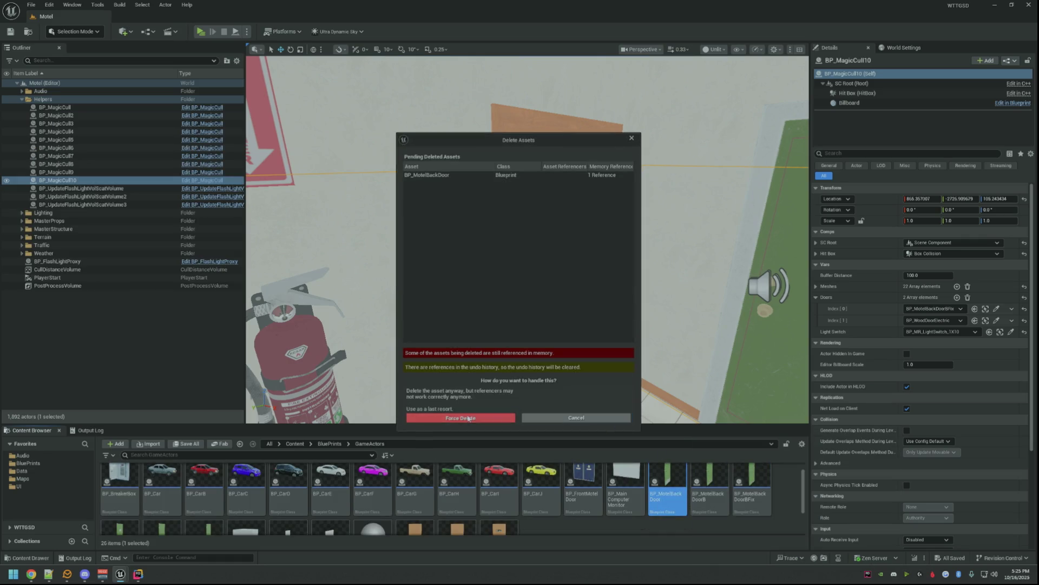
pyautogui.click(468, 418)
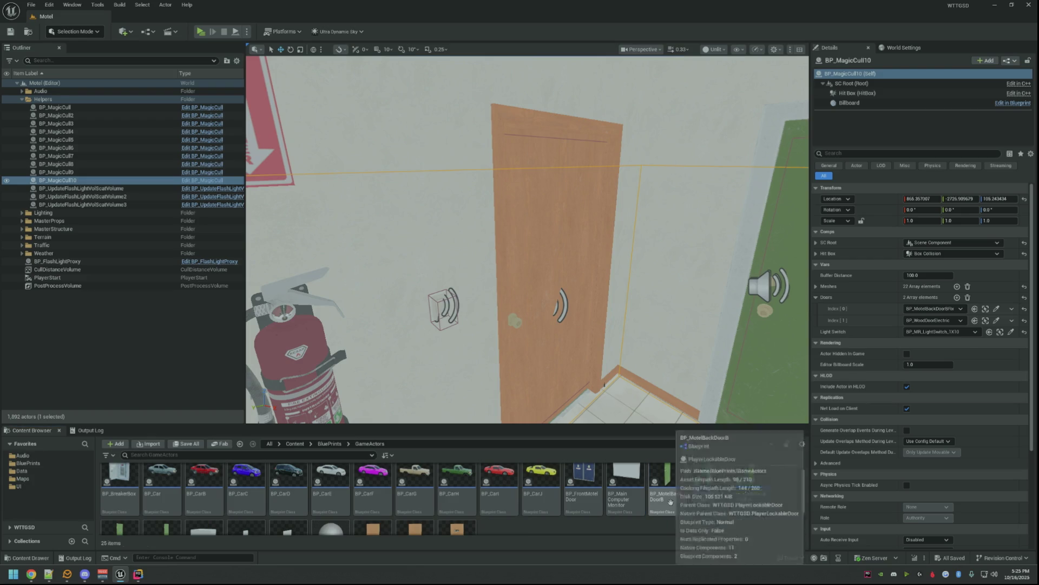
pyautogui.press('Delete')
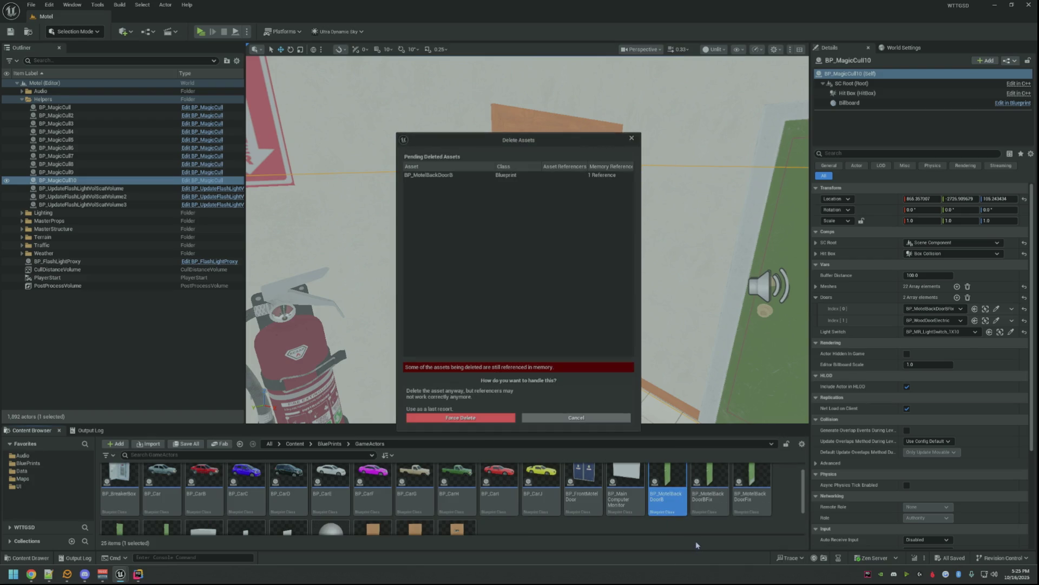
pyautogui.click(490, 418)
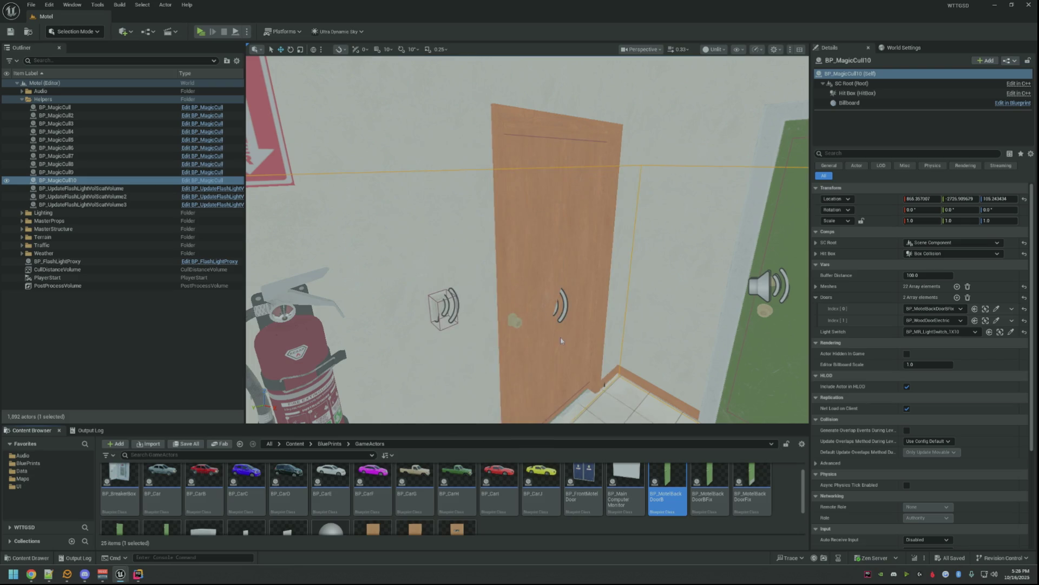
pyautogui.moveTo(560, 337); pyautogui.dragTo(617, 382)
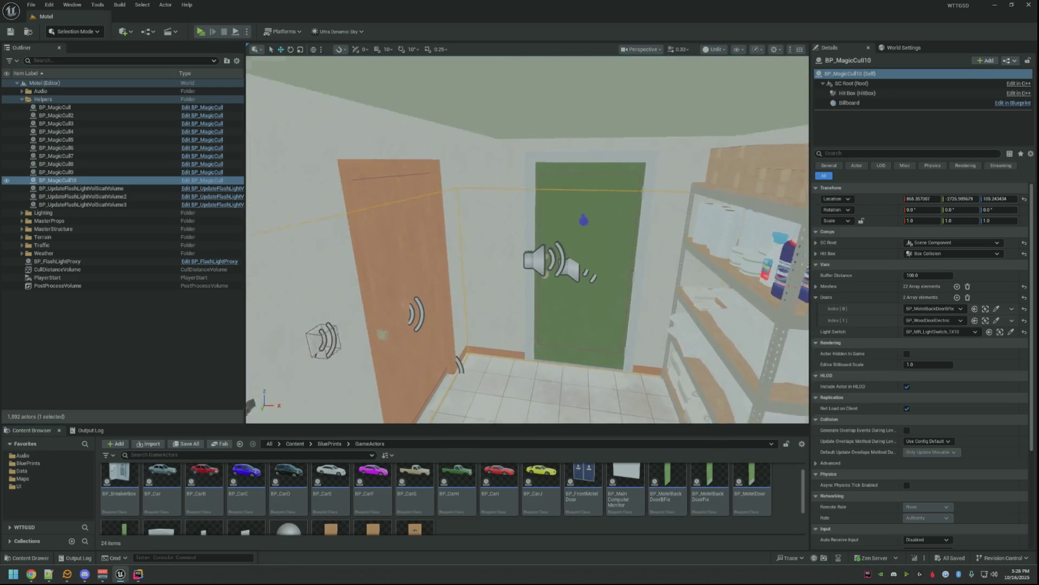
pyautogui.moveTo(561, 326); pyautogui.dragTo(561, 325)
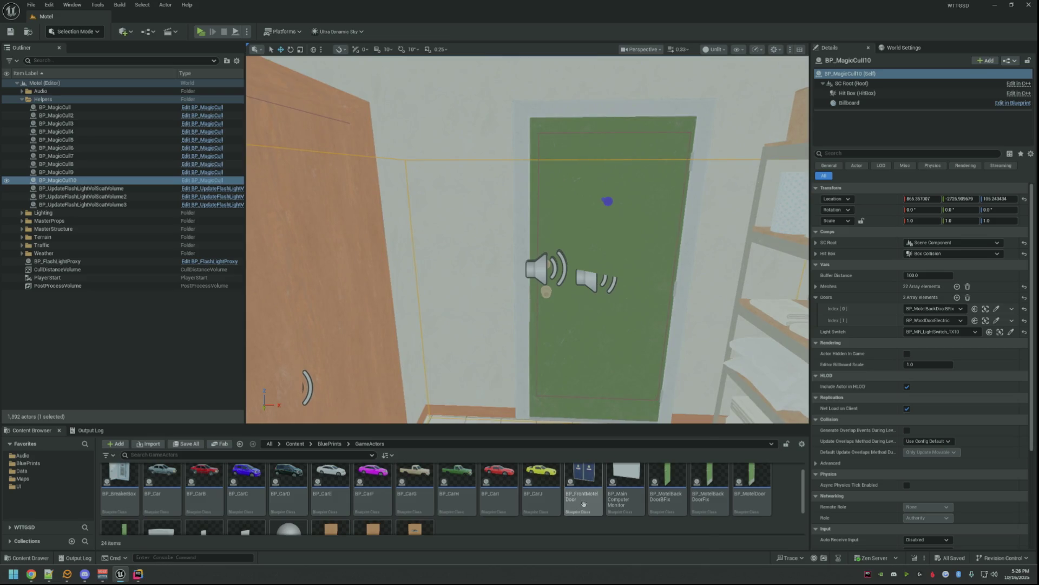
pyautogui.scroll(-2, 584, 504)
pyautogui.scroll(1, 543, 512)
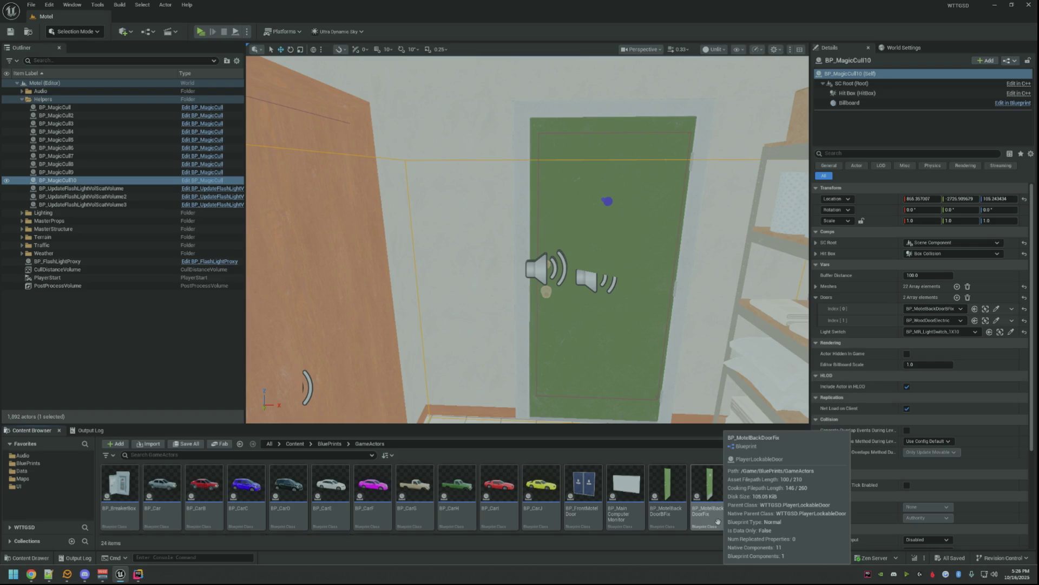
pyautogui.scroll(-1, 760, 517)
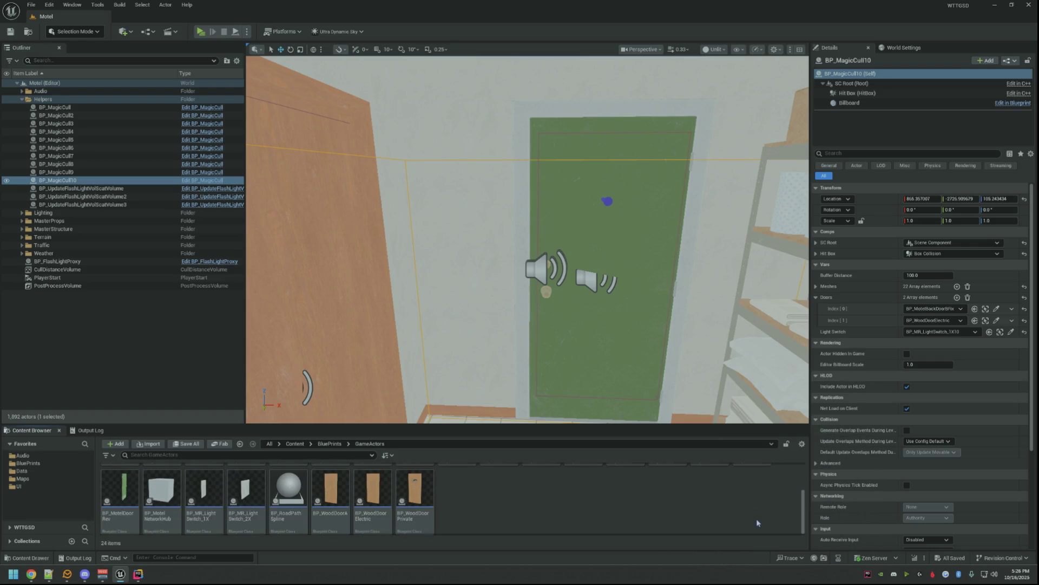
pyautogui.scroll(1, 757, 523)
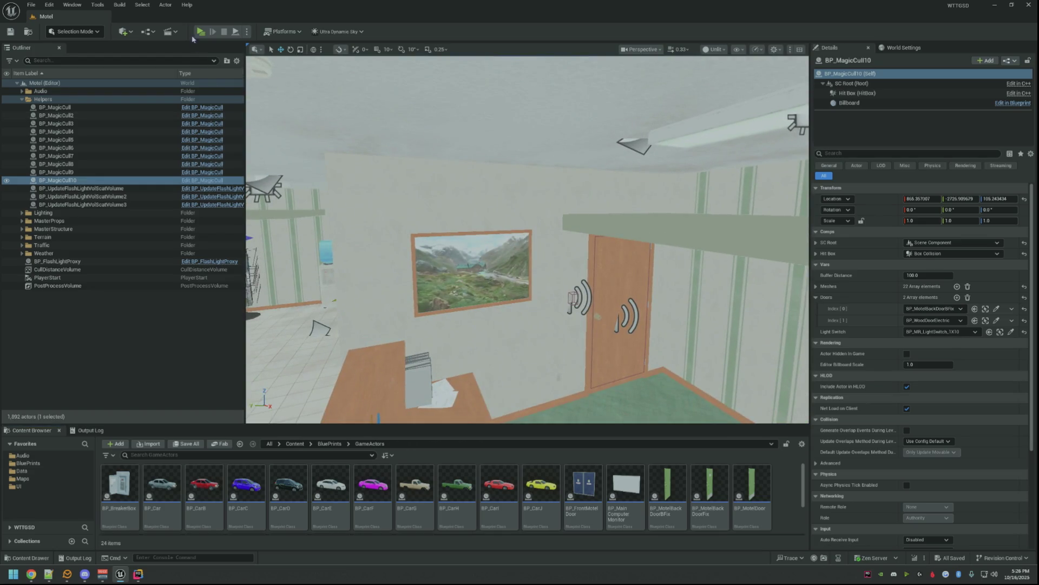
# - Launch a standalone play-test, toggle the debug camera and fly through the hallway, rooms and back door
pyautogui.hotkey('alt', 'p')
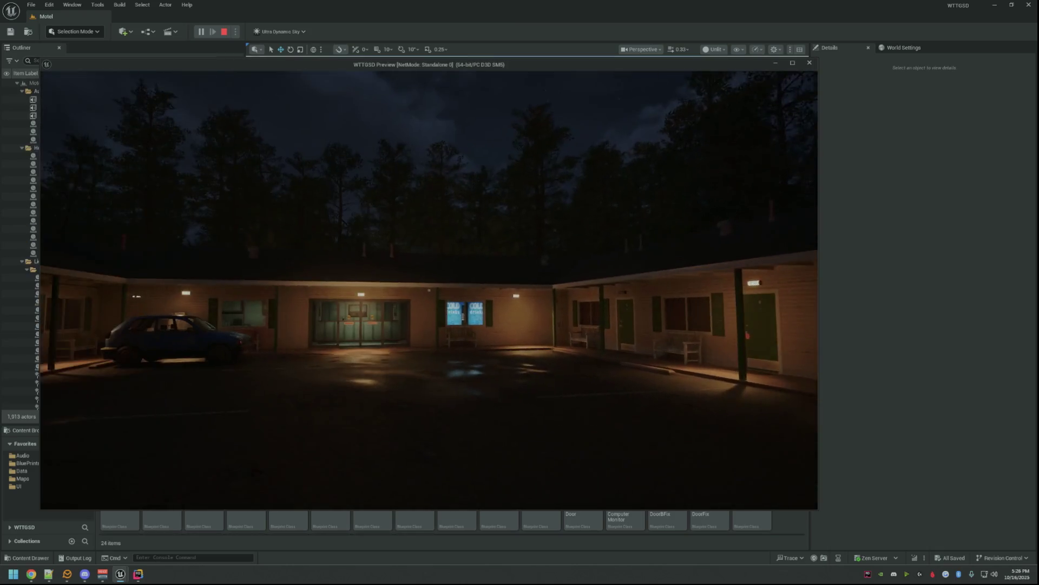
pyautogui.press(';')
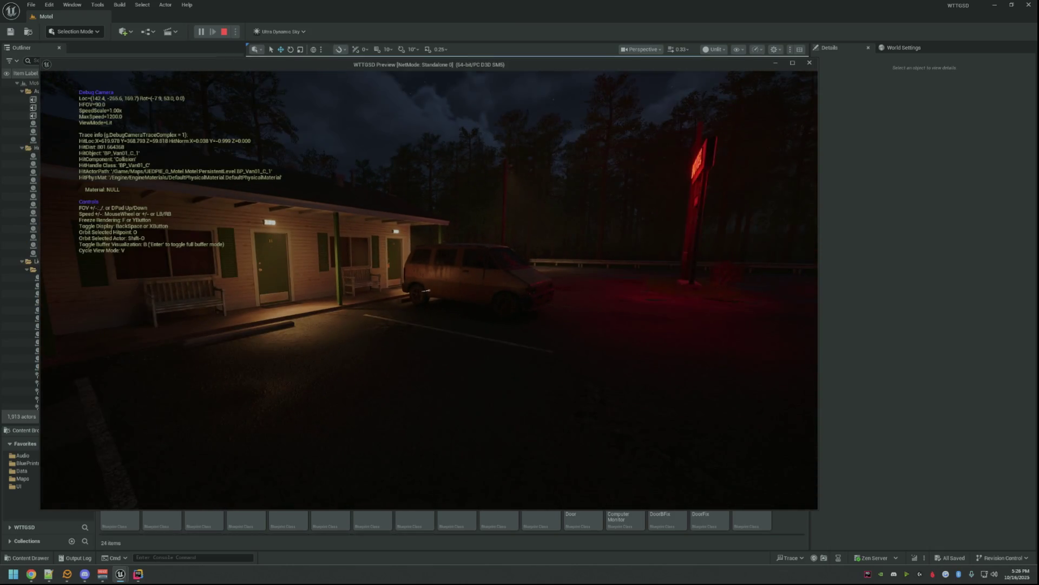
pyautogui.press('w')
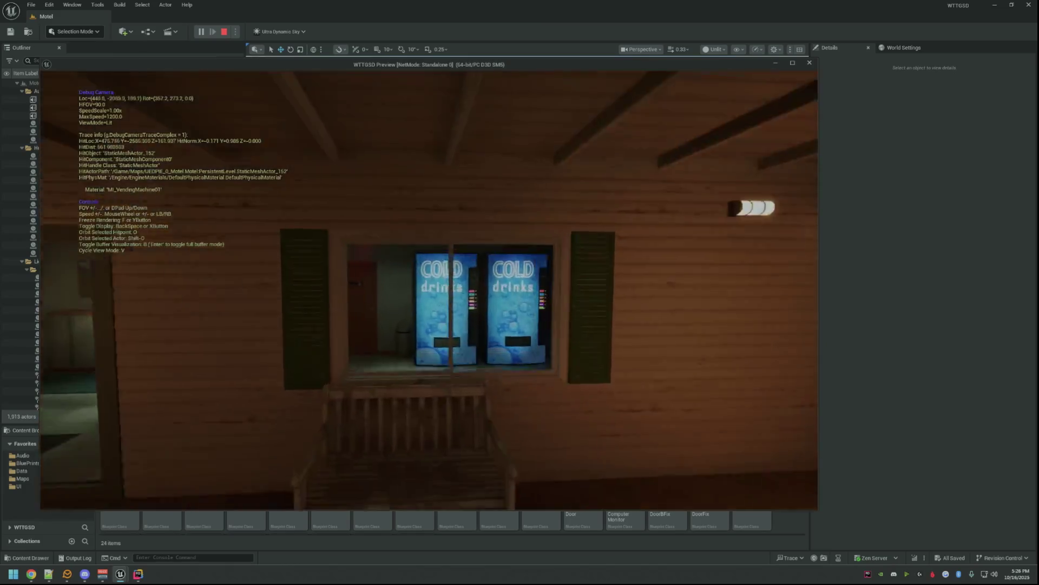
pyautogui.press('s')
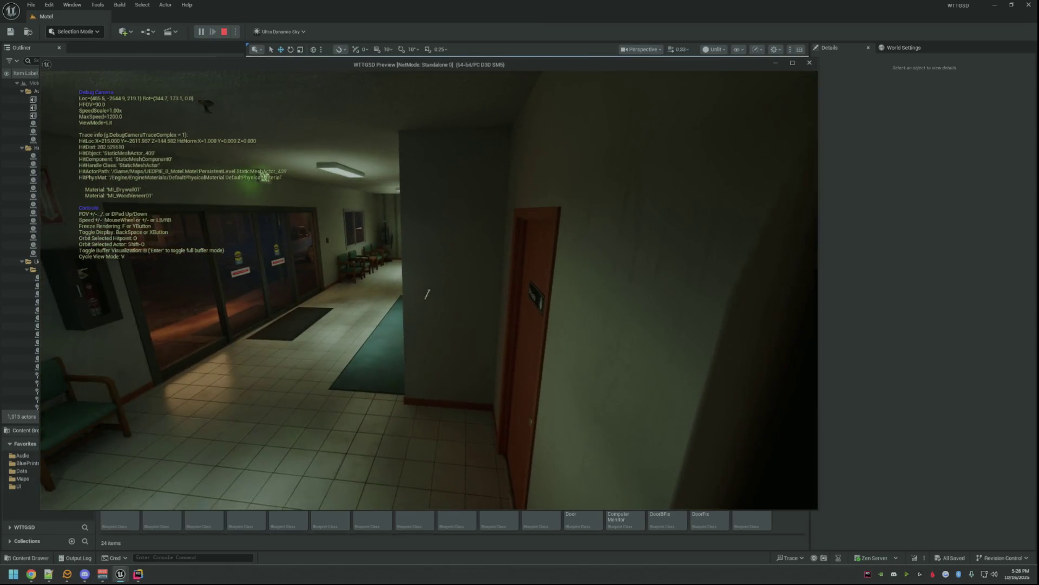
pyautogui.press('d')
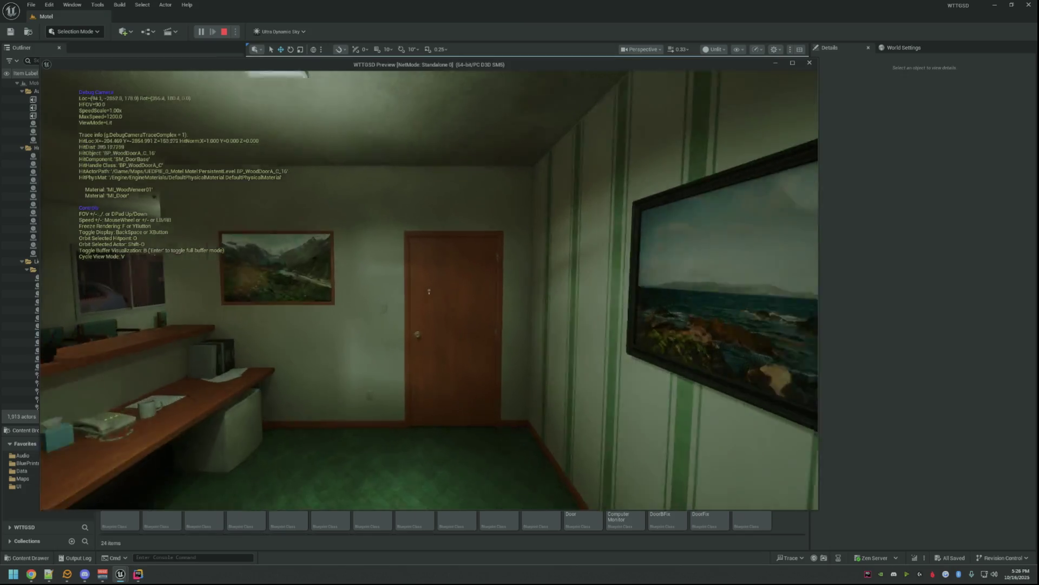
pyautogui.press('w')
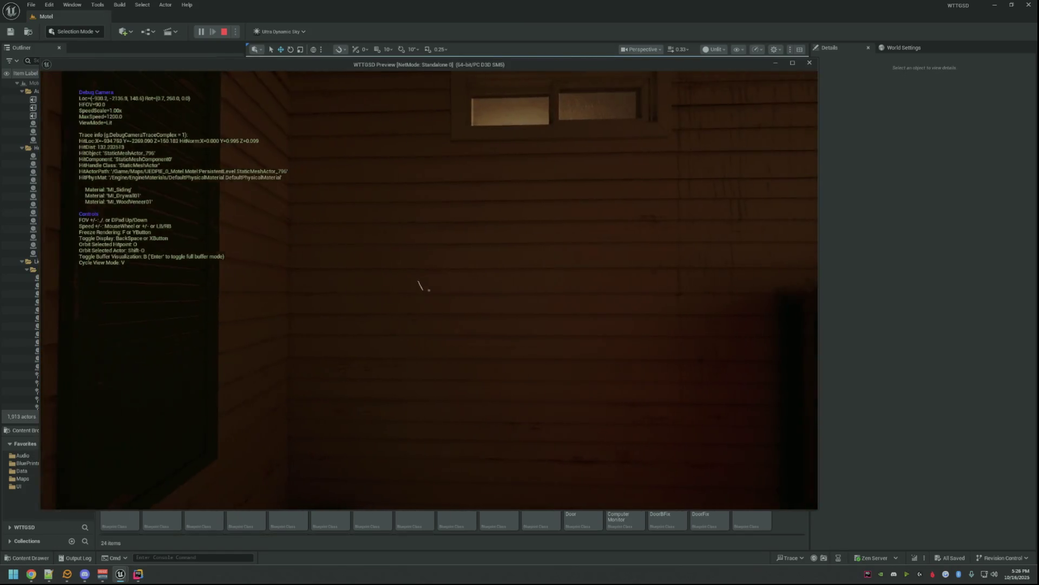
pyautogui.press('w')
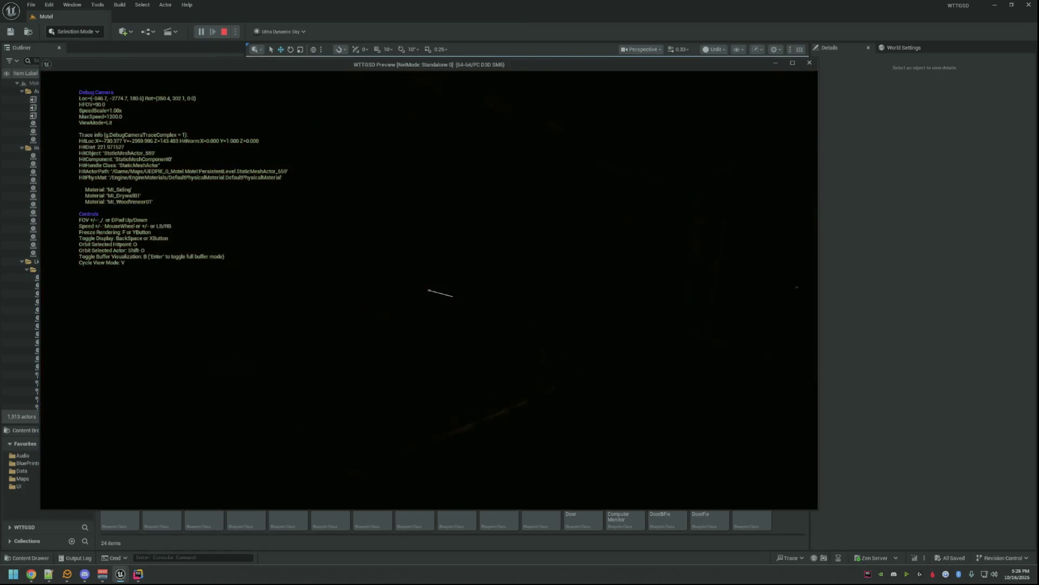
pyautogui.press('w')
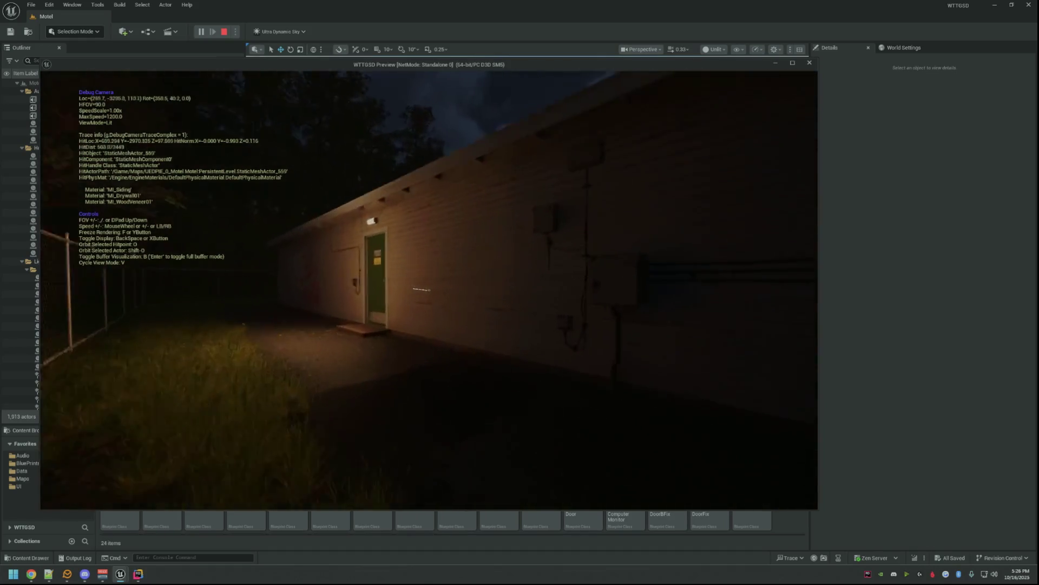
pyautogui.press('w')
pyautogui.press('w')
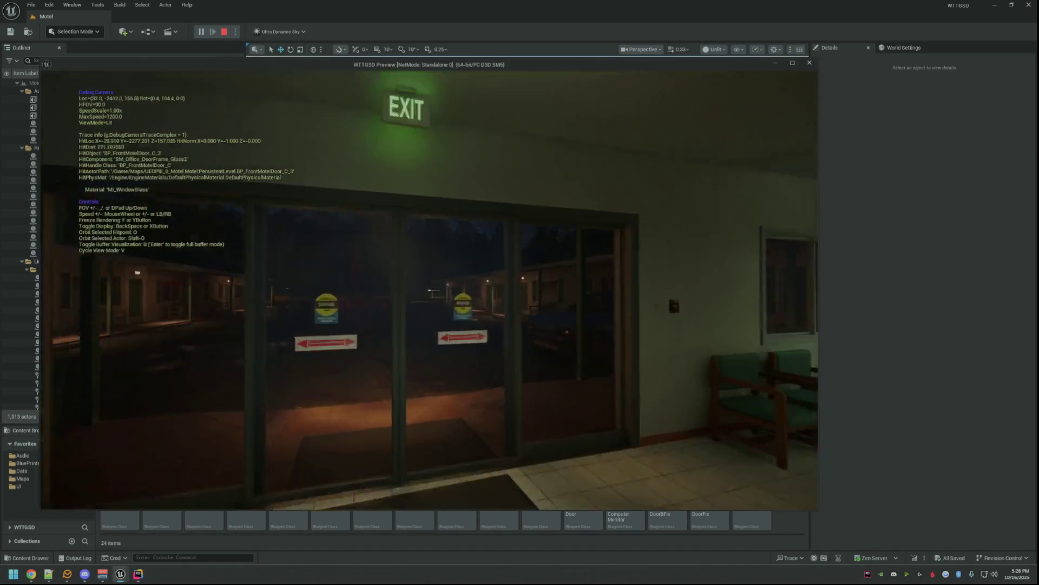
# - Fly the debug camera through a guest room, the porch and office, then resume normal play
pyautogui.press('w')
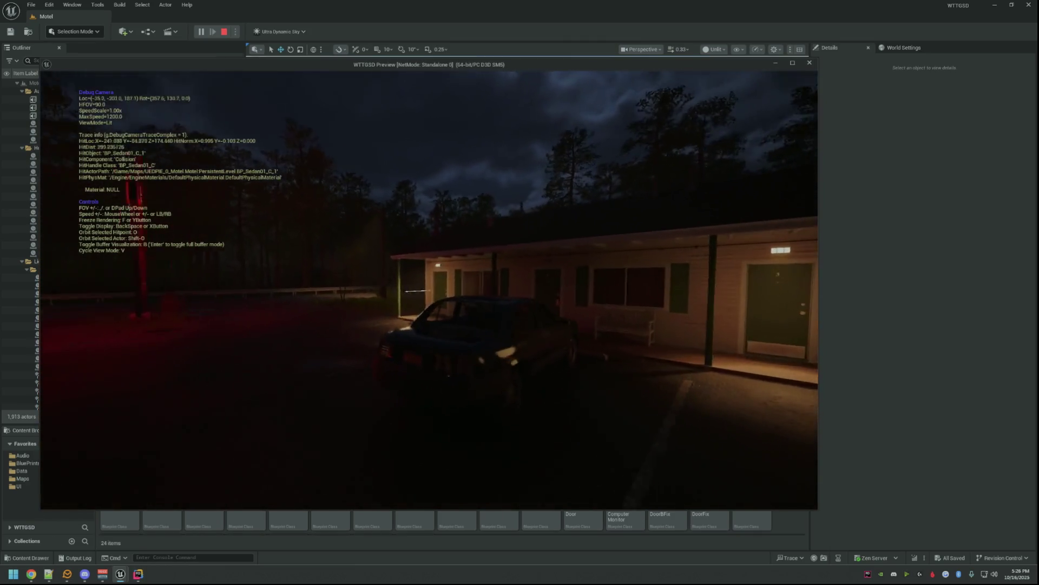
pyautogui.press('w')
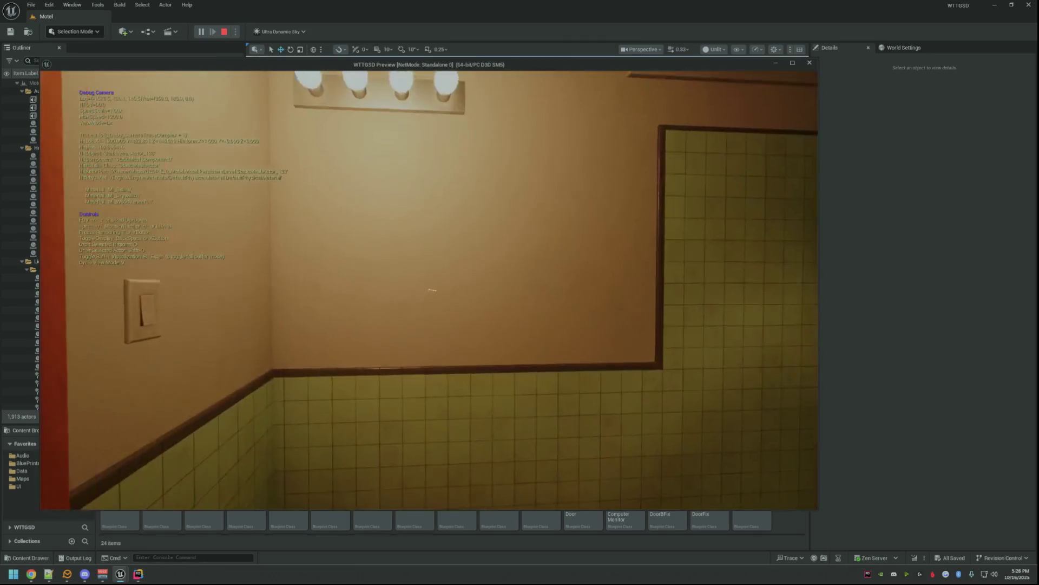
pyautogui.press('s')
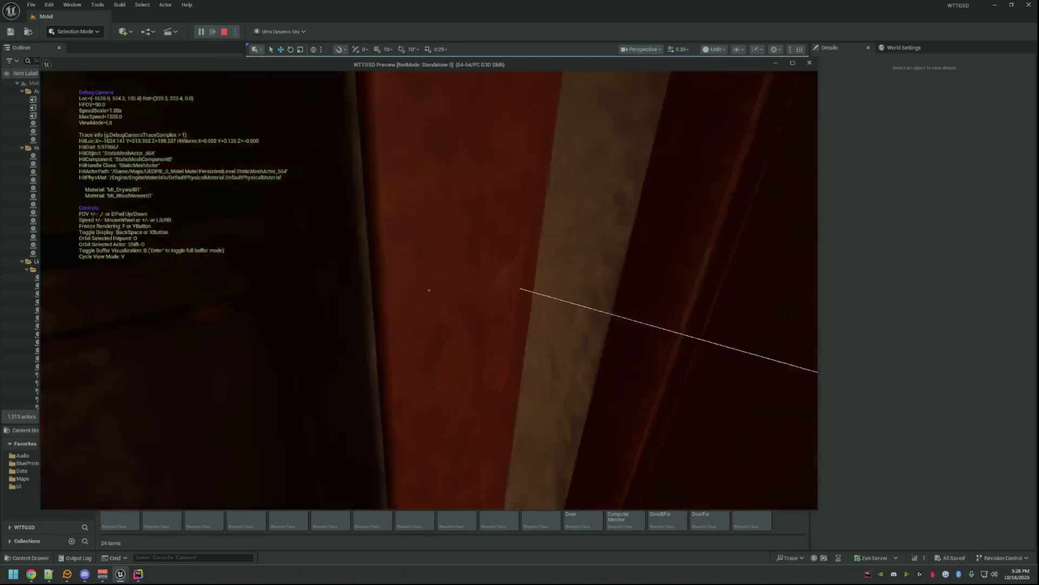
pyautogui.press('w')
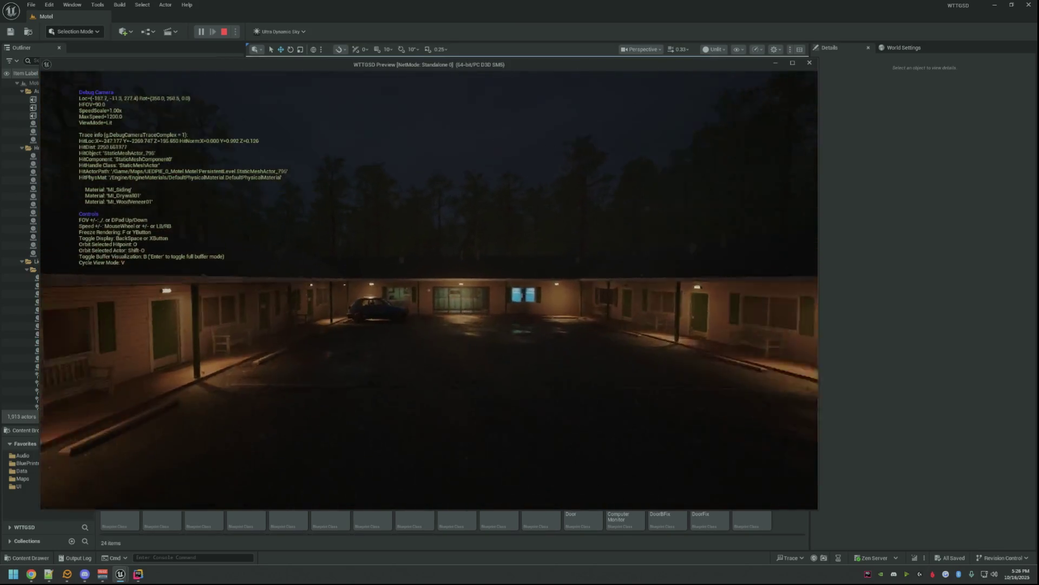
pyautogui.press('s')
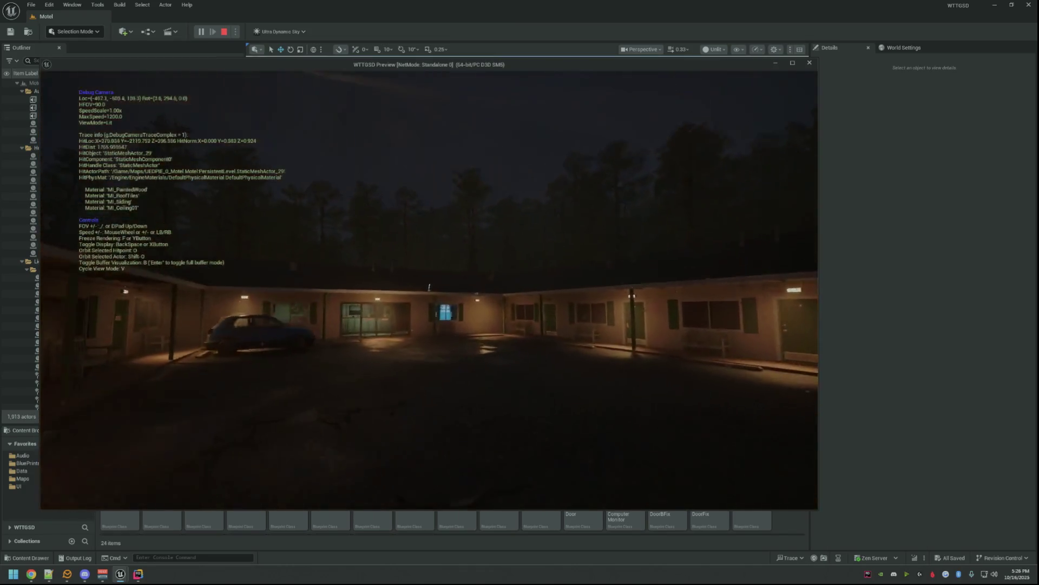
pyautogui.press('w')
pyautogui.press('w')
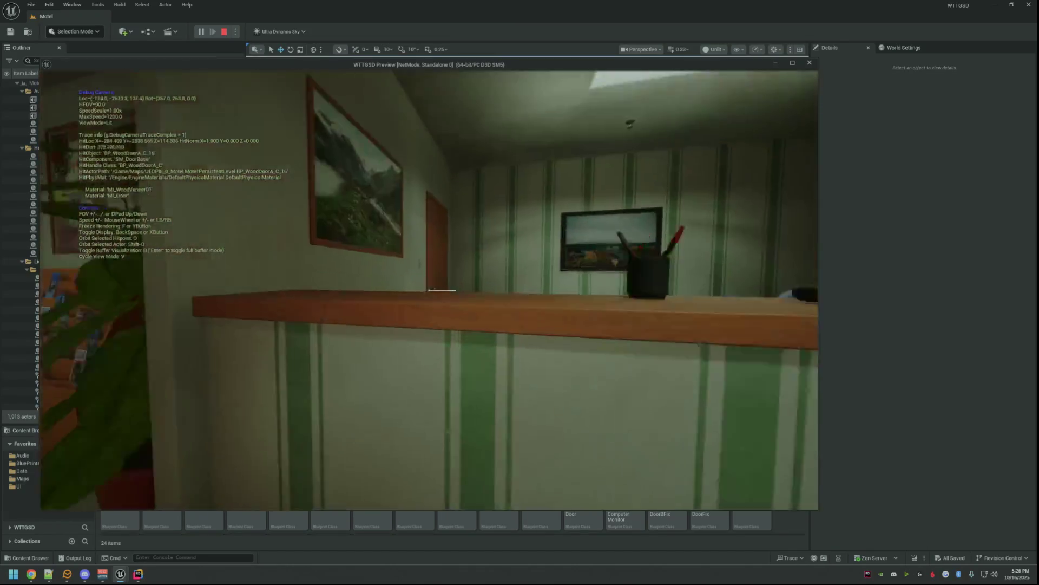
pyautogui.press('s')
pyautogui.press('s')
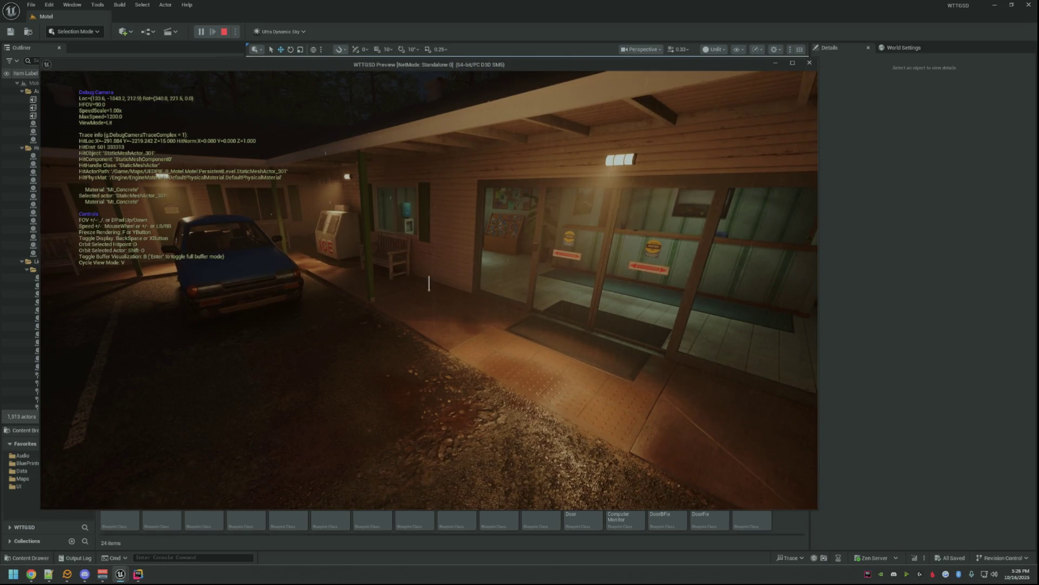
pyautogui.press(';')
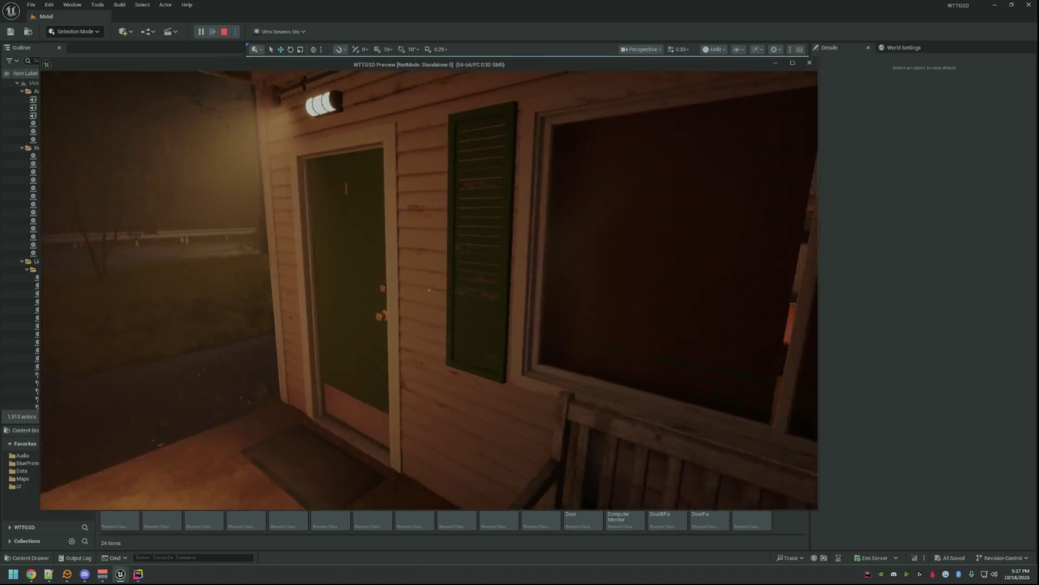
# - Walk into a motel room, open its bathroom door, and step back outside
pyautogui.press('w')
pyautogui.click(428, 289)
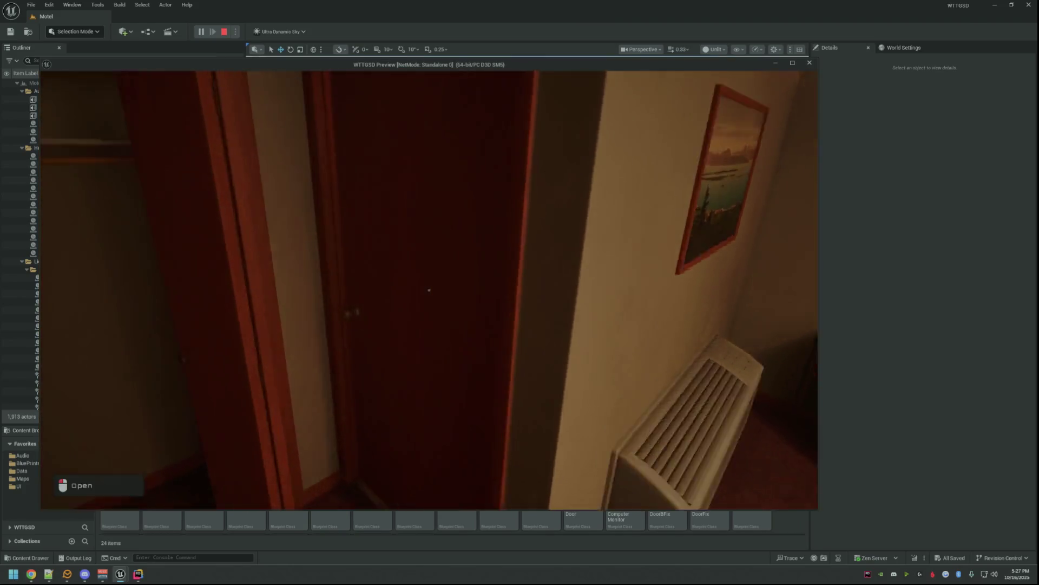
pyautogui.click(429, 289)
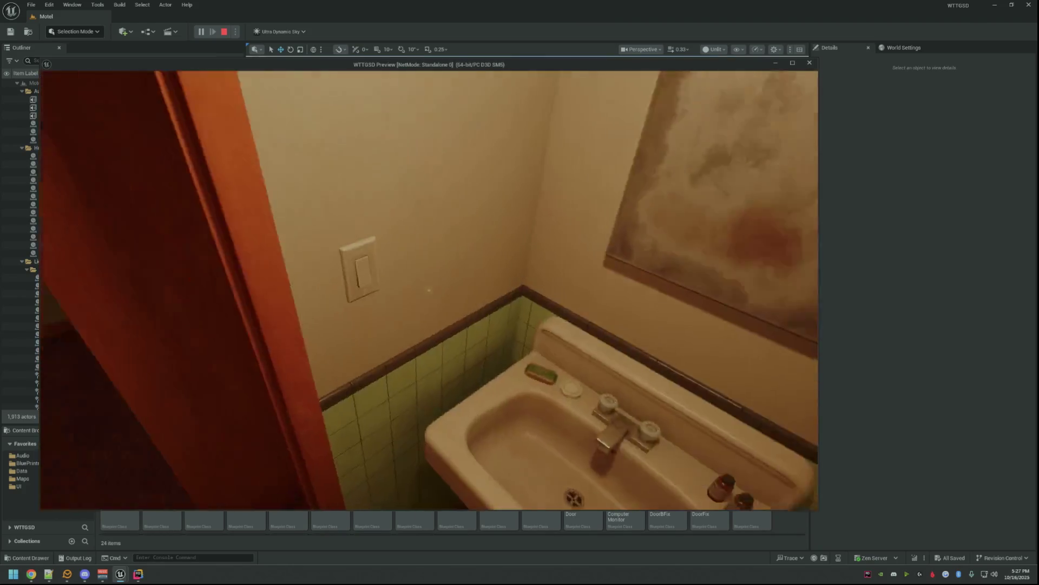
pyautogui.press('w')
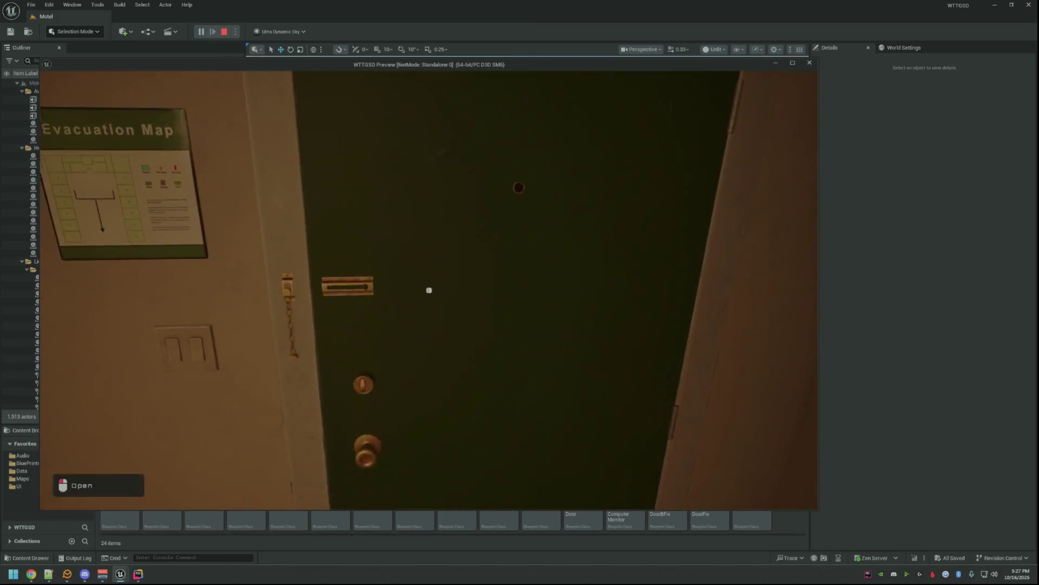
pyautogui.click(428, 290)
# - Cross the parking lot into the office lobby and confirm the Electrical Room door is locked
pyautogui.press('w')
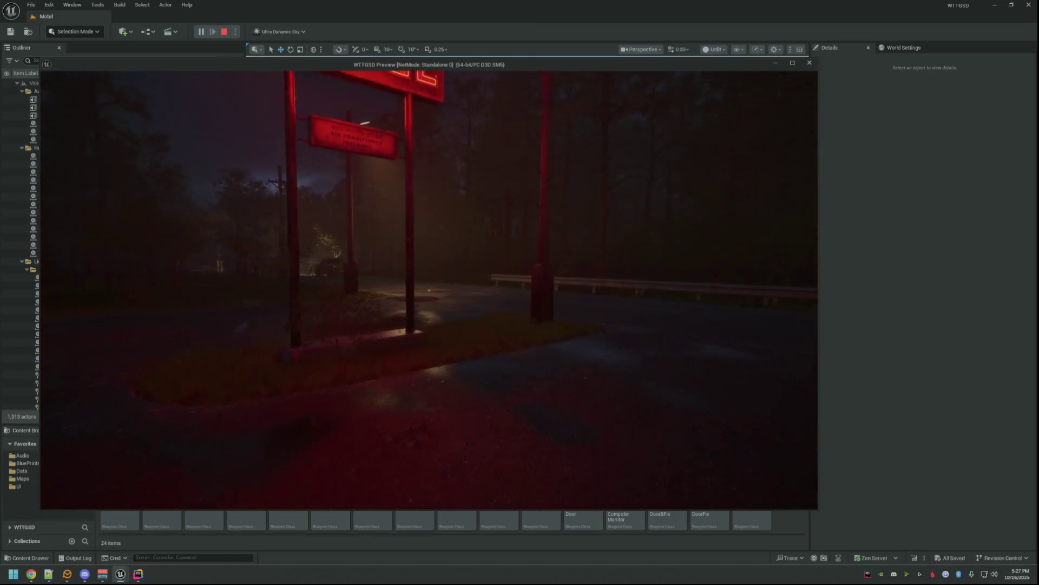
pyautogui.press('w')
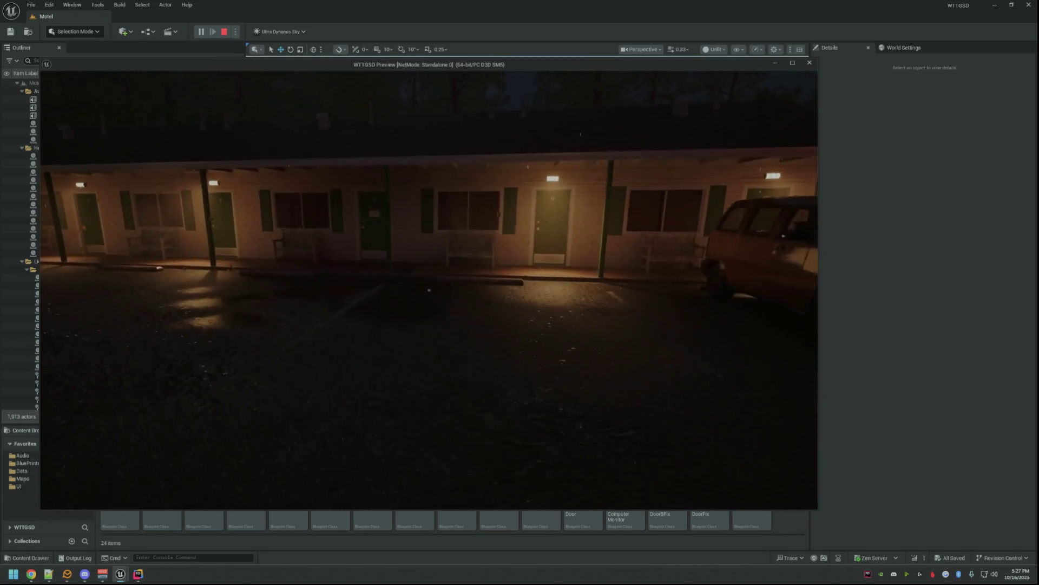
pyautogui.press('w')
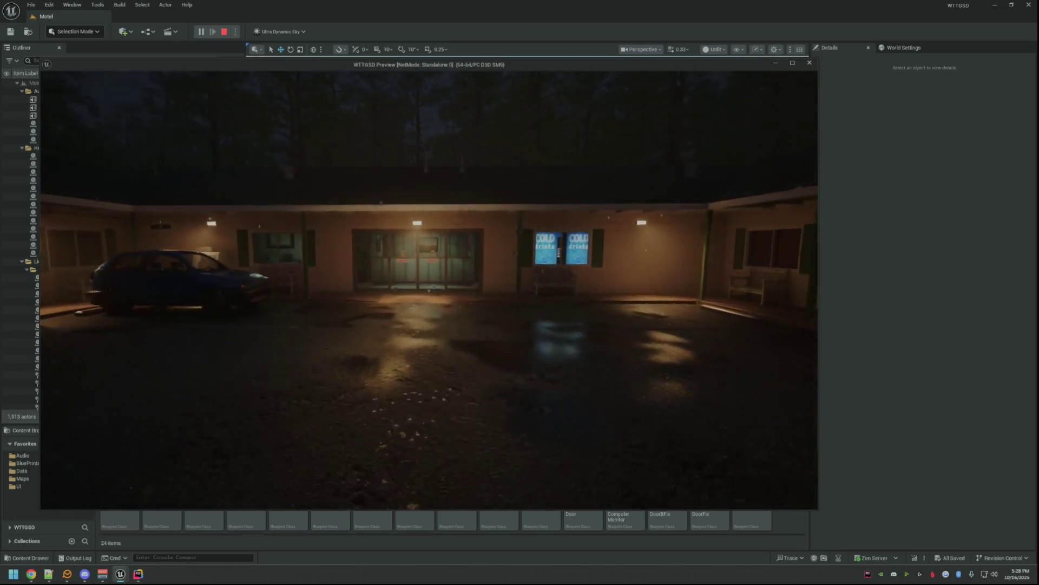
pyautogui.press('w')
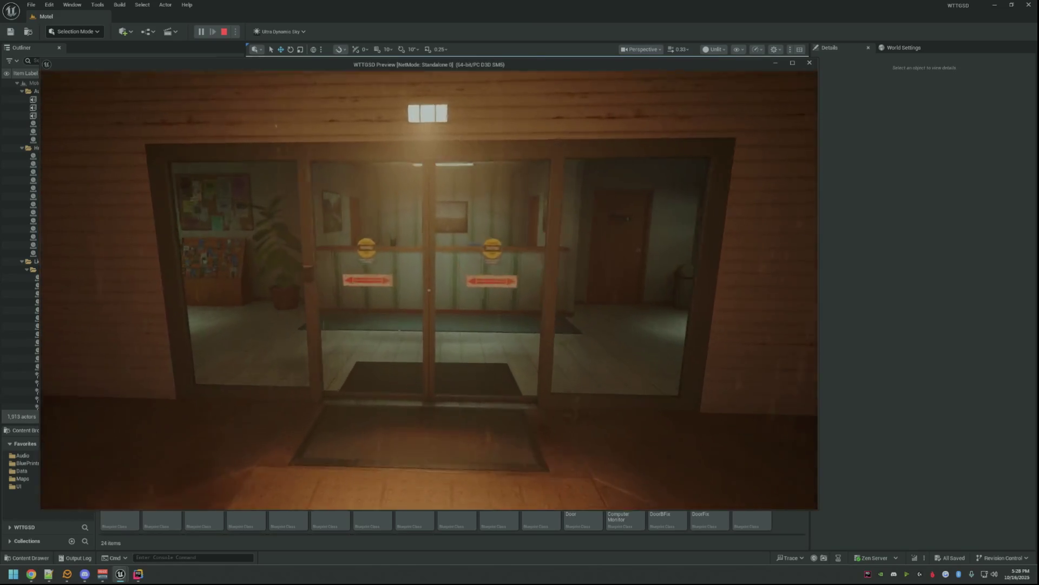
pyautogui.press('w')
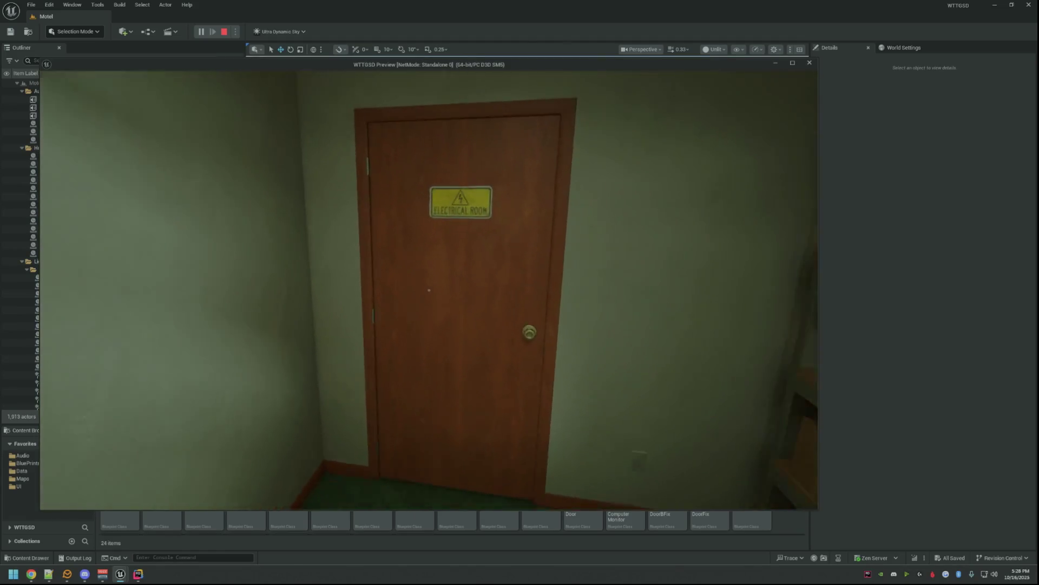
pyautogui.click(428, 290)
pyautogui.press('w')
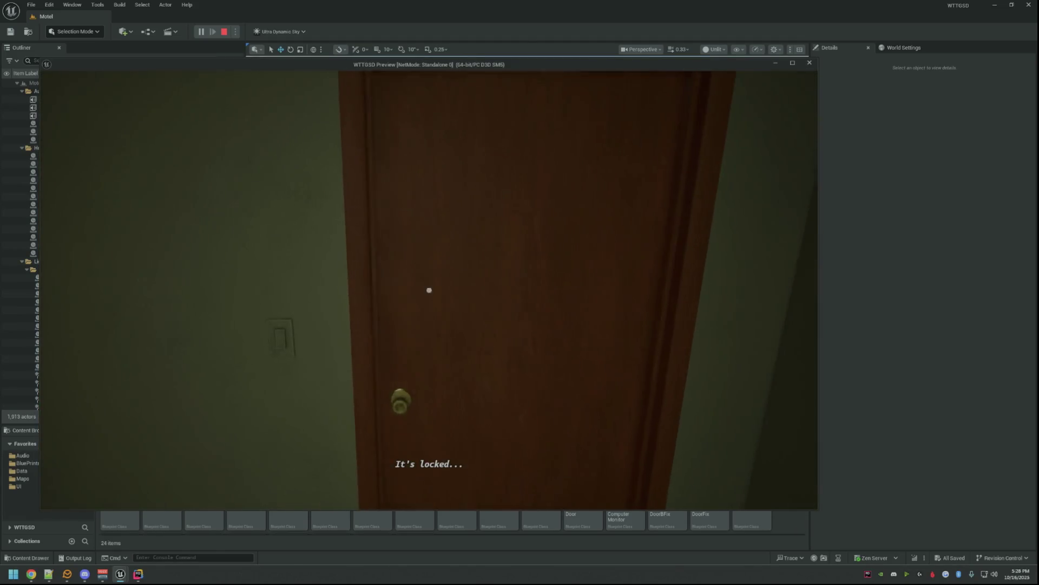